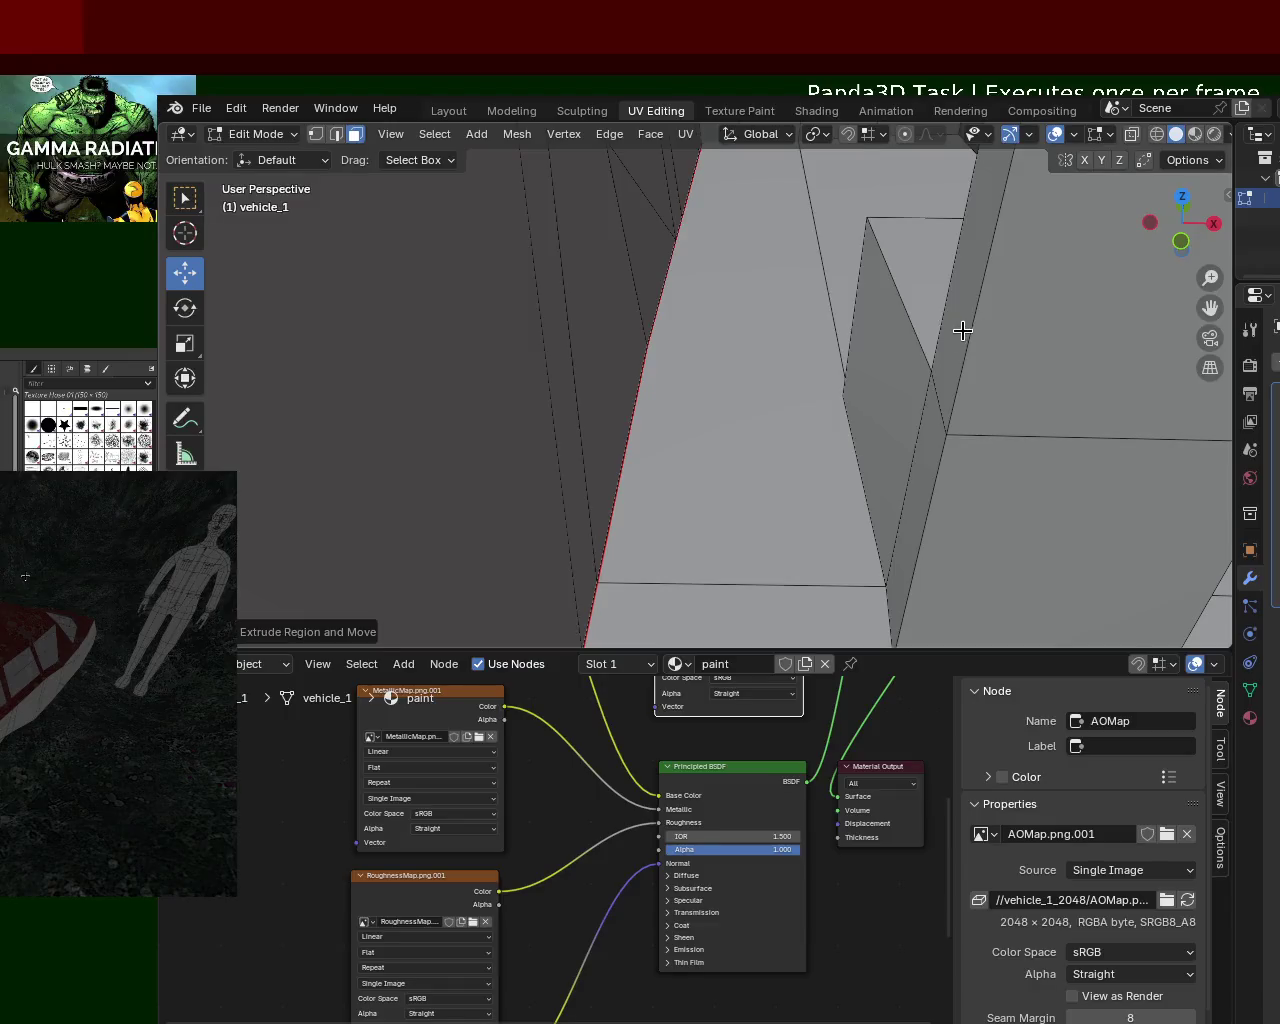
# Step: Move the thin upright interior face and its neighbour along the X axis
pyautogui.keyDown('shift'); pyautogui.click(853, 428); pyautogui.keyUp('shift')
pyautogui.press('g')
pyautogui.press('x')
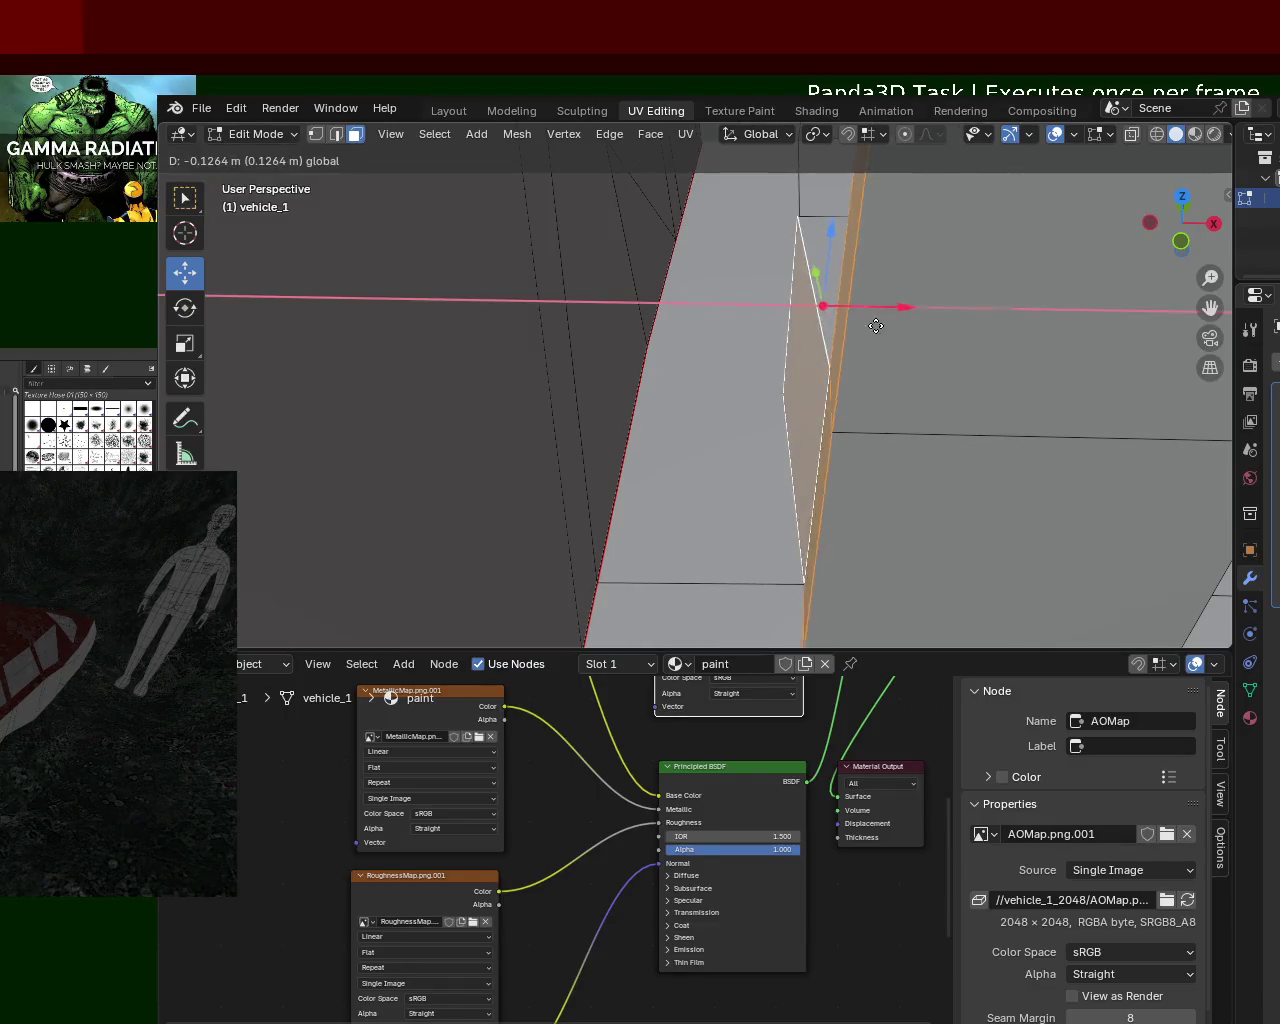
pyautogui.click(780, 345)
pyautogui.scroll(-3, 817, 426)
pyautogui.moveTo(929, 380)
pyautogui.mouseDown(button='middle')
pyautogui.moveTo(676, 440)
pyautogui.moveTo(819, 418)
pyautogui.moveTo(792, 451)
pyautogui.mouseUp(button='middle')
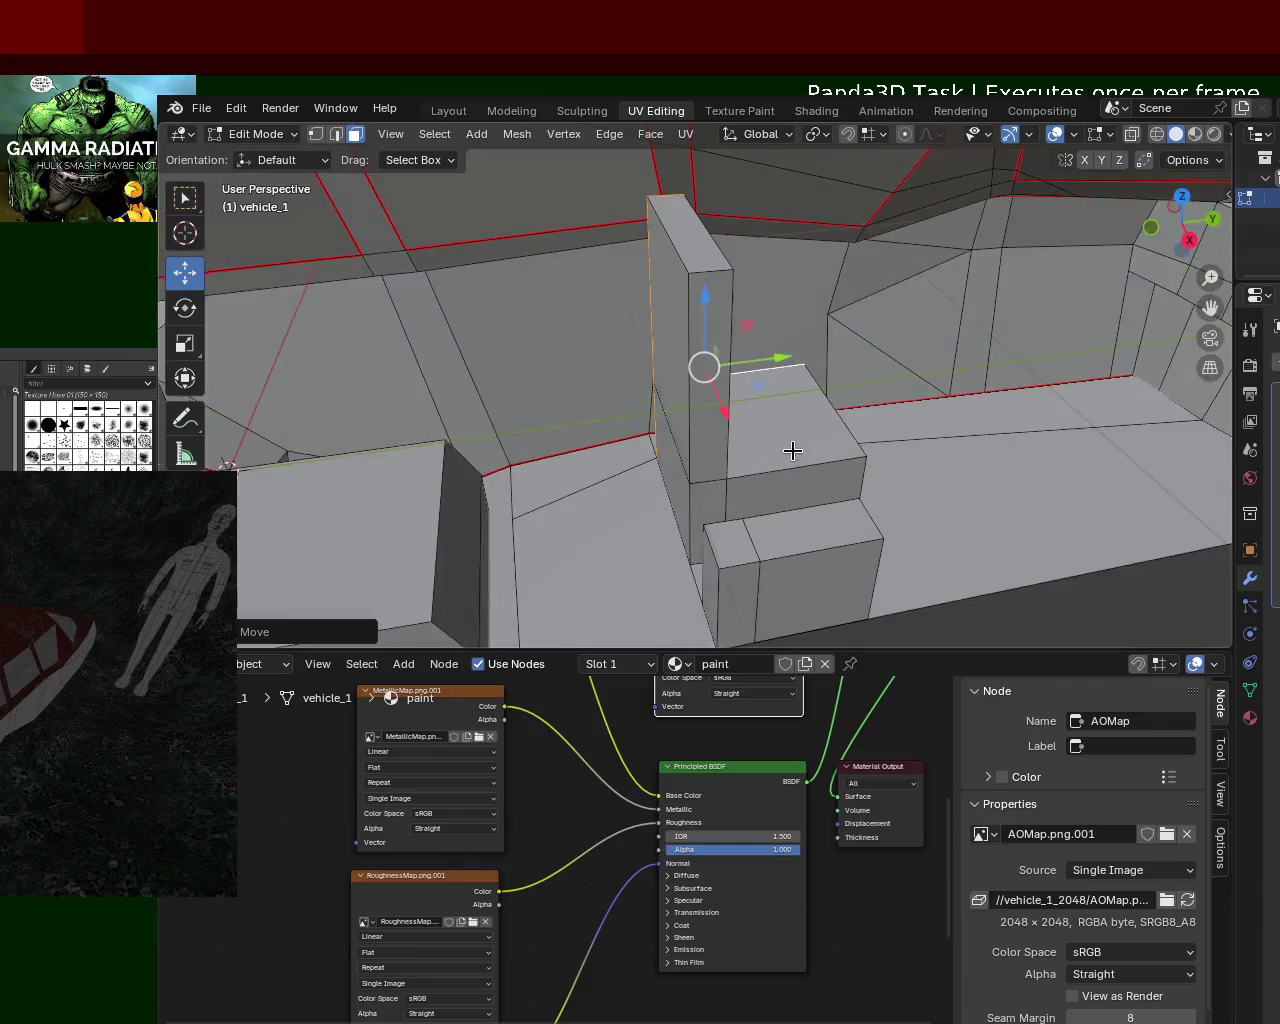
# Step: Nudge another face slightly along X and view the car in Material Preview shading
pyautogui.moveTo(786, 574); pyautogui.dragTo(791, 580)
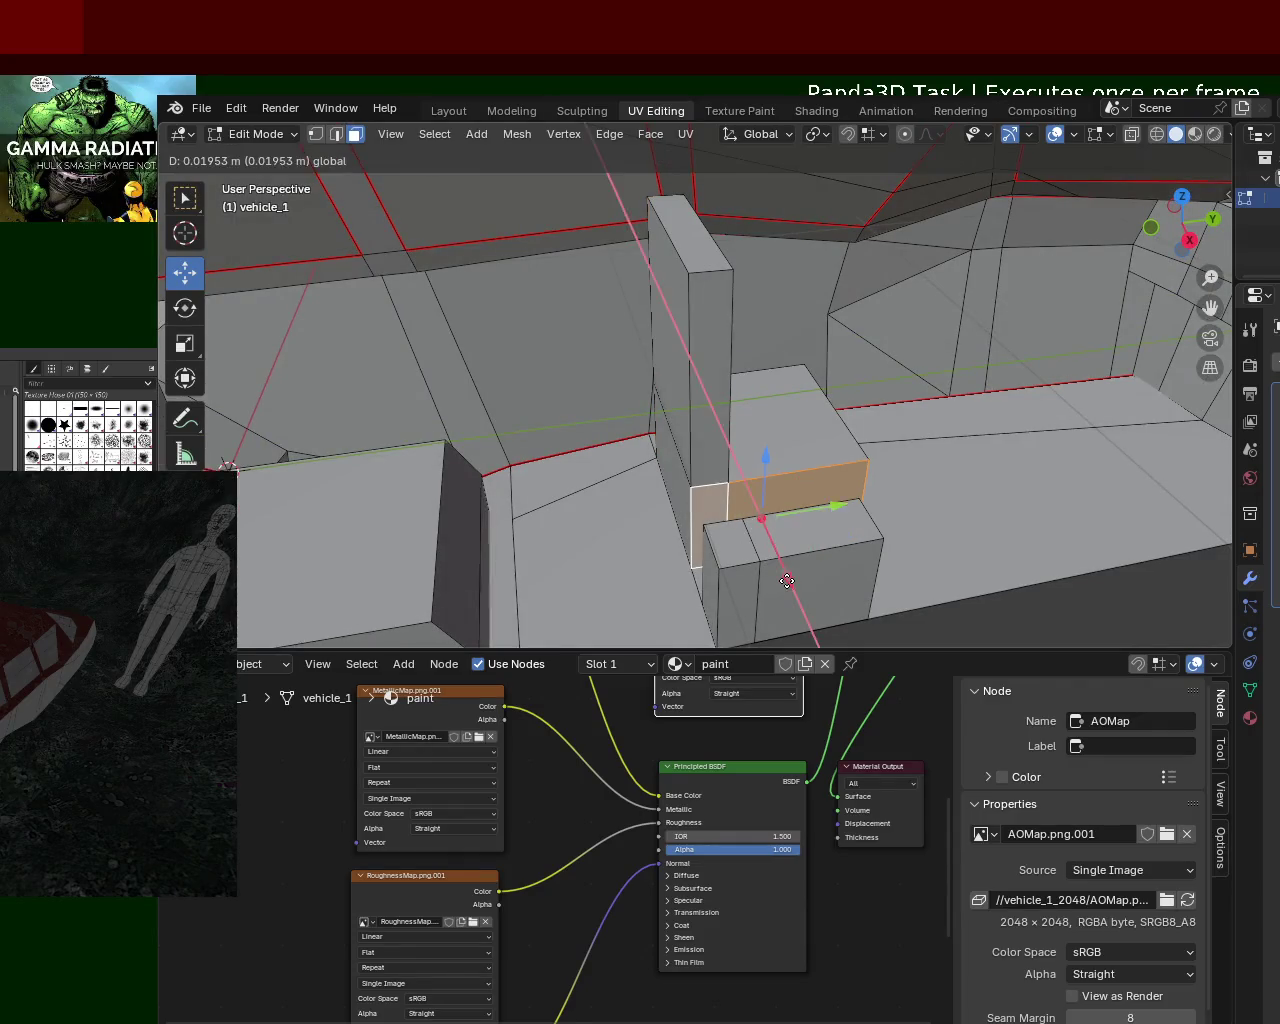
pyautogui.moveTo(791, 580)
pyautogui.mouseDown(button='middle')
pyautogui.moveTo(880, 440)
pyautogui.moveTo(637, 446)
pyautogui.moveTo(1026, 446)
pyautogui.moveTo(981, 395)
pyautogui.mouseUp(button='middle')
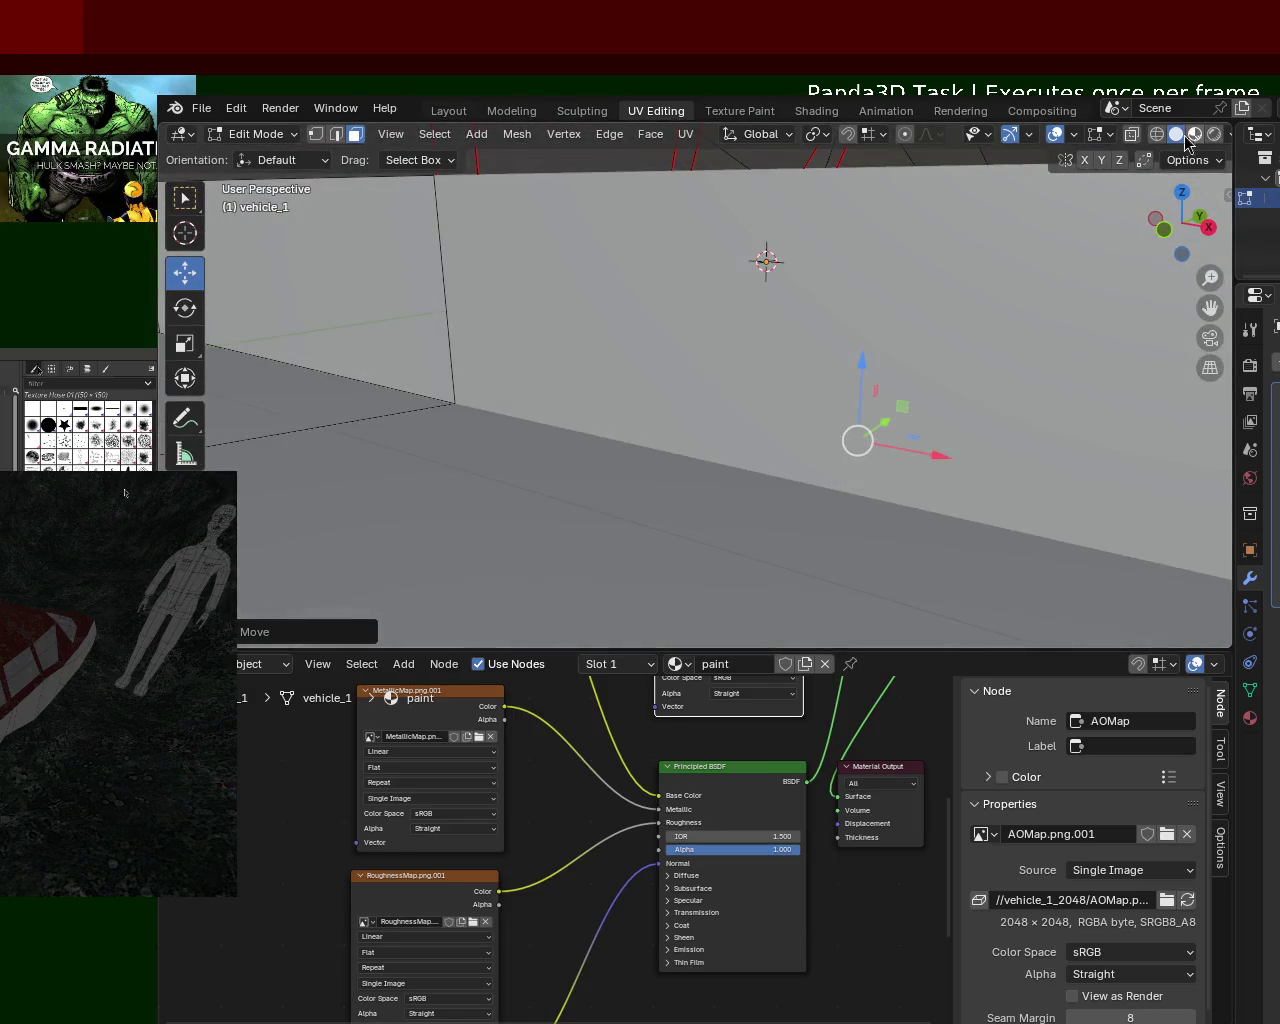
pyautogui.click(1193, 136)
pyautogui.moveTo(808, 486)
pyautogui.mouseDown(button='middle')
pyautogui.moveTo(837, 317)
pyautogui.moveTo(866, 380)
pyautogui.moveTo(867, 430)
pyautogui.moveTo(943, 394)
pyautogui.moveTo(766, 457)
pyautogui.moveTo(650, 457)
pyautogui.moveTo(537, 414)
pyautogui.moveTo(557, 434)
pyautogui.moveTo(846, 458)
pyautogui.moveTo(860, 430)
pyautogui.moveTo(937, 434)
pyautogui.moveTo(830, 440)
pyautogui.moveTo(788, 469)
pyautogui.moveTo(854, 412)
pyautogui.mouseUp(button='middle')
pyautogui.moveTo(781, 467)
pyautogui.mouseDown(button='middle')
pyautogui.moveTo(529, 417)
pyautogui.moveTo(258, 437)
pyautogui.moveTo(240, 409)
pyautogui.moveTo(460, 449)
pyautogui.moveTo(394, 464)
pyautogui.moveTo(246, 446)
pyautogui.moveTo(269, 426)
pyautogui.moveTo(650, 440)
pyautogui.moveTo(809, 423)
pyautogui.moveTo(808, 434)
pyautogui.moveTo(749, 434)
pyautogui.moveTo(811, 420)
pyautogui.moveTo(789, 434)
pyautogui.moveTo(789, 457)
pyautogui.moveTo(790, 423)
pyautogui.moveTo(811, 441)
pyautogui.moveTo(789, 429)
pyautogui.moveTo(698, 450)
pyautogui.moveTo(791, 434)
pyautogui.moveTo(866, 443)
pyautogui.moveTo(910, 428)
pyautogui.moveTo(857, 411)
pyautogui.moveTo(707, 440)
pyautogui.moveTo(610, 400)
pyautogui.moveTo(630, 365)
pyautogui.moveTo(694, 419)
pyautogui.moveTo(825, 426)
pyautogui.moveTo(532, 430)
pyautogui.moveTo(609, 409)
pyautogui.moveTo(714, 431)
pyautogui.moveTo(820, 413)
pyautogui.moveTo(825, 393)
pyautogui.moveTo(870, 400)
pyautogui.moveTo(800, 400)
pyautogui.mouseUp(button='middle')
# Step: Try Rendered shading, return to Material Preview, and orbit into the cabin interior
pyautogui.click(1214, 134)
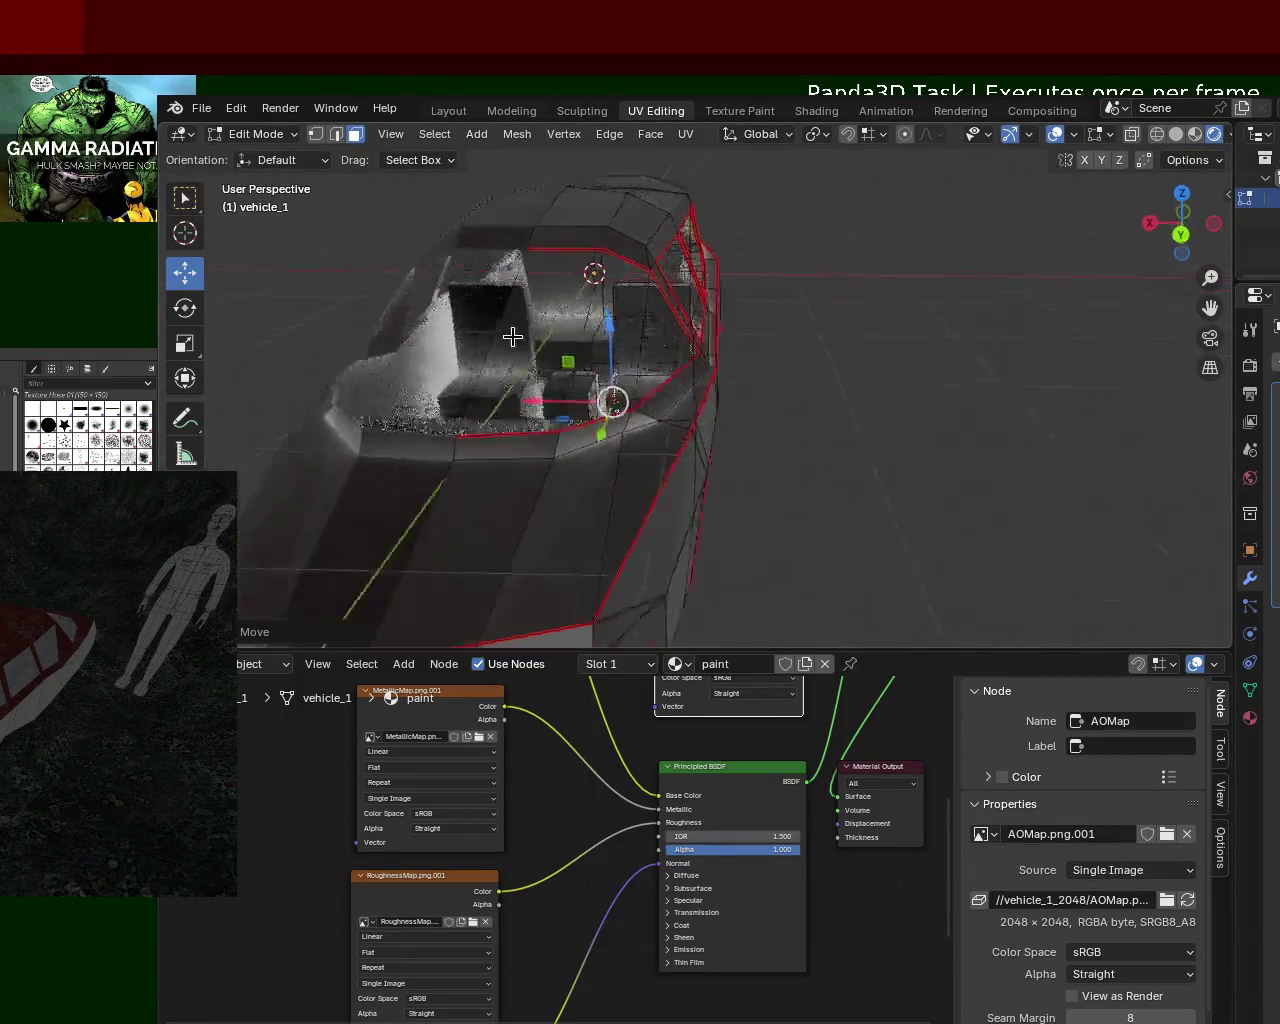
pyautogui.moveTo(511, 334); pyautogui.dragTo(620, 330, button='middle')
pyautogui.click(1195, 134)
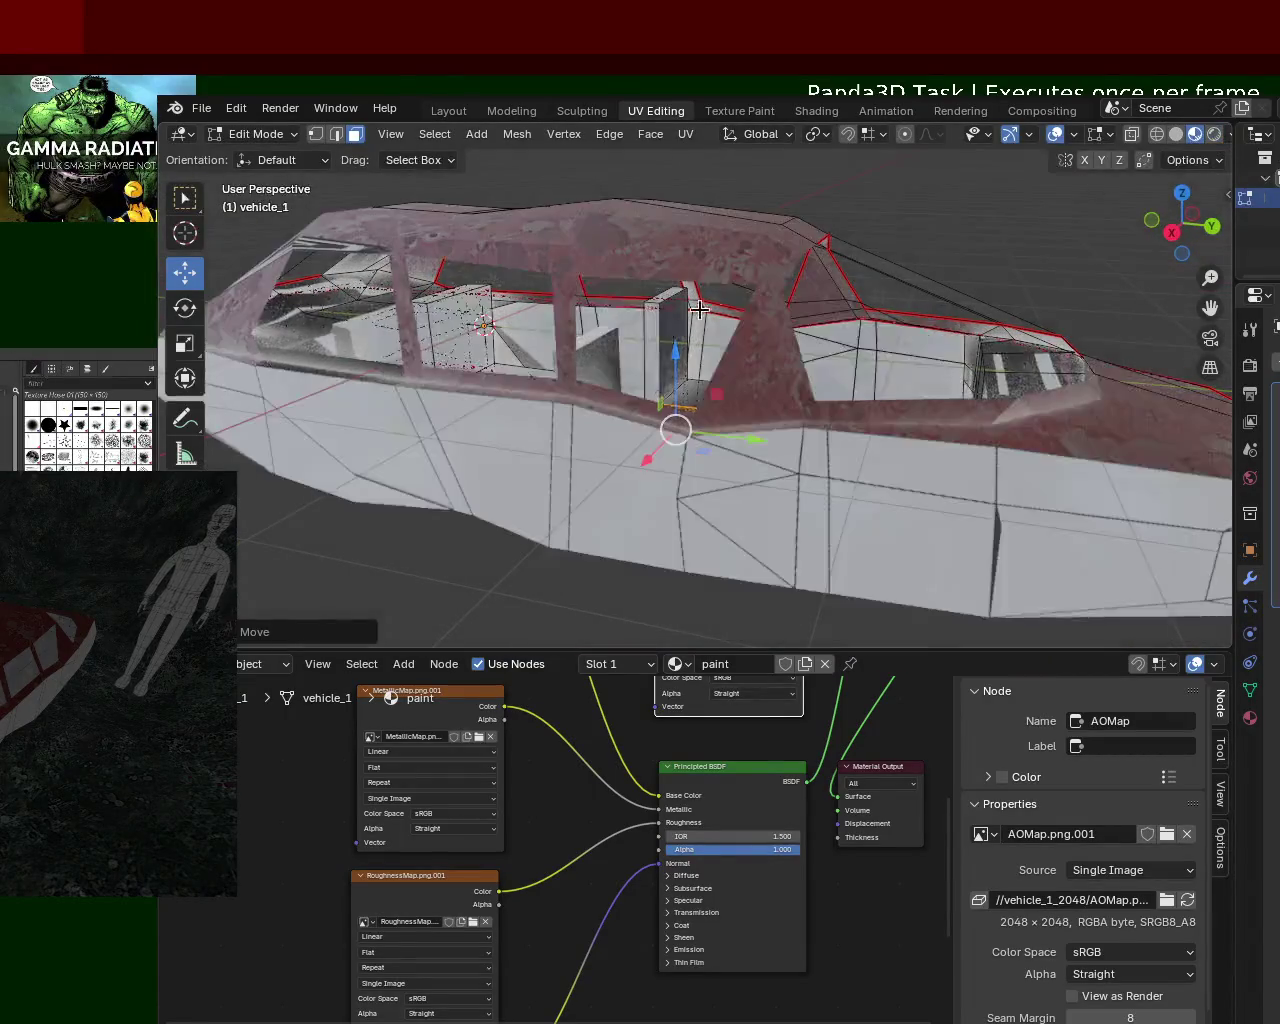
pyautogui.moveTo(600, 450)
pyautogui.mouseDown(button='middle')
pyautogui.moveTo(543, 480)
pyautogui.moveTo(386, 508)
pyautogui.moveTo(491, 391)
pyautogui.moveTo(540, 447)
pyautogui.mouseUp(button='middle')
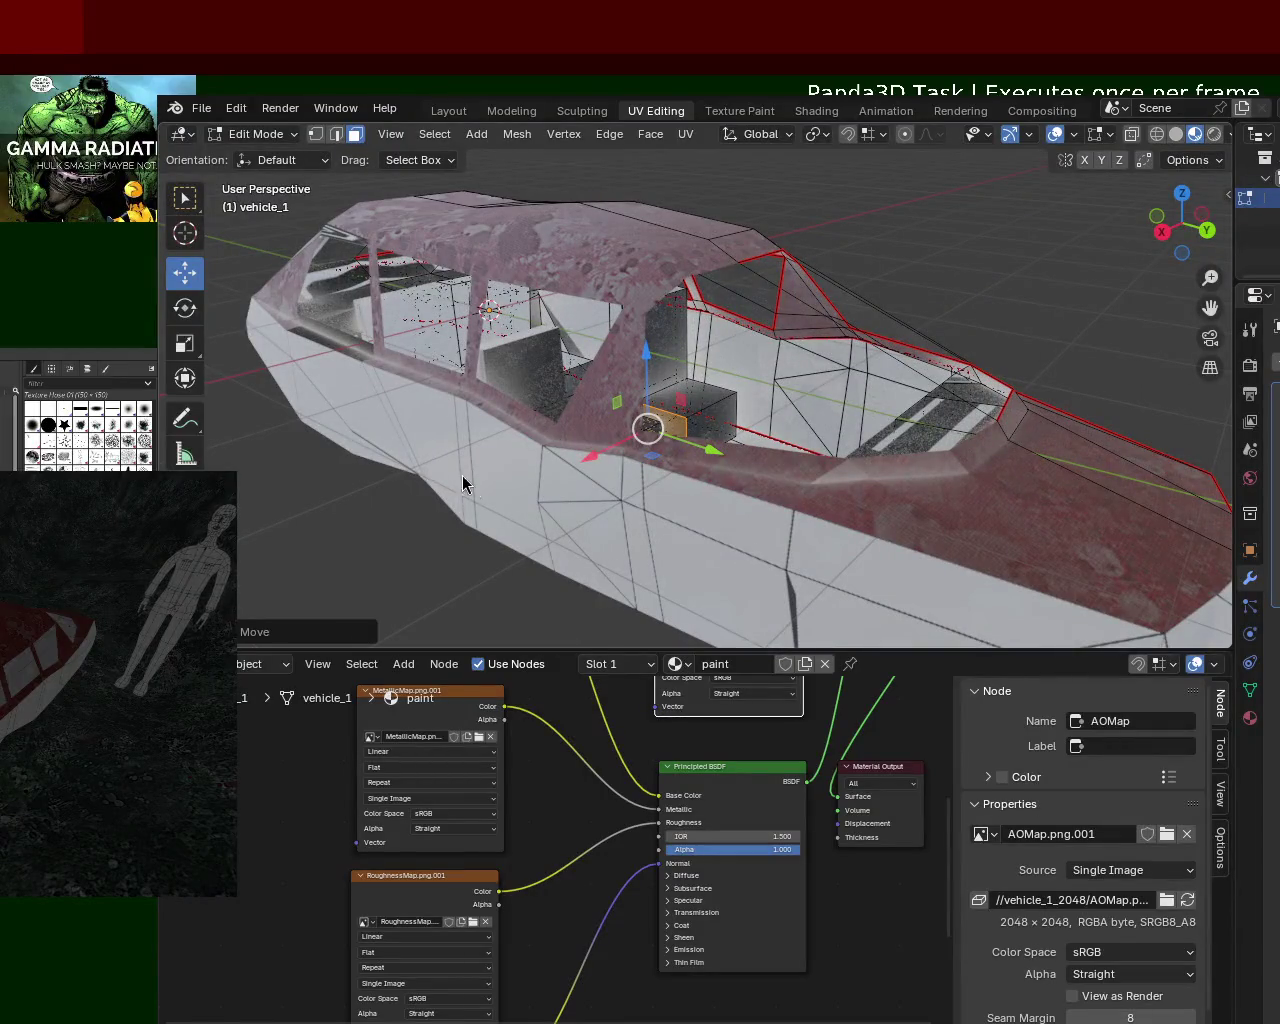
pyautogui.scroll(2, 900, 420)
pyautogui.scroll(2, 807, 367)
pyautogui.moveTo(807, 367); pyautogui.dragTo(929, 400, button='middle')
pyautogui.scroll(3, 1000, 400)
pyautogui.moveTo(1150, 410)
pyautogui.mouseDown(button='middle')
pyautogui.moveTo(1073, 371)
pyautogui.moveTo(990, 400)
pyautogui.mouseUp(button='middle')
pyautogui.scroll(-3, 1073, 371)
pyautogui.scroll(2, 934, 366)
pyautogui.scroll(2, 868, 382)
pyautogui.scroll(-3, 868, 382)
# Step: Orbit and zoom around the car through side, front-over-hood and top-down views
pyautogui.moveTo(920, 374); pyautogui.dragTo(637, 399, button='middle')
pyautogui.scroll(2, 830, 390)
pyautogui.scroll(1, 816, 388)
pyautogui.moveTo(748, 372)
pyautogui.mouseDown(button='middle')
pyautogui.moveTo(926, 343)
pyautogui.moveTo(830, 350)
pyautogui.moveTo(862, 340)
pyautogui.mouseUp(button='middle')
pyautogui.scroll(2, 790, 365)
pyautogui.scroll(2, 863, 338)
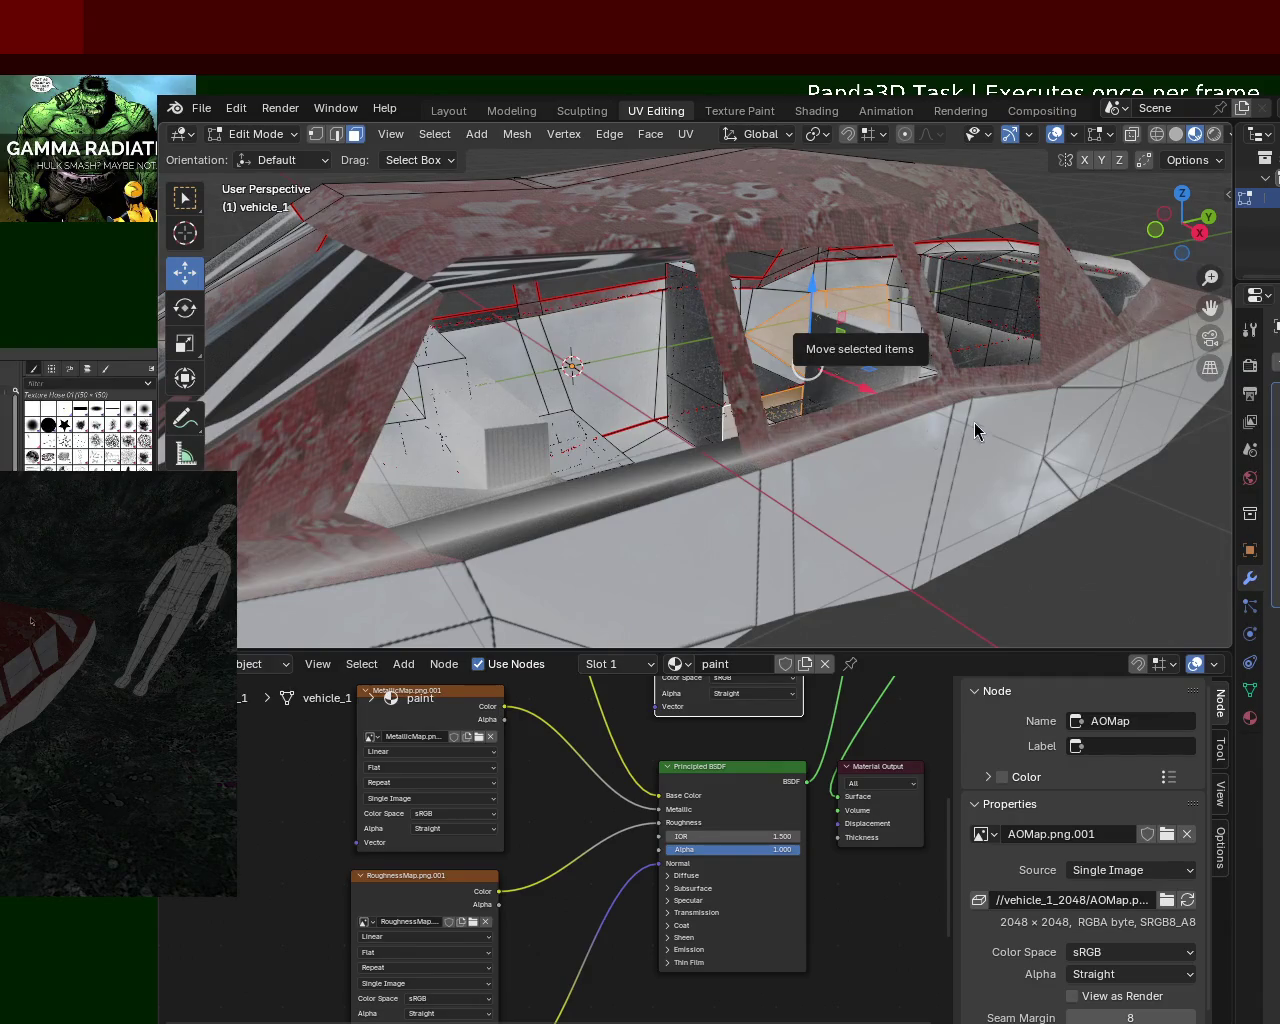
pyautogui.moveTo(1148, 516)
pyautogui.mouseDown(button='middle')
pyautogui.moveTo(466, 392)
pyautogui.moveTo(466, 368)
pyautogui.moveTo(508, 357)
pyautogui.moveTo(644, 351)
pyautogui.mouseUp(button='middle')
pyautogui.scroll(-5, 644, 351)
pyautogui.moveTo(903, 377)
pyautogui.mouseDown(button='middle')
pyautogui.moveTo(846, 357)
pyautogui.moveTo(951, 372)
pyautogui.moveTo(1018, 363)
pyautogui.mouseUp(button='middle')
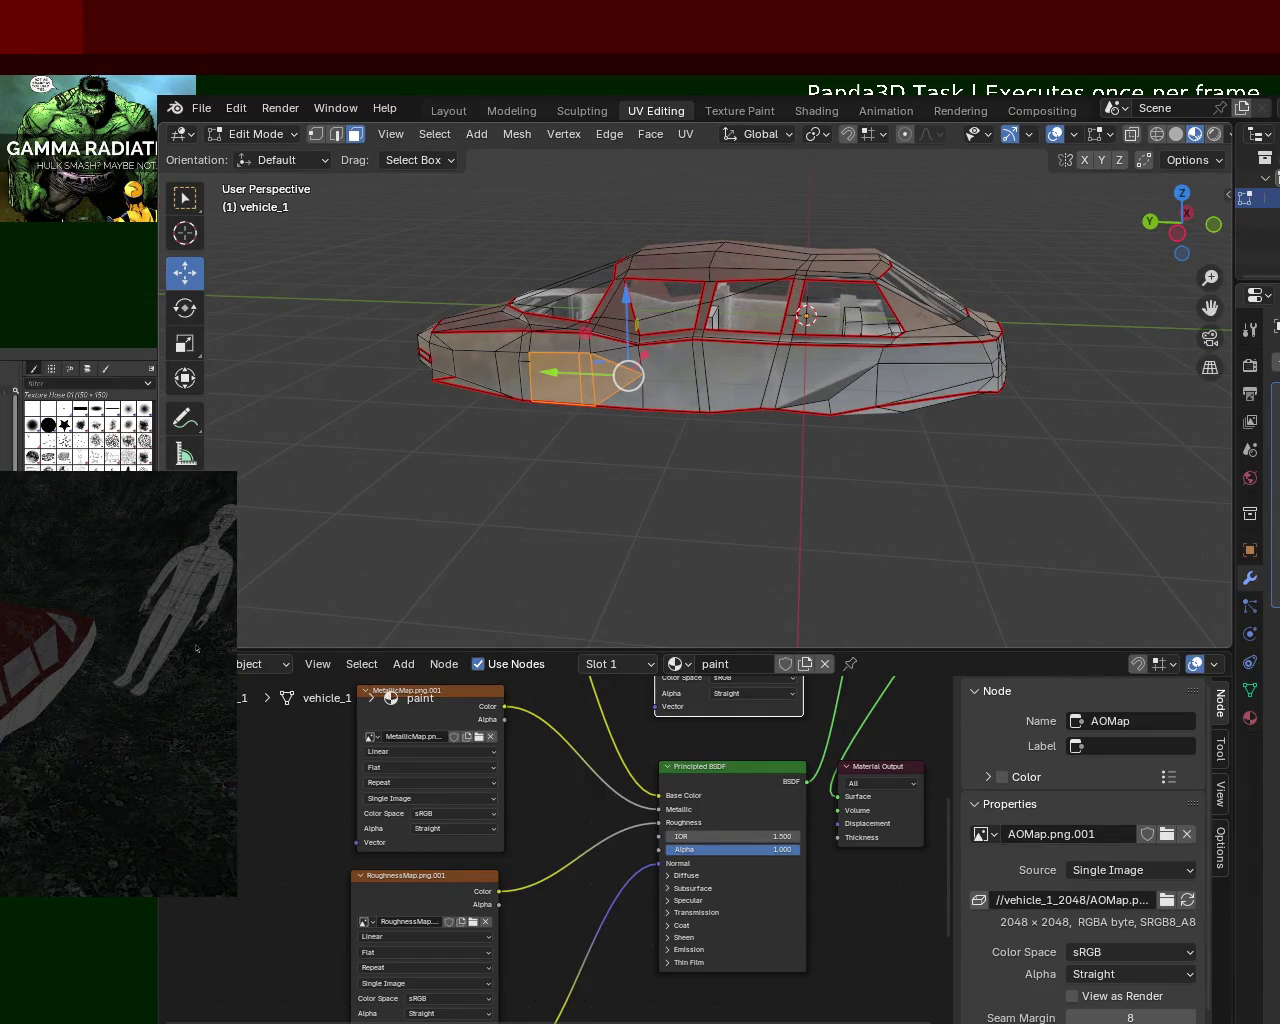
pyautogui.moveTo(930, 423)
pyautogui.mouseDown(button='middle')
pyautogui.moveTo(760, 440)
pyautogui.moveTo(732, 491)
pyautogui.mouseUp(button='middle')
pyautogui.scroll(5, 760, 400)
pyautogui.scroll(3, 789, 443)
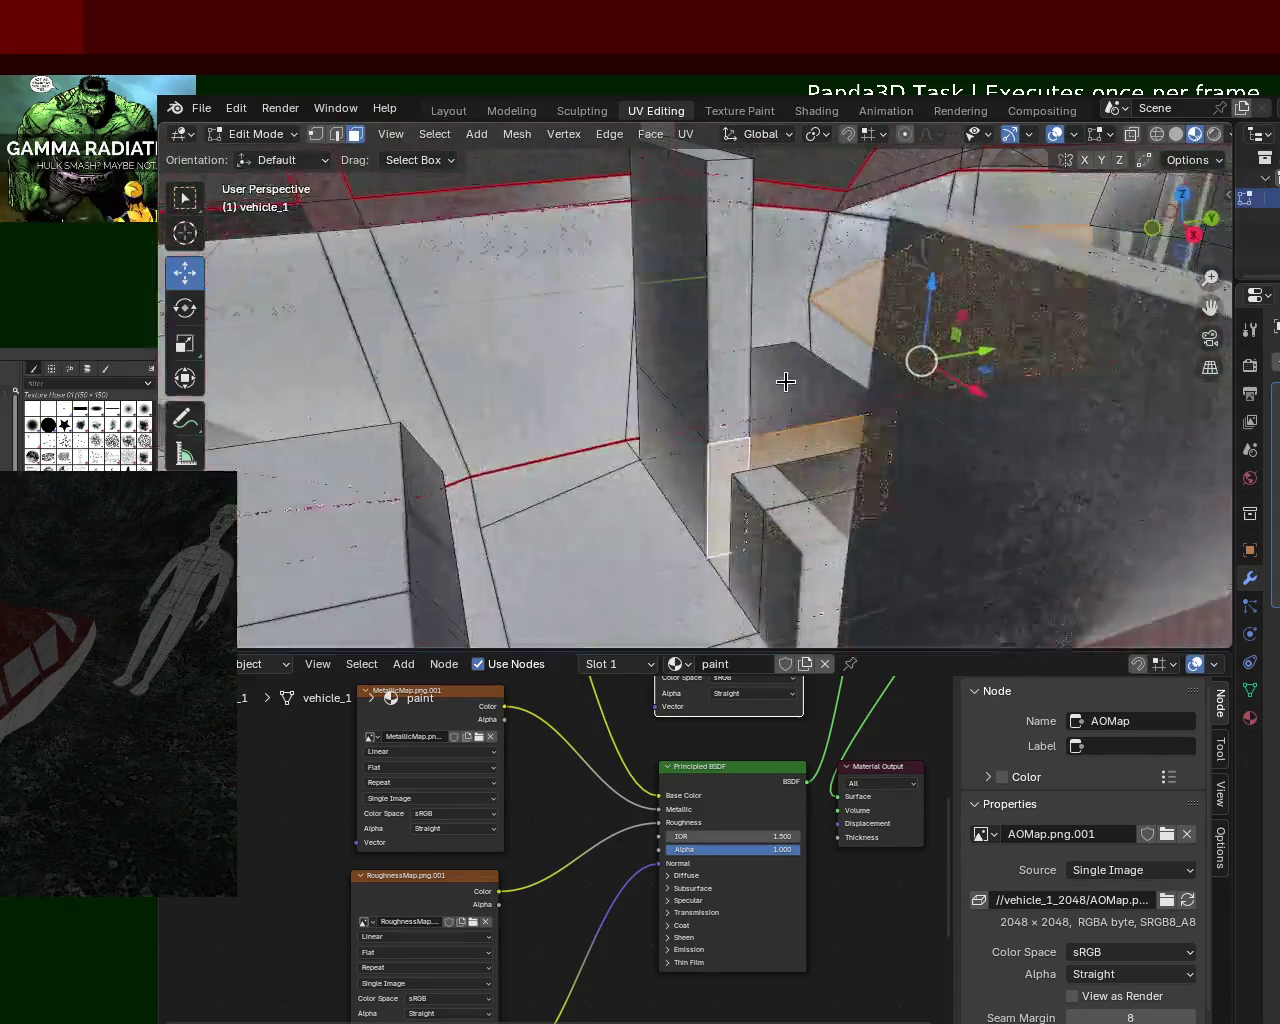
pyautogui.scroll(-3, 810, 400)
pyautogui.scroll(-3, 845, 430)
# Step: Switch the viewport to Wireframe shading and clear the face selection
pyautogui.moveTo(847, 457)
pyautogui.mouseDown(button='middle')
pyautogui.moveTo(865, 428)
pyautogui.moveTo(830, 455)
pyautogui.moveTo(877, 463)
pyautogui.moveTo(789, 526)
pyautogui.moveTo(700, 531)
pyautogui.moveTo(797, 504)
pyautogui.moveTo(830, 470)
pyautogui.mouseUp(button='middle')
pyautogui.scroll(-2, 790, 445)
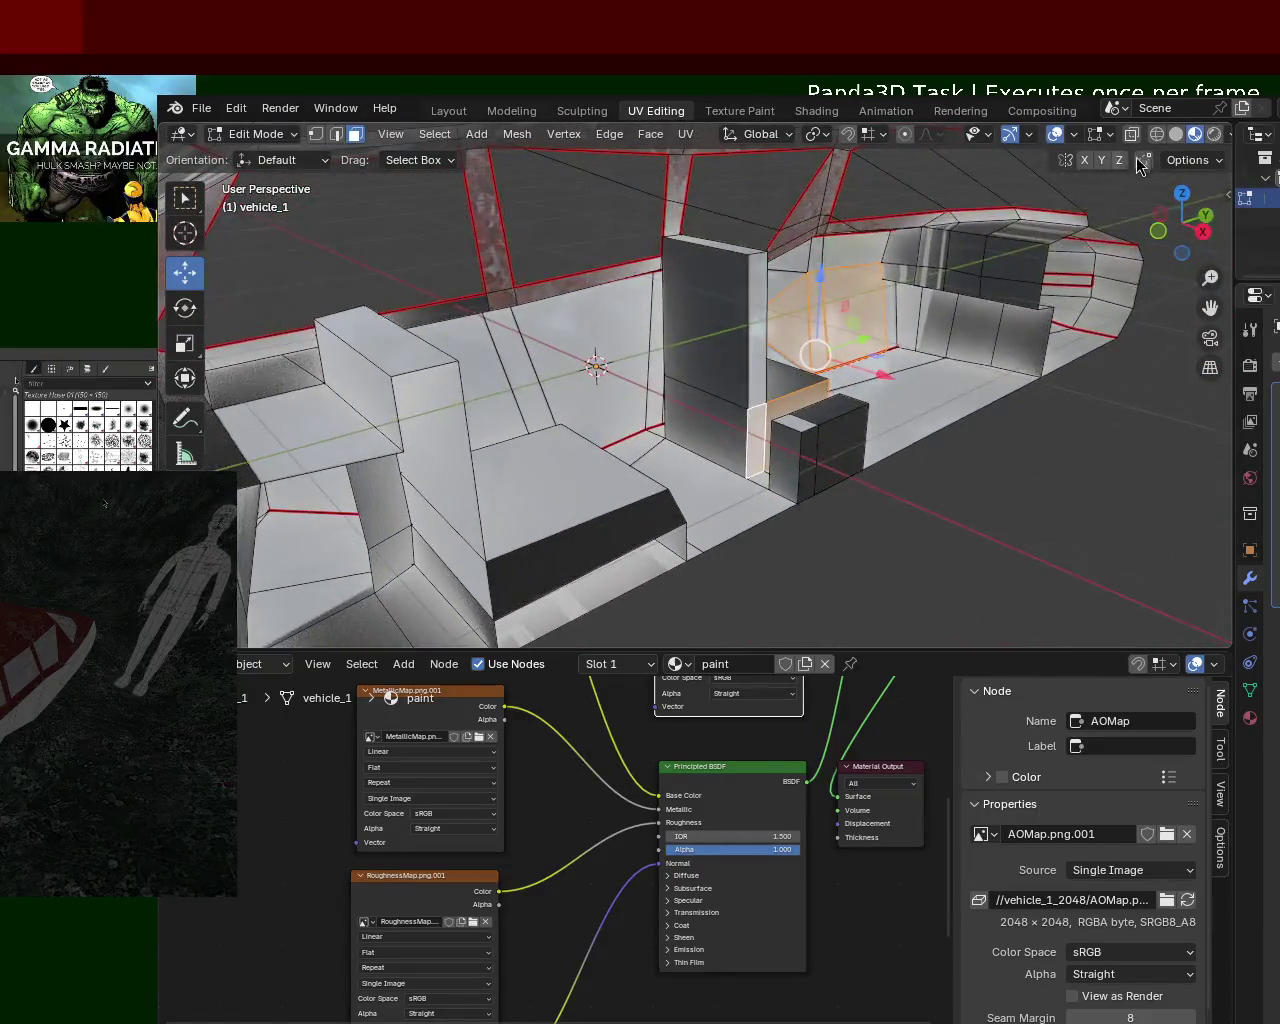
pyautogui.click(1153, 139)
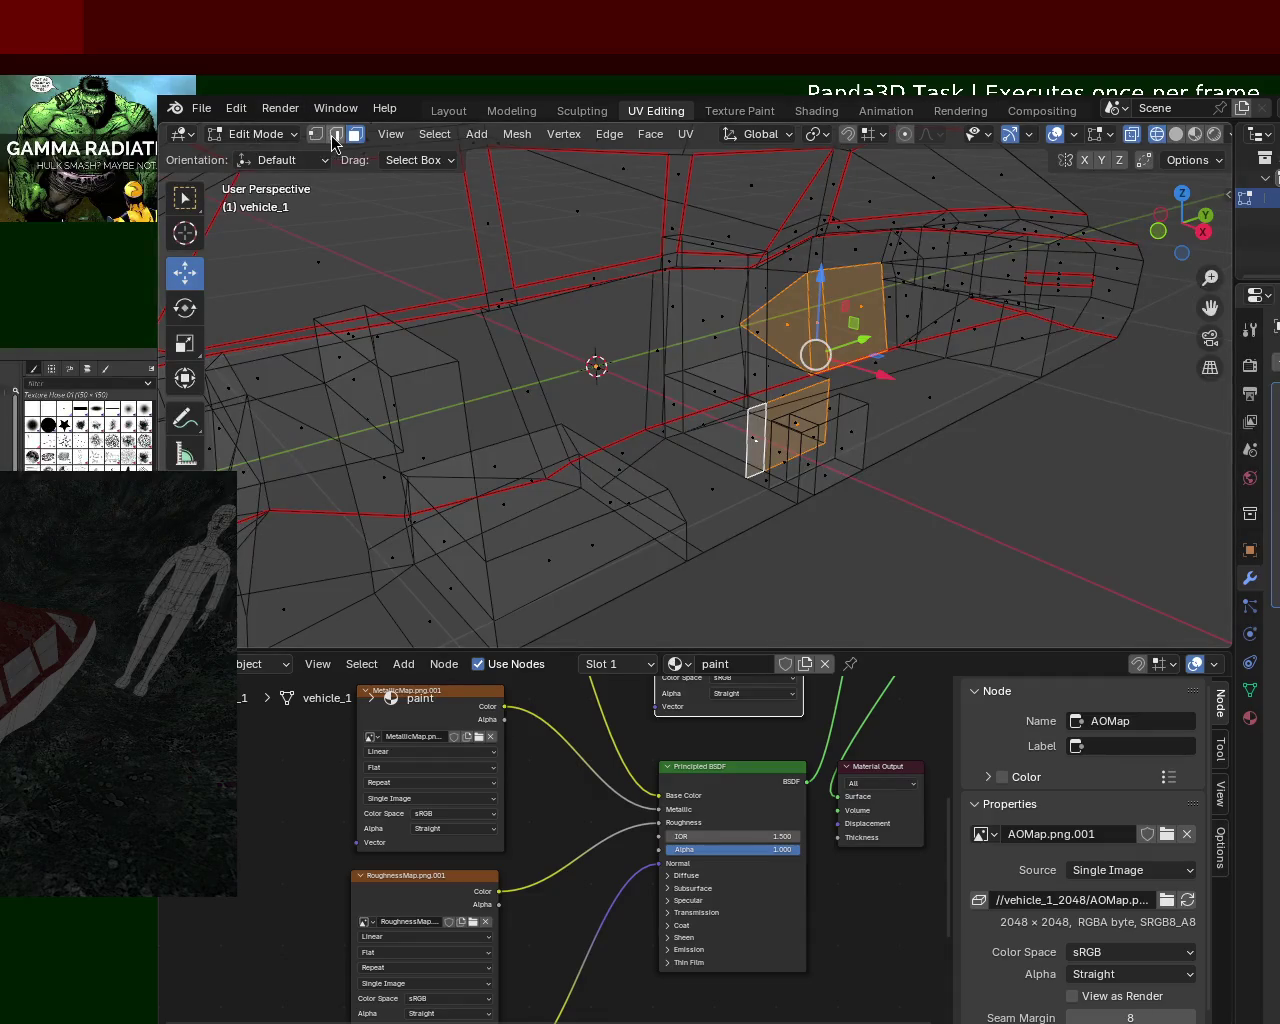
pyautogui.click(883, 532)
# Step: Box-select the interior faces around the seat from several angles
pyautogui.moveTo(940, 622)
pyautogui.mouseDown()
pyautogui.moveTo(771, 429)
pyautogui.moveTo(749, 380)
pyautogui.moveTo(789, 405)
pyautogui.mouseUp()
pyautogui.scroll(2, 789, 405)
pyautogui.moveTo(789, 405); pyautogui.dragTo(722, 468, button='middle')
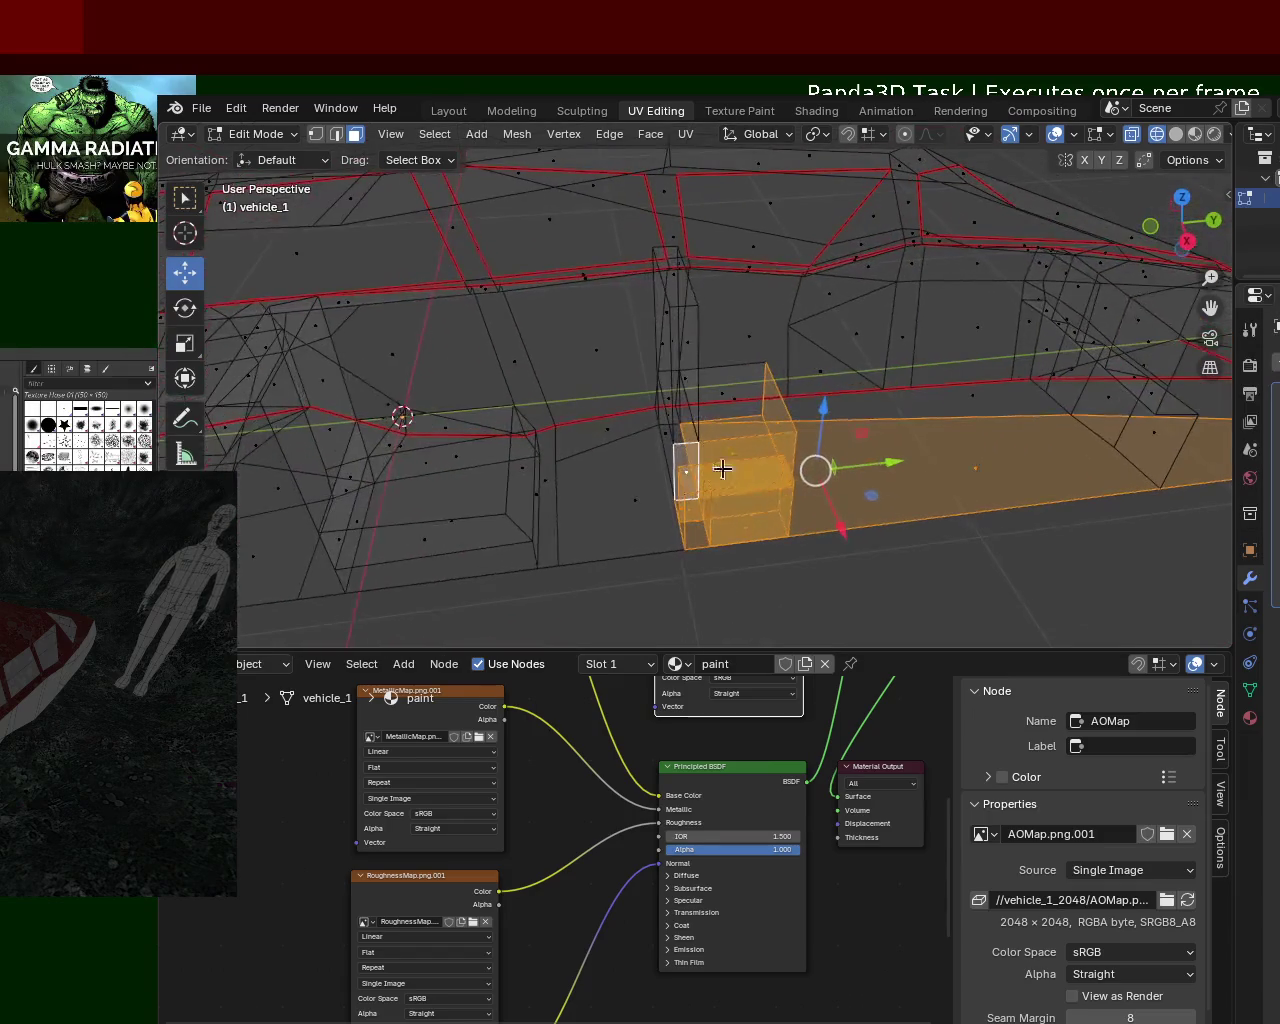
pyautogui.click(726, 406)
pyautogui.click(866, 631)
pyautogui.moveTo(868, 633)
pyautogui.mouseDown()
pyautogui.moveTo(629, 263)
pyautogui.moveTo(640, 240)
pyautogui.mouseUp()
pyautogui.moveTo(640, 240)
pyautogui.mouseDown(button='middle')
pyautogui.moveTo(811, 423)
pyautogui.moveTo(894, 366)
pyautogui.mouseUp(button='middle')
pyautogui.keyDown('ctrl'); pyautogui.click(889, 362); pyautogui.keyUp('ctrl')
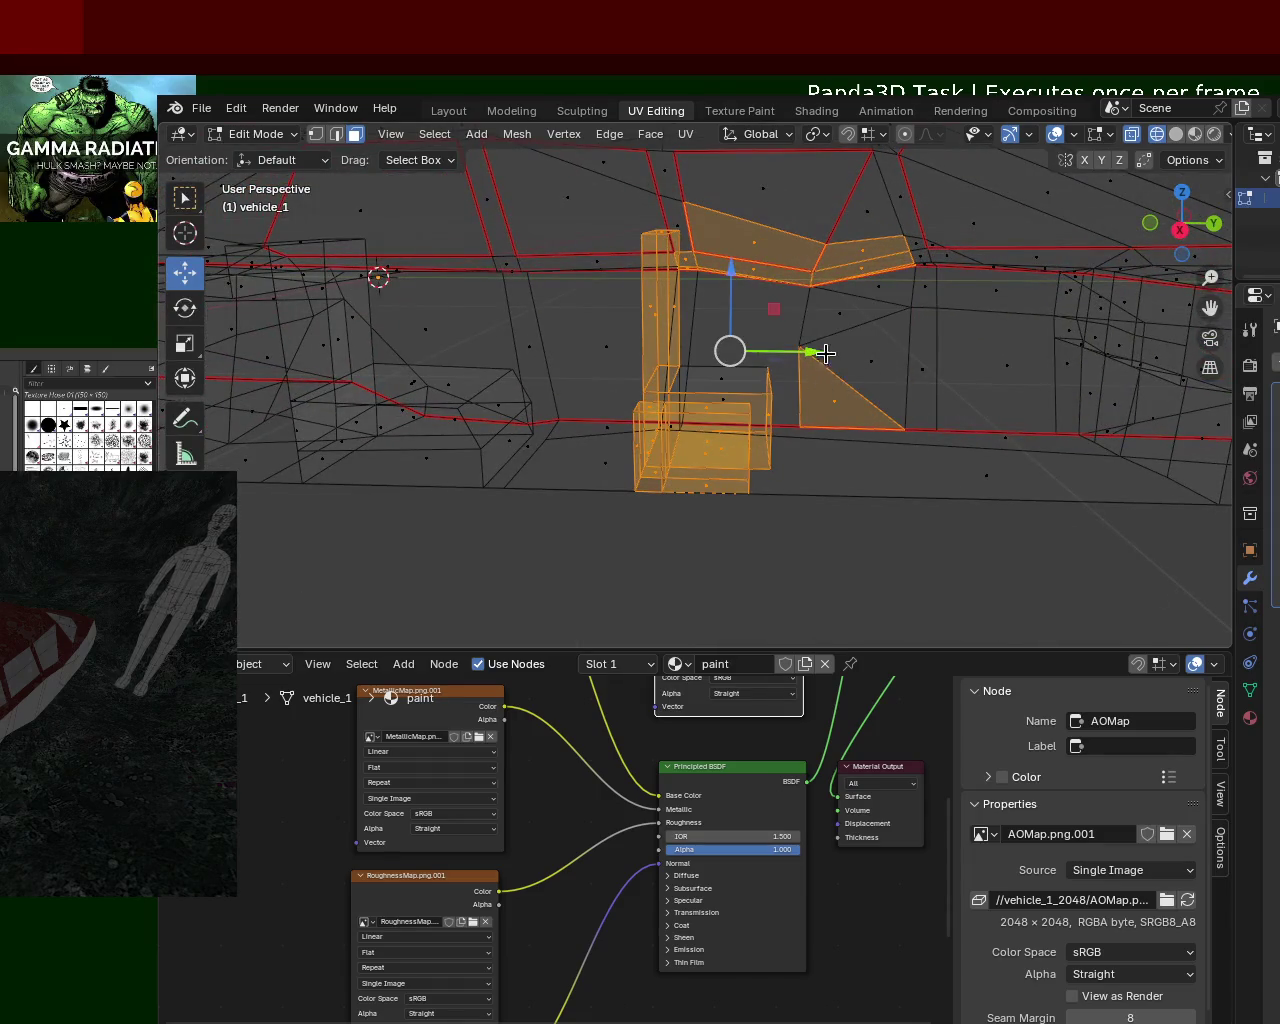
pyautogui.click(853, 595)
pyautogui.moveTo(851, 600); pyautogui.dragTo(597, 217)
pyautogui.moveTo(597, 217)
pyautogui.mouseDown(button='middle')
pyautogui.moveTo(782, 420)
pyautogui.moveTo(505, 497)
pyautogui.mouseUp(button='middle')
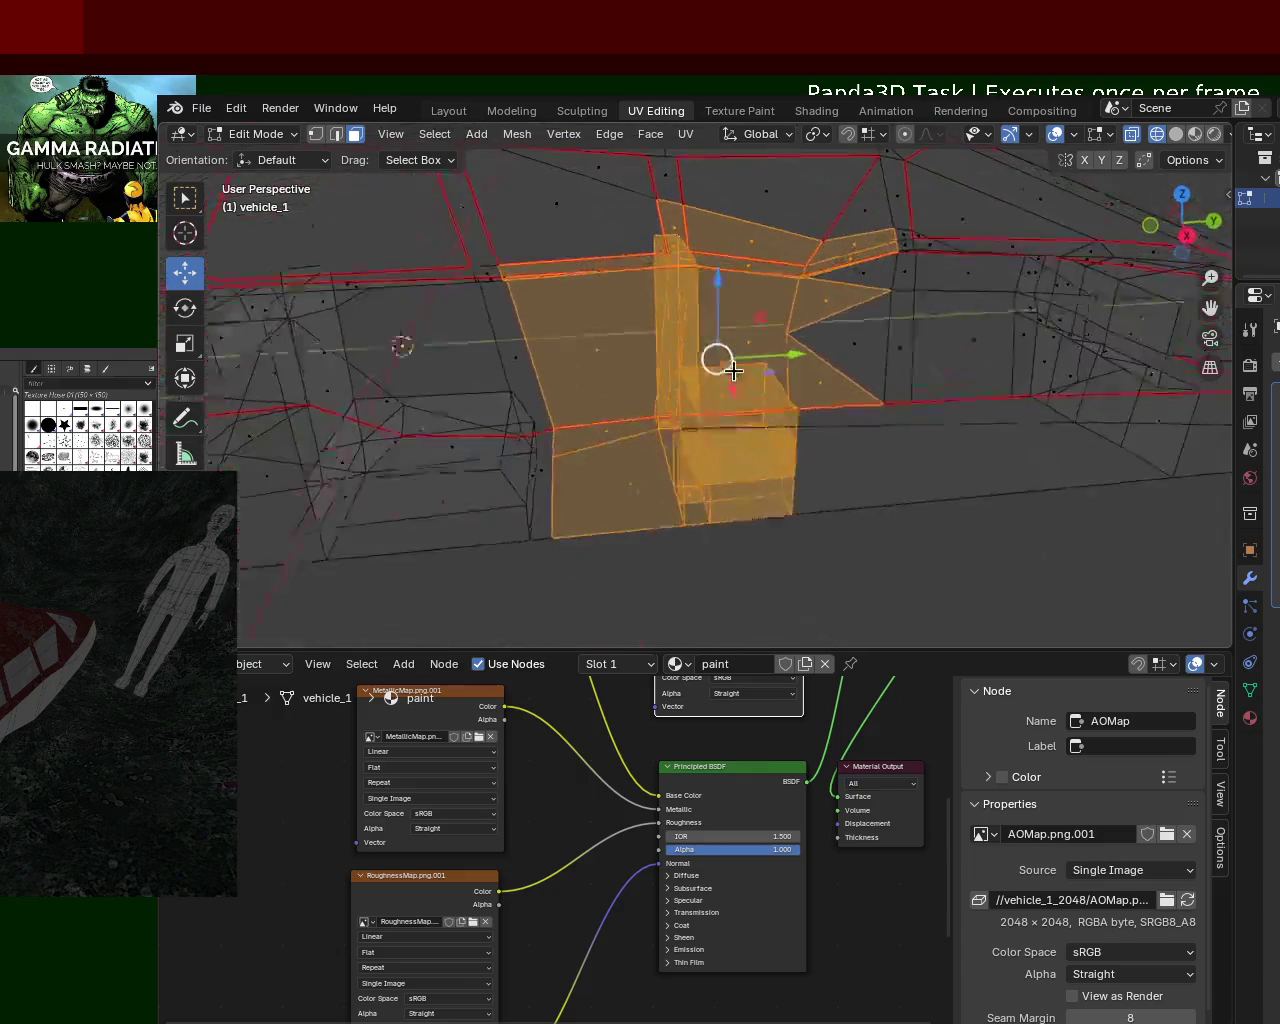
# Step: Deselect the surrounding strip, triangle and pillar faces to isolate the seat
pyautogui.keyDown('shift'); pyautogui.click(612, 472); pyautogui.keyUp('shift')
pyautogui.keyDown('shift'); pyautogui.click(611, 432); pyautogui.keyUp('shift')
pyautogui.keyDown('shift'); pyautogui.click(640, 385); pyautogui.keyUp('shift')
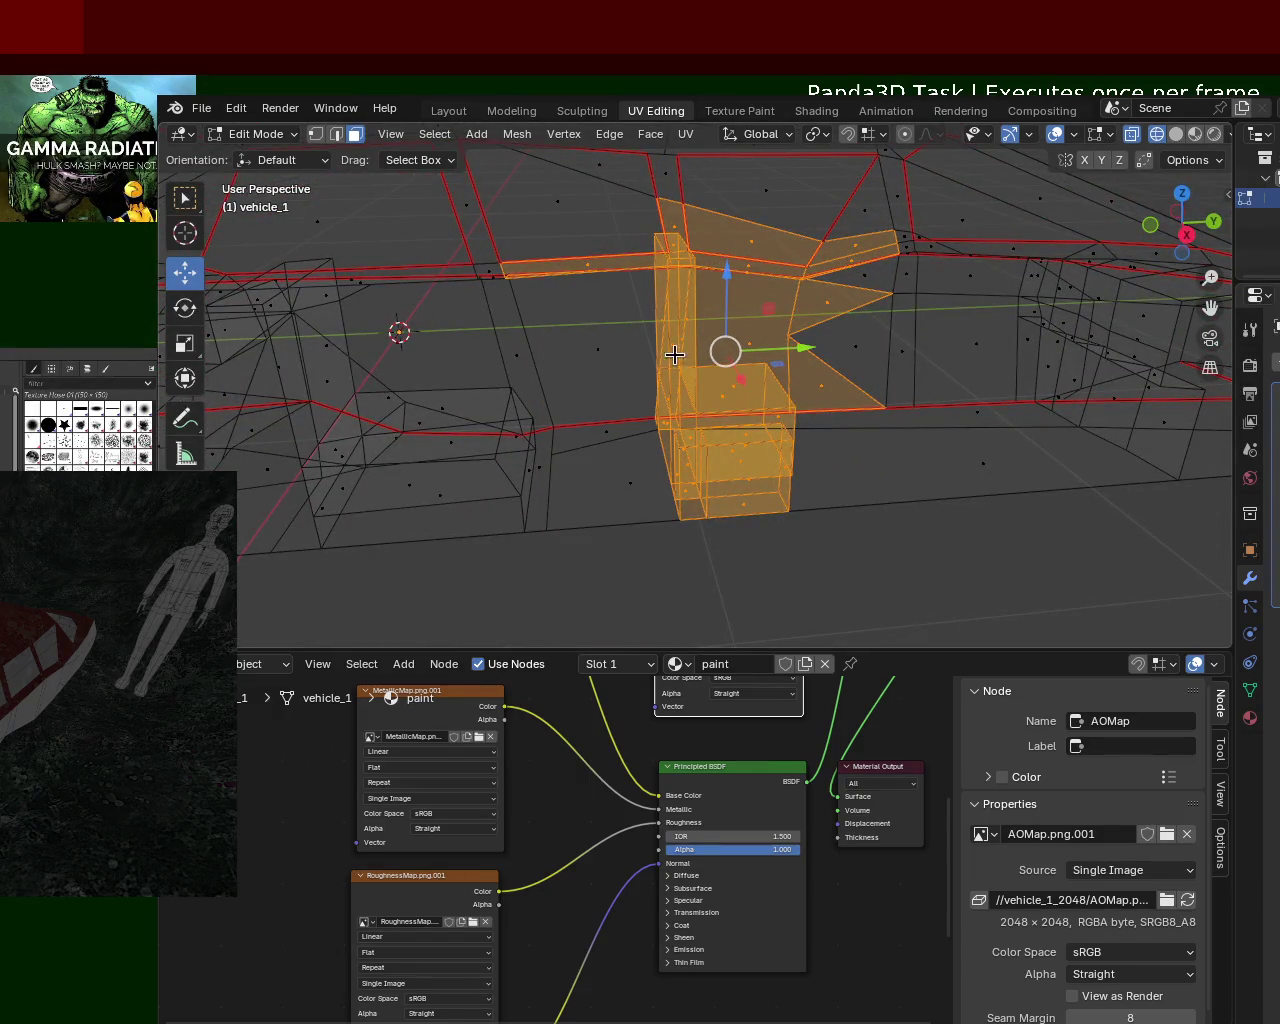
pyautogui.keyDown('shift'); pyautogui.click(848, 384); pyautogui.keyUp('shift')
pyautogui.keyDown('shift'); pyautogui.click(804, 300); pyautogui.keyUp('shift')
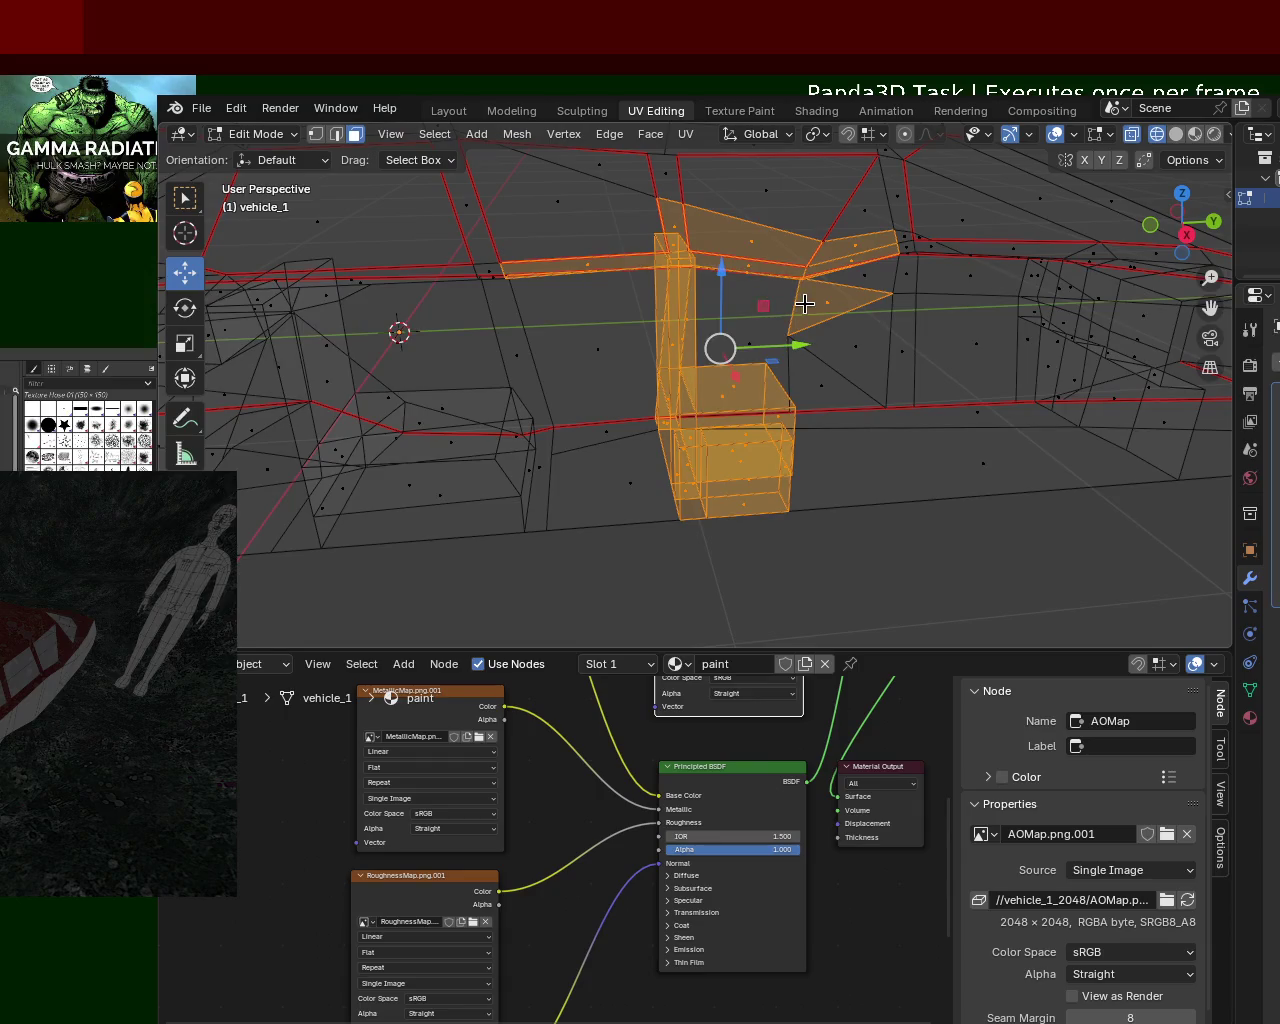
pyautogui.keyDown('shift'); pyautogui.click(846, 247); pyautogui.keyUp('shift')
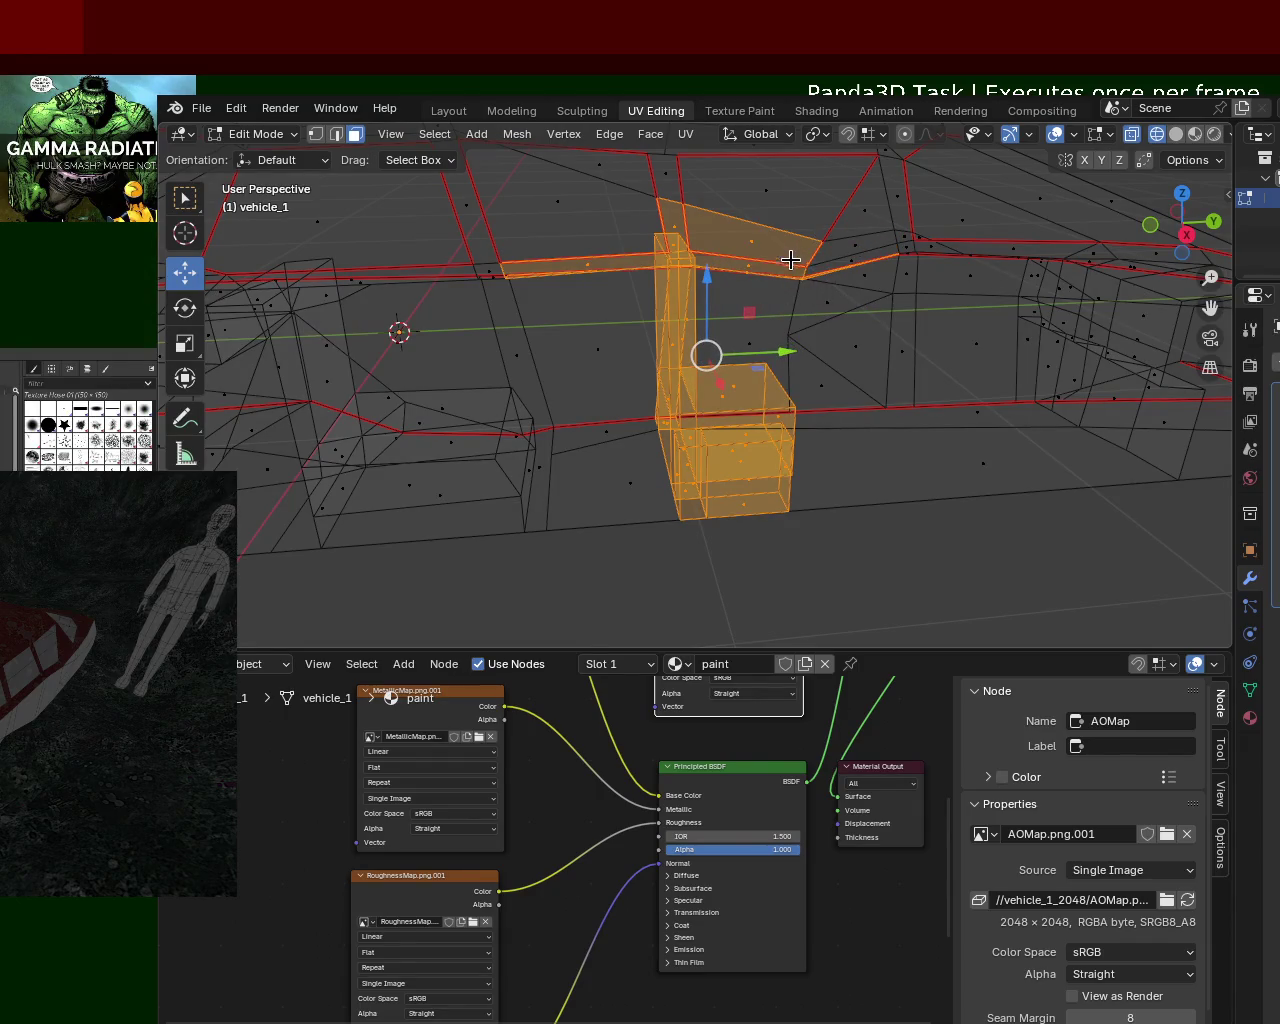
pyautogui.keyDown('shift'); pyautogui.click(600, 248); pyautogui.keyUp('shift')
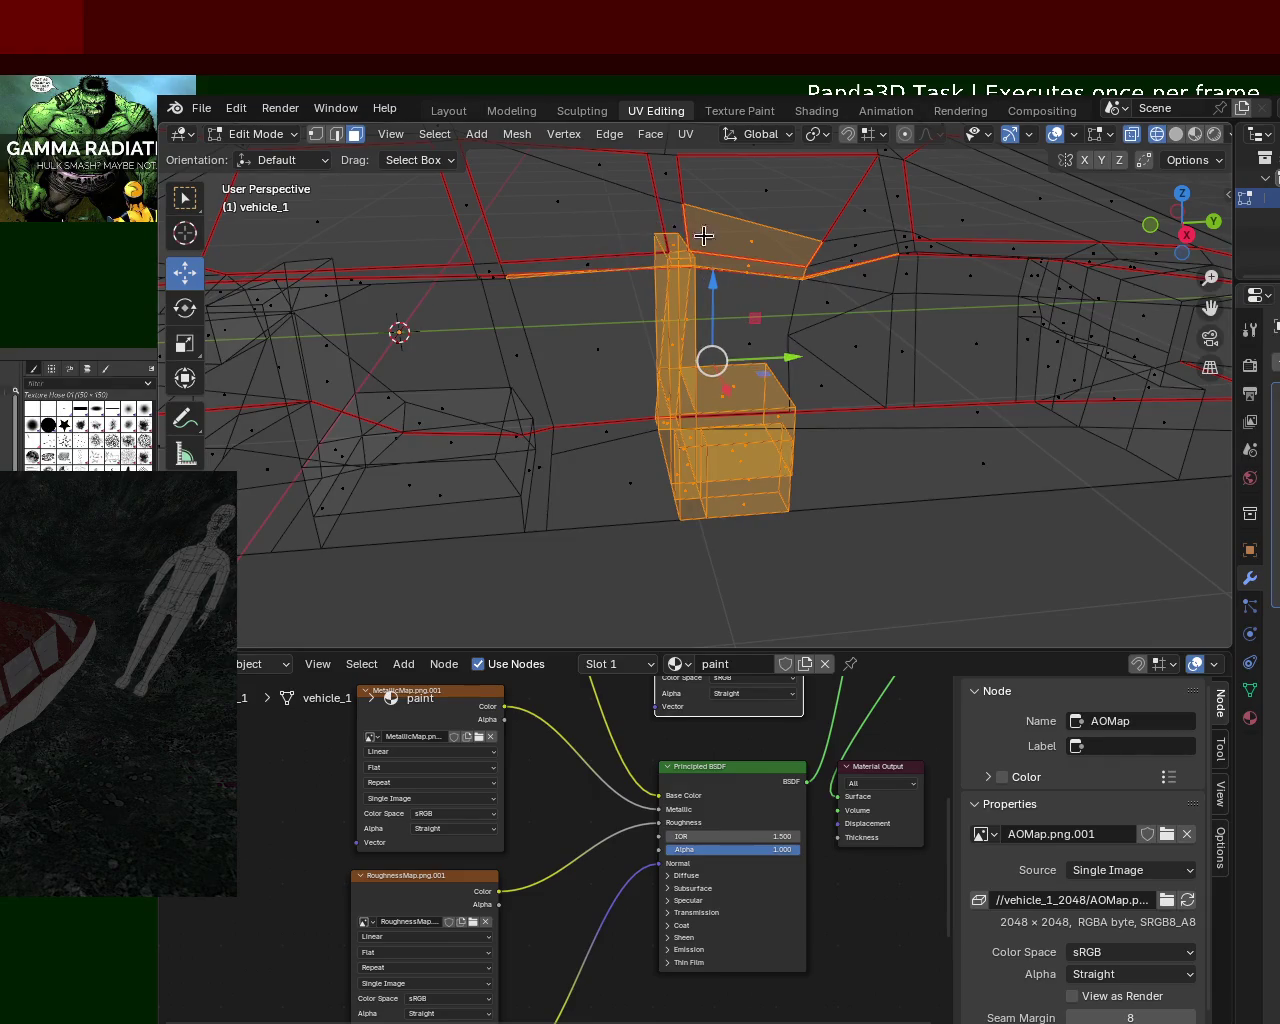
pyautogui.keyDown('shift'); pyautogui.click(696, 233); pyautogui.keyUp('shift')
pyautogui.keyDown('shift'); pyautogui.click(740, 272); pyautogui.keyUp('shift')
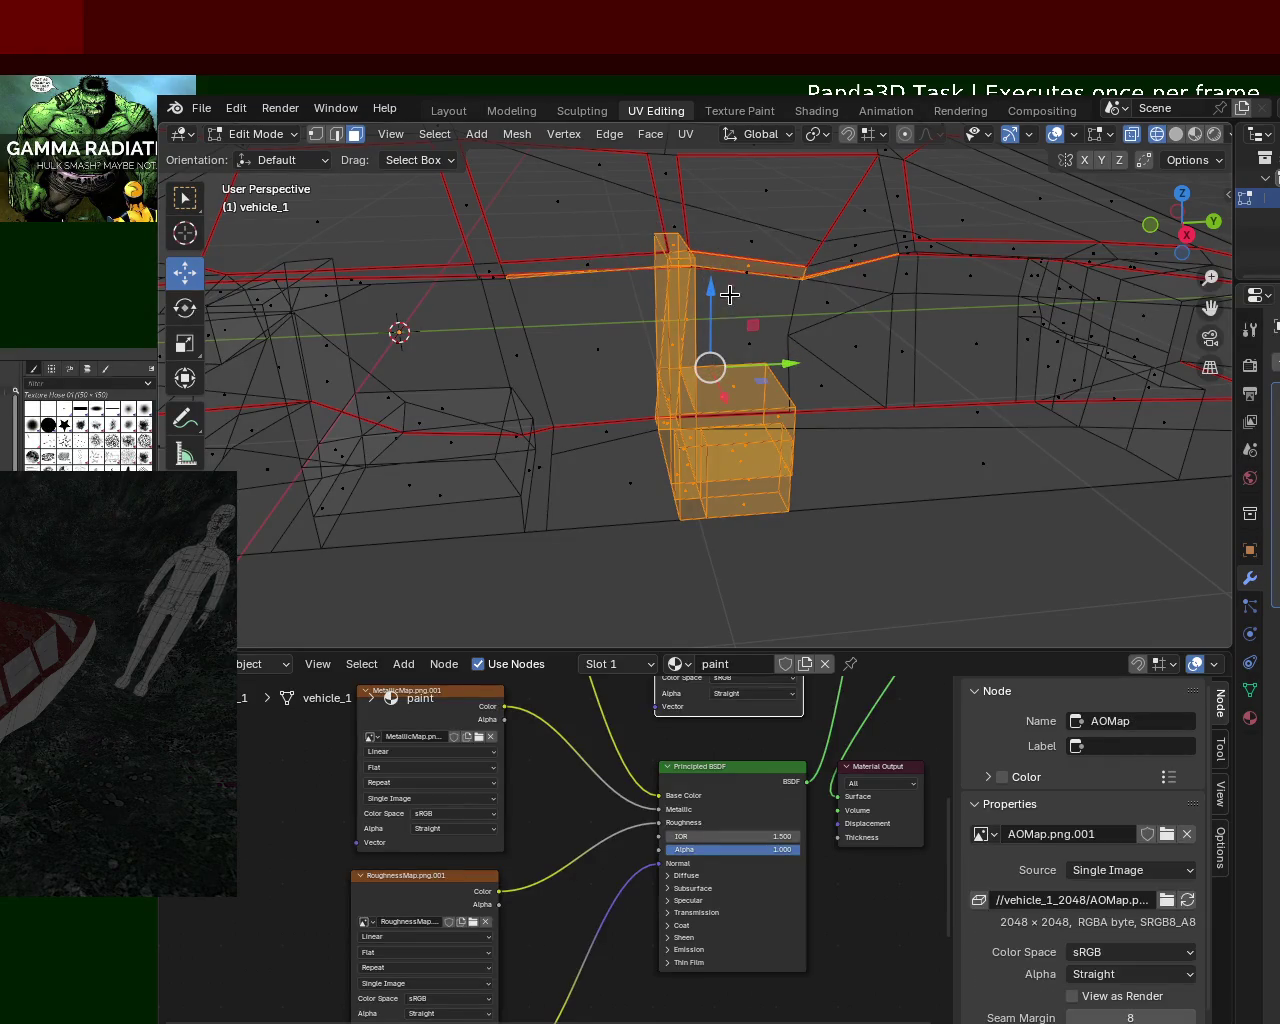
pyautogui.moveTo(734, 262)
pyautogui.mouseDown(button='middle')
pyautogui.moveTo(727, 230)
pyautogui.moveTo(851, 253)
pyautogui.mouseUp(button='middle')
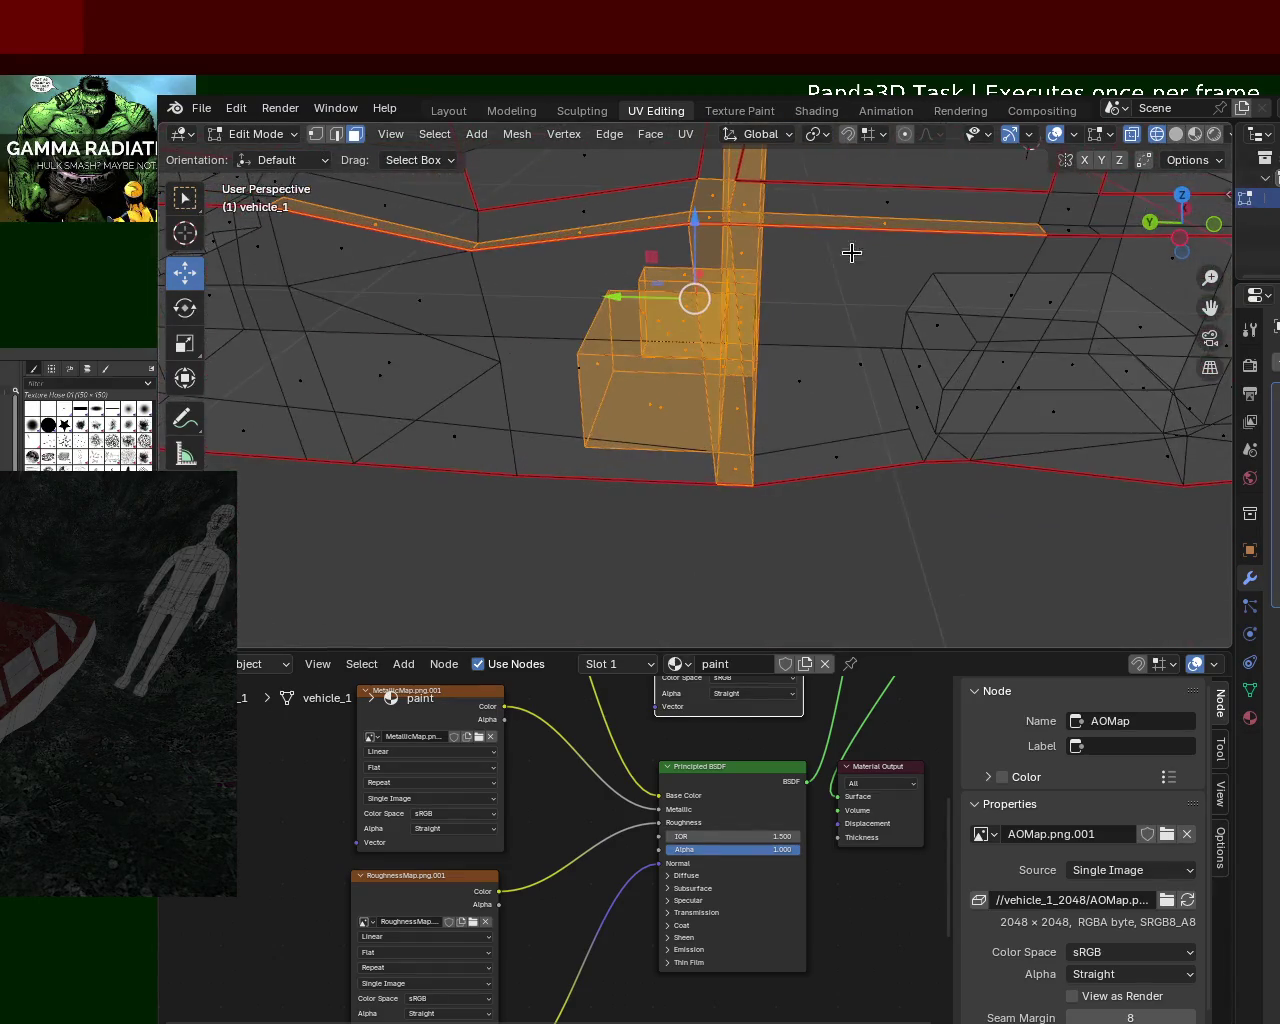
# Step: Refine the seat face selection with shortest-path picks and zoom in on the seat
pyautogui.keyDown('shift'); pyautogui.click(938, 224); pyautogui.keyUp('shift')
pyautogui.keyDown('shift'); pyautogui.click(419, 238); pyautogui.keyUp('shift')
pyautogui.keyDown('shift'); pyautogui.click(443, 246); pyautogui.keyUp('shift')
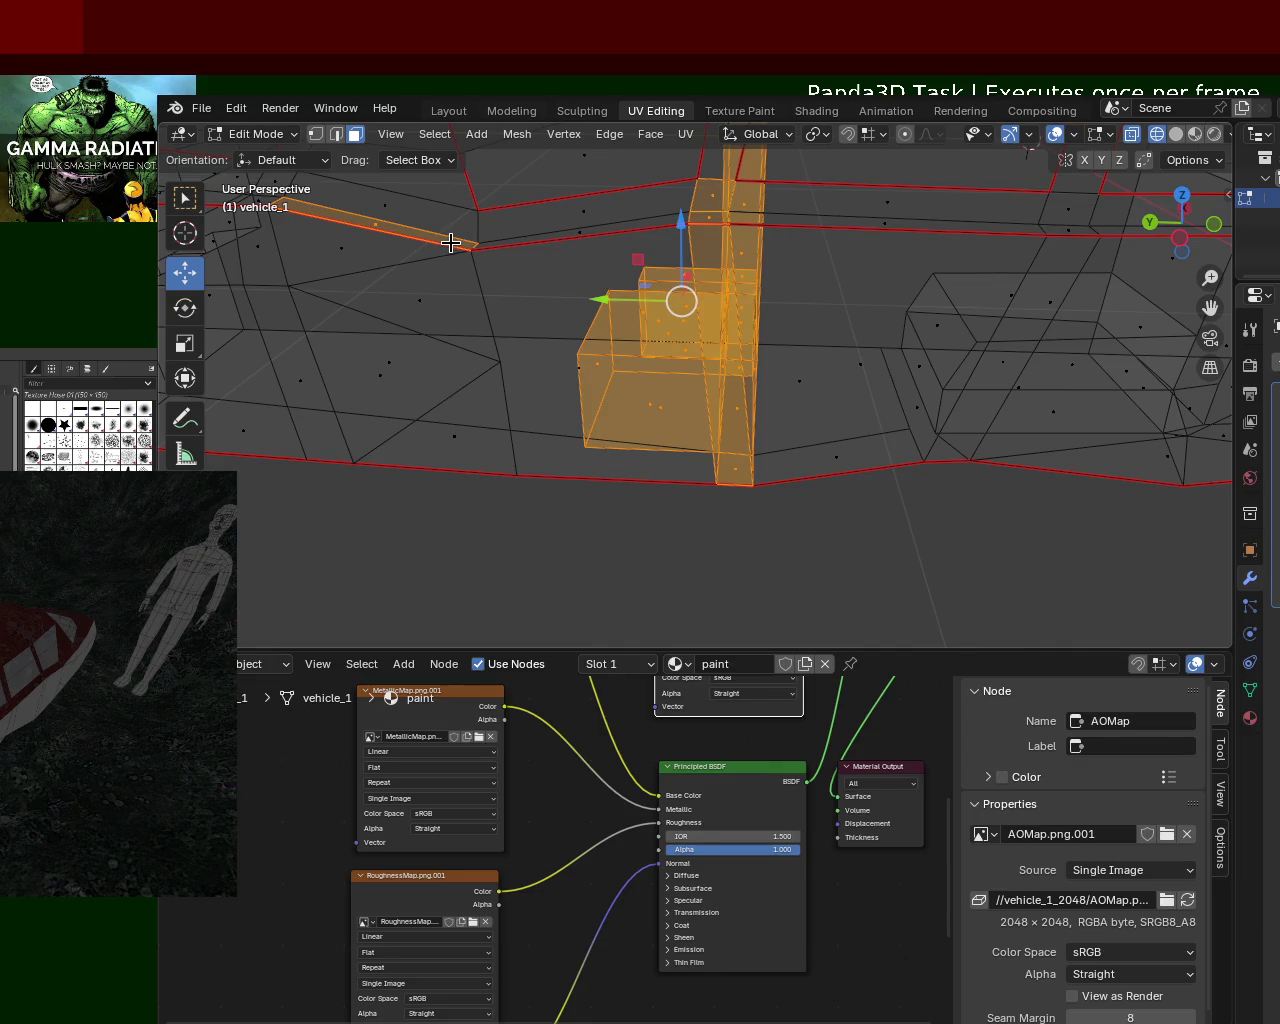
pyautogui.moveTo(460, 218)
pyautogui.mouseDown(button='middle')
pyautogui.moveTo(489, 289)
pyautogui.moveTo(577, 363)
pyautogui.mouseUp(button='middle')
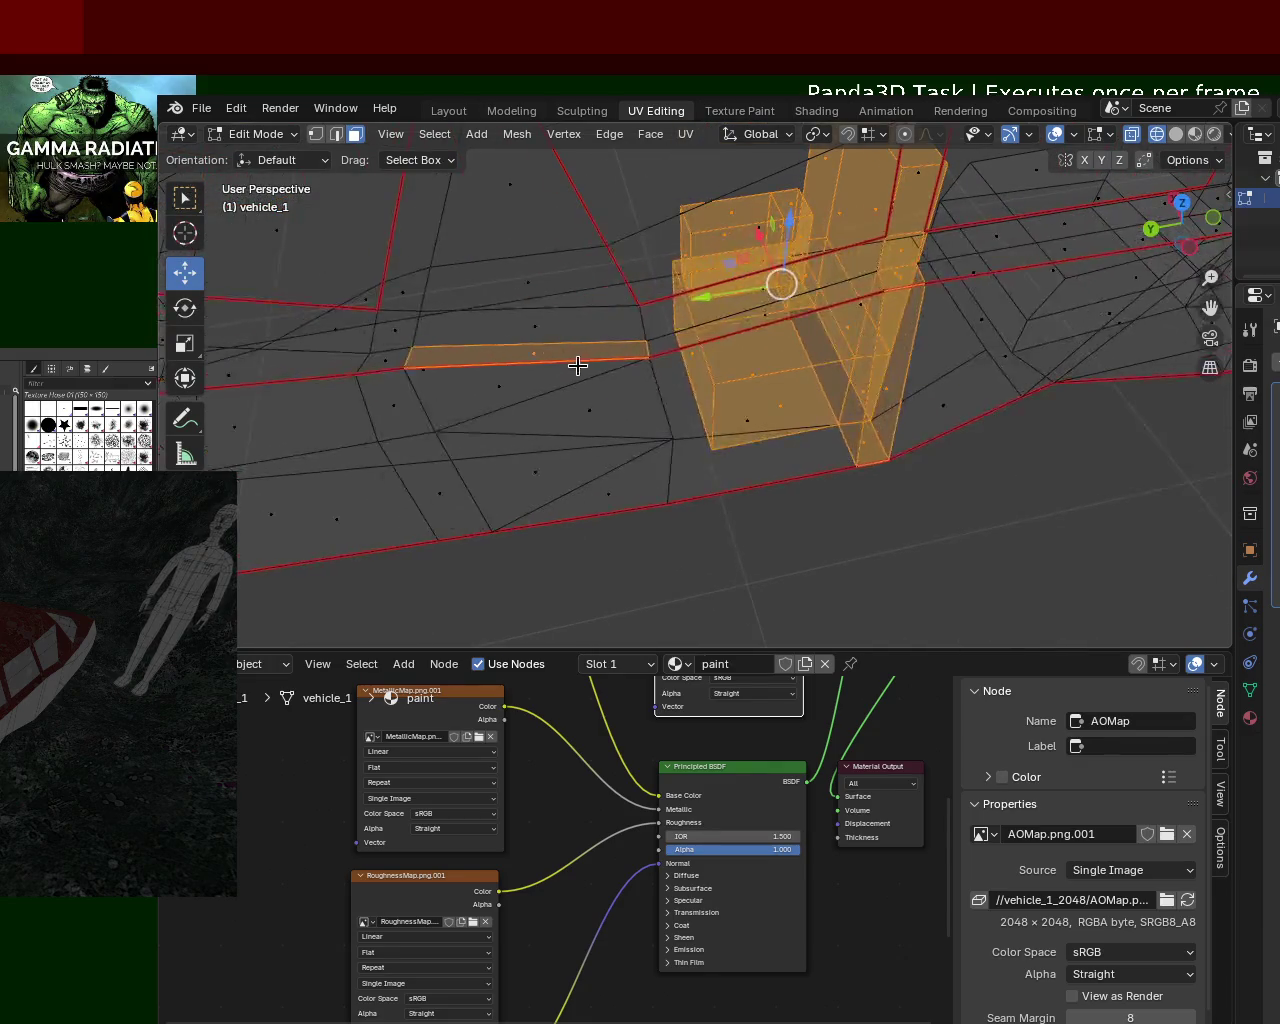
pyautogui.keyDown('shift'); pyautogui.click(579, 361); pyautogui.keyUp('shift')
pyautogui.keyDown('shift'); pyautogui.click(588, 353); pyautogui.keyUp('shift')
pyautogui.keyDown('shift'); pyautogui.click(588, 353); pyautogui.keyUp('shift')
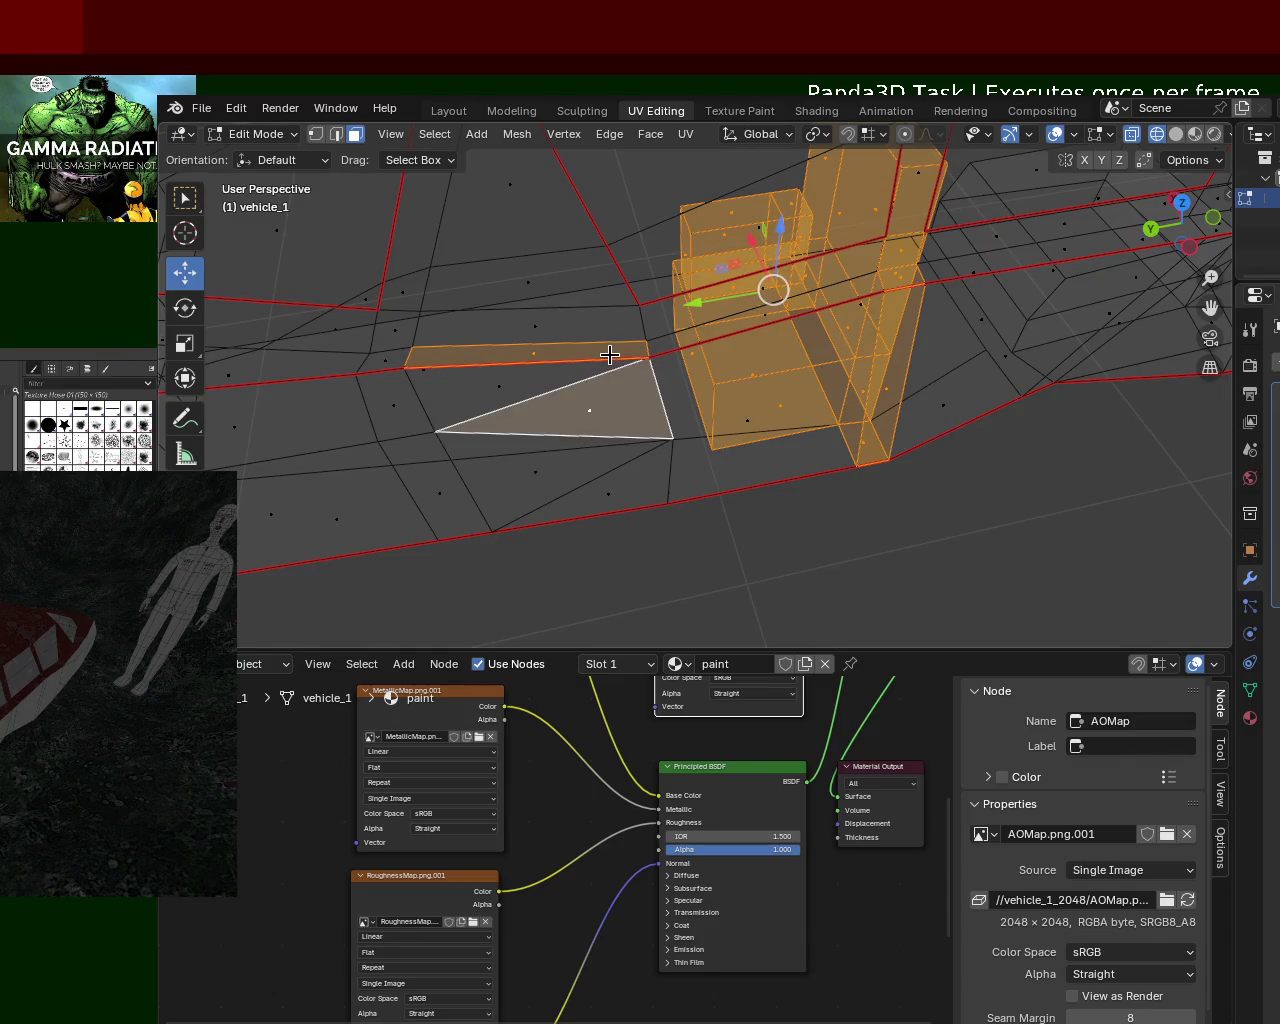
pyautogui.keyDown('shift'); pyautogui.click(566, 383); pyautogui.keyUp('shift')
pyautogui.keyDown('shift'); pyautogui.click(491, 349); pyautogui.keyUp('shift')
pyautogui.keyDown('shift'); pyautogui.click(541, 404); pyautogui.keyUp('shift')
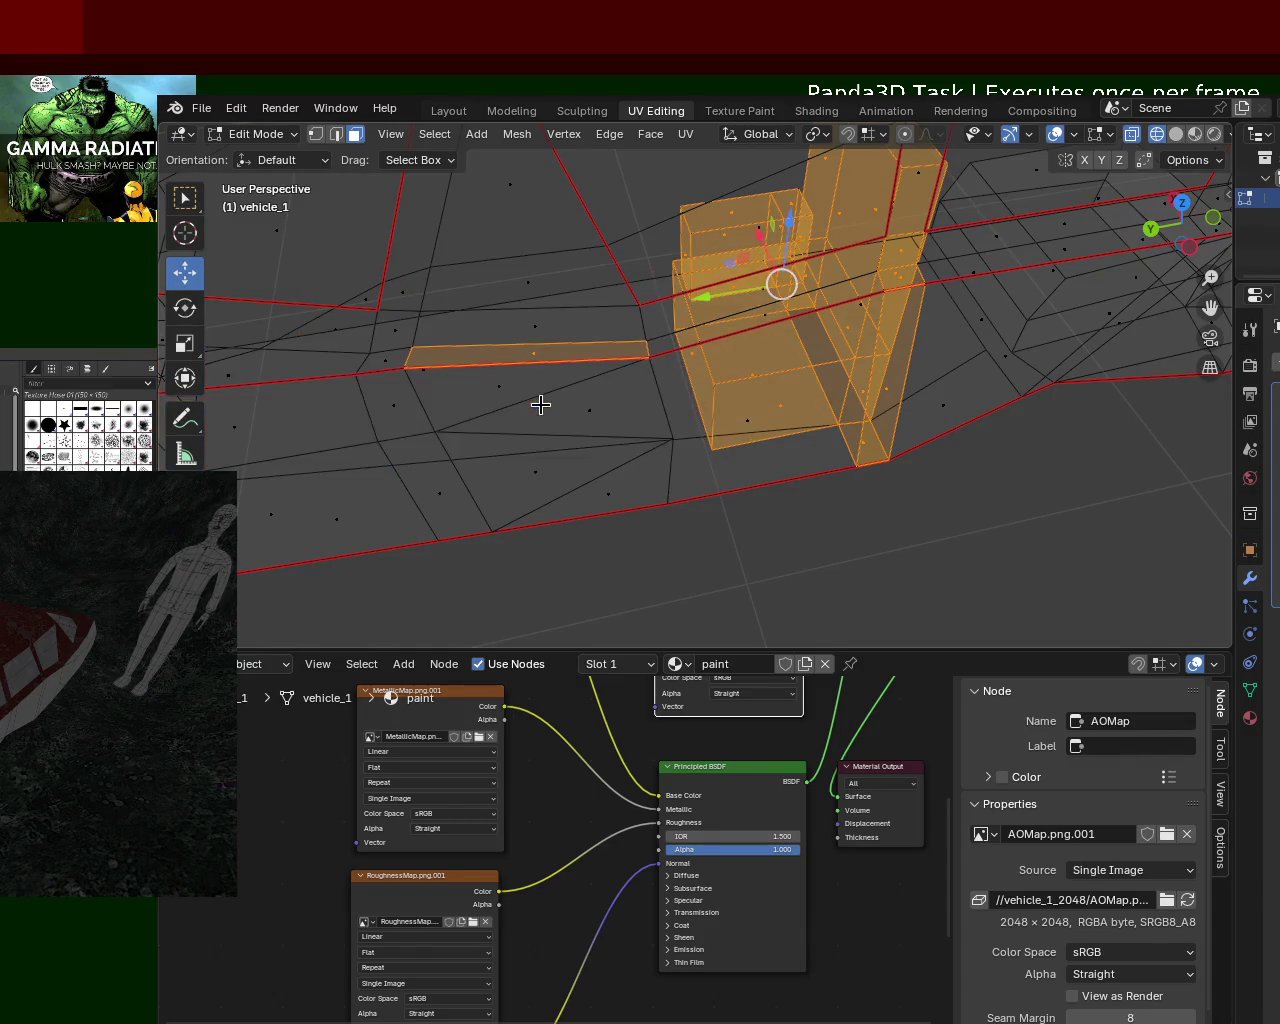
pyautogui.keyDown('shift'); pyautogui.click(522, 311); pyautogui.keyUp('shift')
pyautogui.keyDown('shift'); pyautogui.click(553, 373); pyautogui.keyUp('shift')
pyautogui.keyDown('ctrl'); pyautogui.click(588, 353); pyautogui.keyUp('ctrl')
pyautogui.moveTo(837, 434)
pyautogui.mouseDown(button='middle')
pyautogui.moveTo(564, 406)
pyautogui.moveTo(939, 333)
pyautogui.moveTo(712, 355)
pyautogui.mouseUp(button='middle')
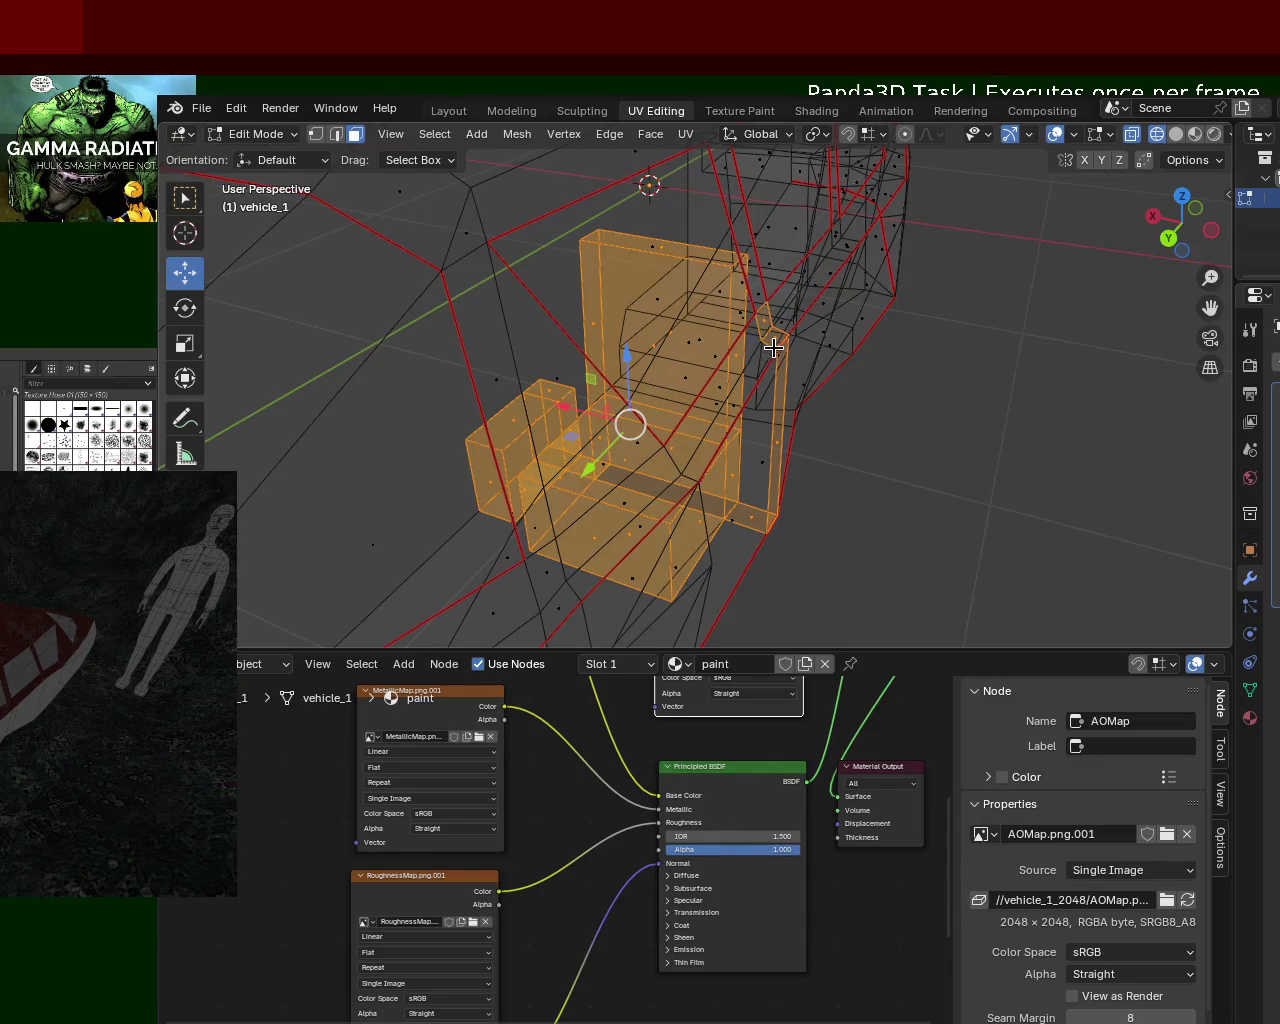
# Step: Box-select the seat faces and slide them about 0.47 m along Y, then nudge further
pyautogui.keyDown('ctrl'); pyautogui.moveTo(757, 298); pyautogui.dragTo(771, 329); pyautogui.keyUp('ctrl')
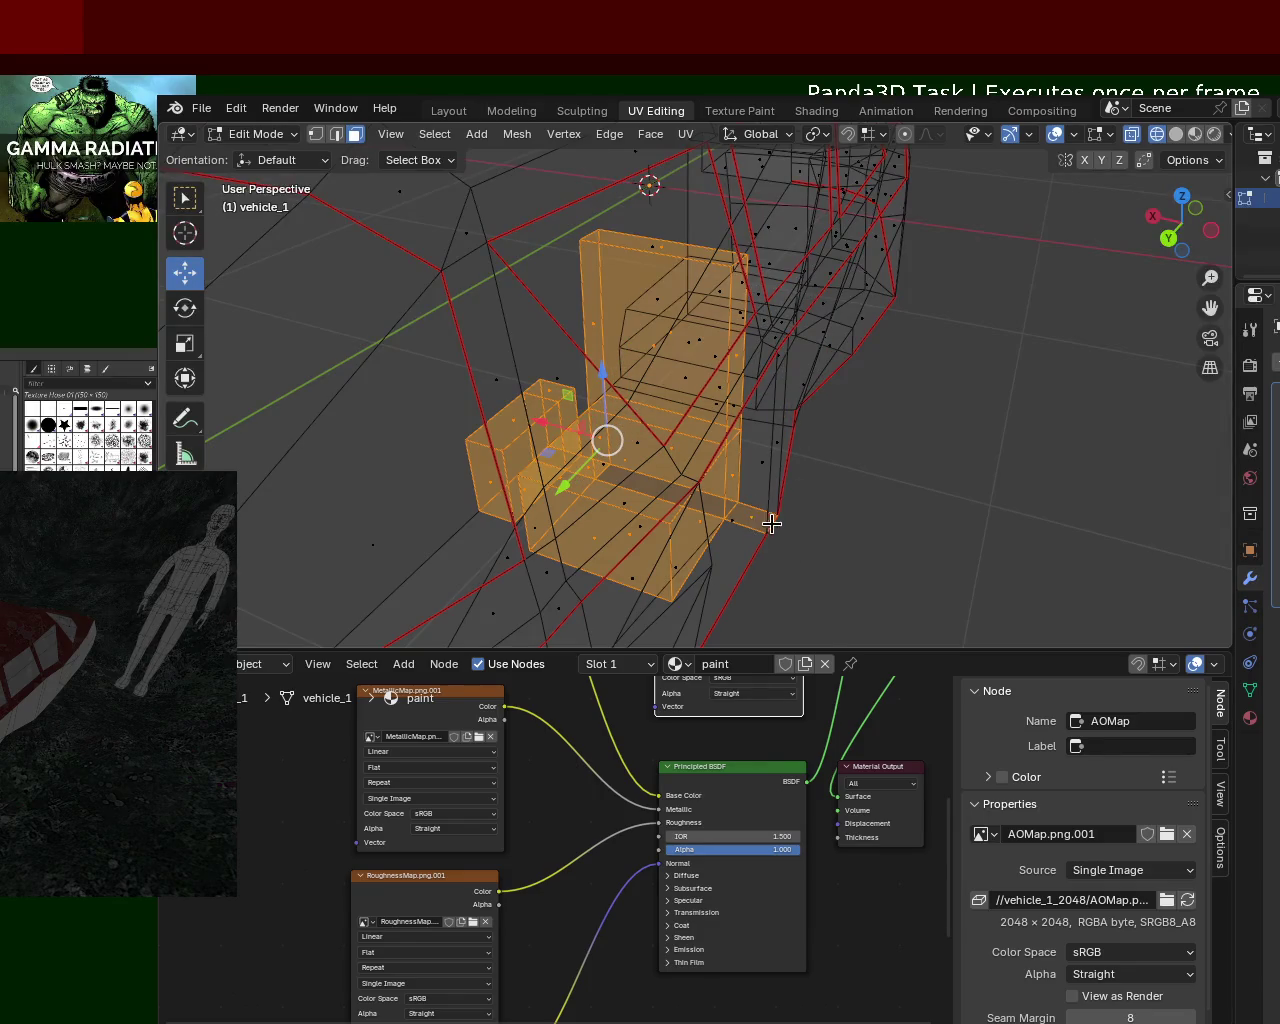
pyautogui.moveTo(734, 488); pyautogui.dragTo(740, 494)
pyautogui.moveTo(766, 514)
pyautogui.mouseDown(button='middle')
pyautogui.moveTo(634, 571)
pyautogui.moveTo(654, 383)
pyautogui.moveTo(733, 520)
pyautogui.moveTo(646, 551)
pyautogui.moveTo(823, 491)
pyautogui.moveTo(659, 509)
pyautogui.mouseUp(button='middle')
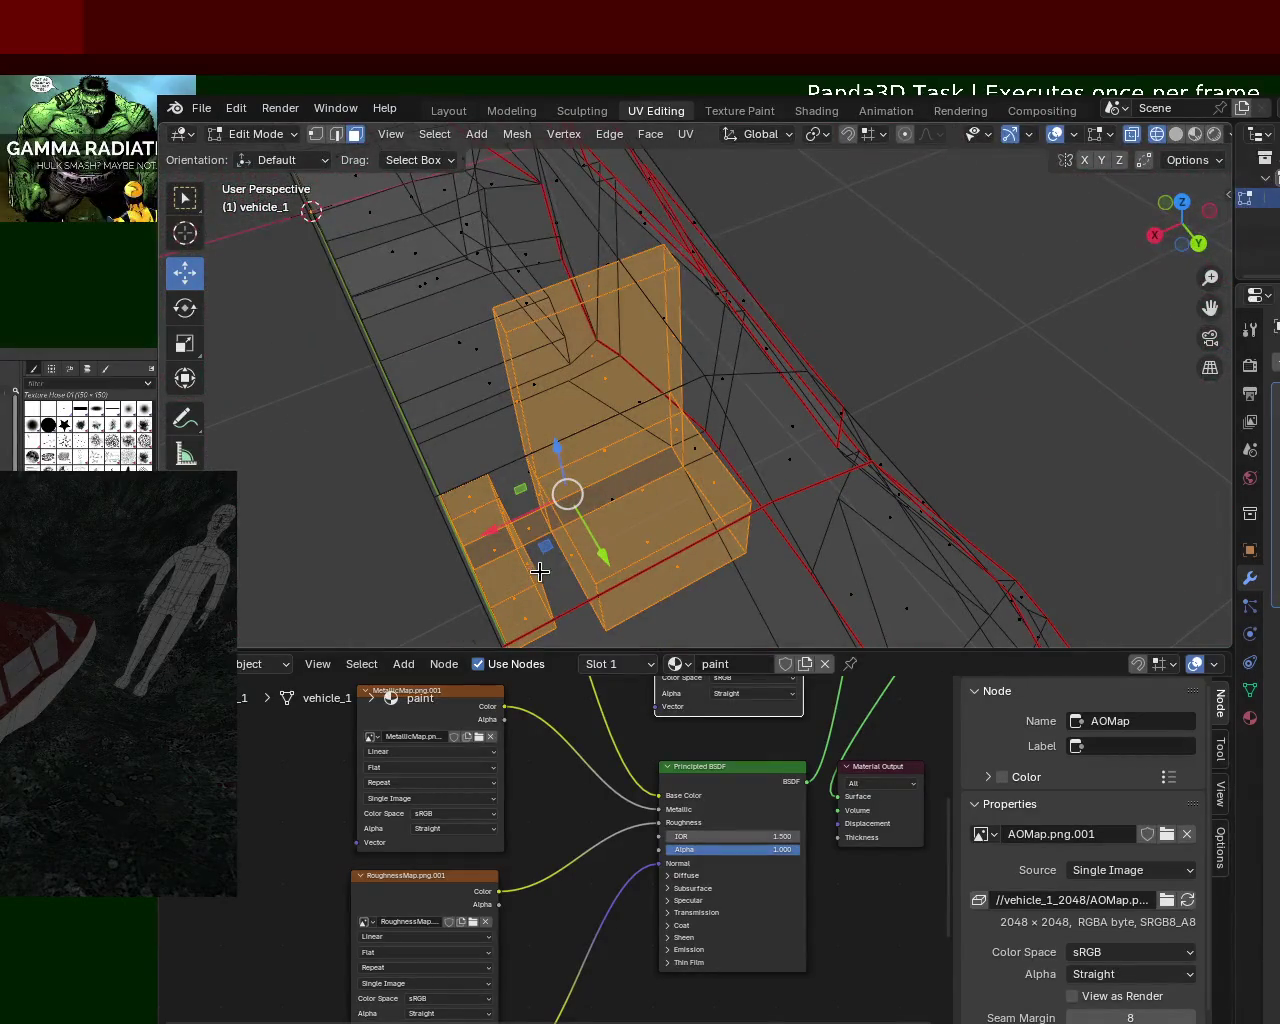
pyautogui.moveTo(530, 544)
pyautogui.mouseDown(button='middle')
pyautogui.moveTo(784, 542)
pyautogui.moveTo(571, 489)
pyautogui.moveTo(943, 483)
pyautogui.mouseUp(button='middle')
pyautogui.moveTo(943, 483); pyautogui.dragTo(1096, 476)
pyautogui.moveTo(1096, 476)
pyautogui.mouseDown(button='middle')
pyautogui.moveTo(1010, 465)
pyautogui.moveTo(907, 424)
pyautogui.mouseUp(button='middle')
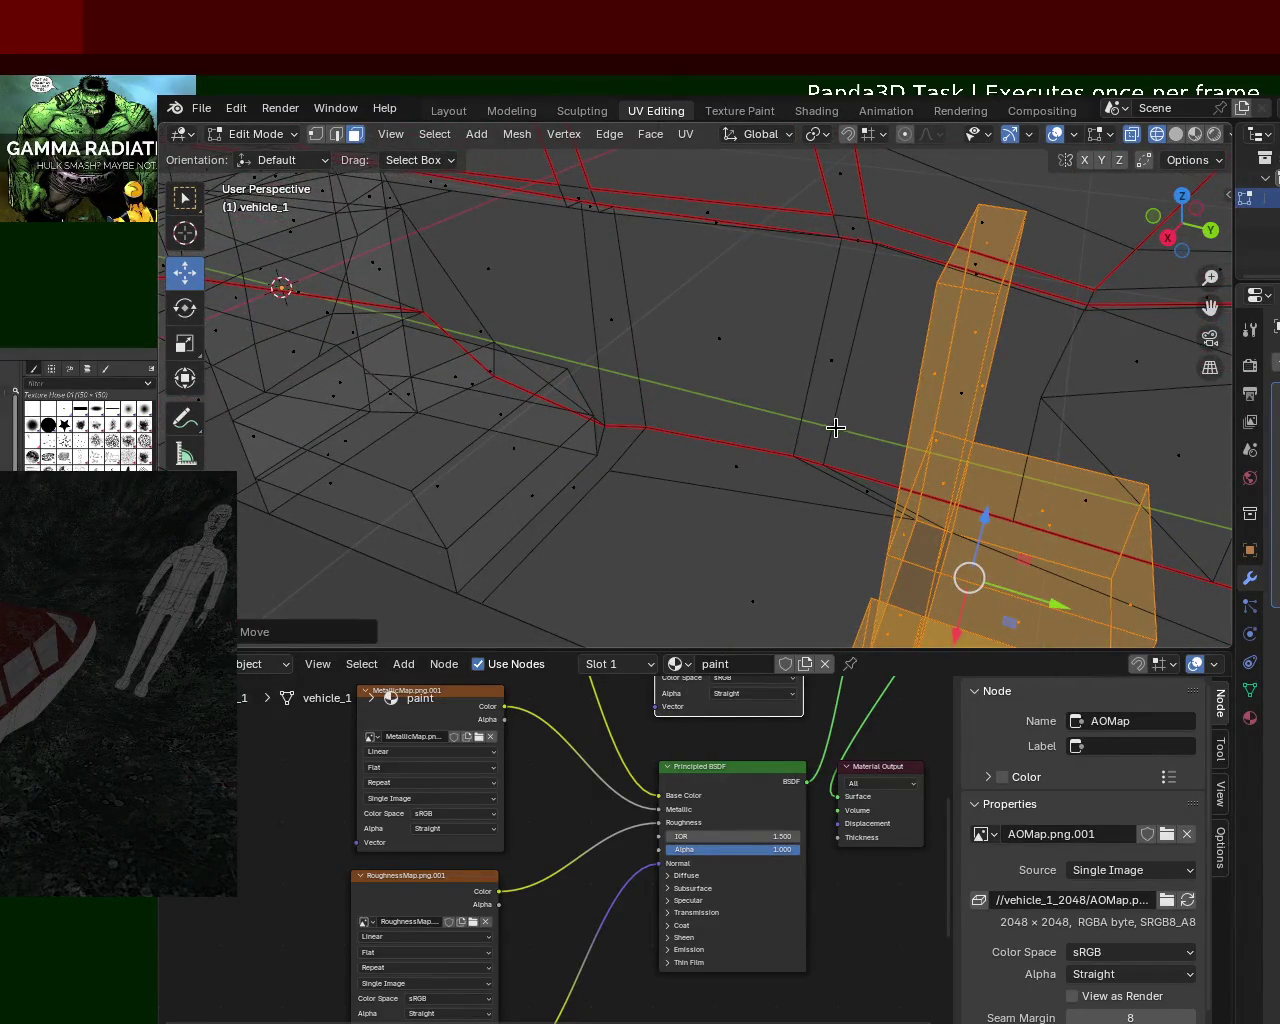
pyautogui.moveTo(1031, 540)
pyautogui.mouseDown(button='middle')
pyautogui.moveTo(843, 480)
pyautogui.moveTo(850, 530)
pyautogui.moveTo(951, 515)
pyautogui.moveTo(952, 490)
pyautogui.mouseUp(button='middle')
pyautogui.scroll(-4, 850, 530)
pyautogui.hotkey('ctrl', 'z')
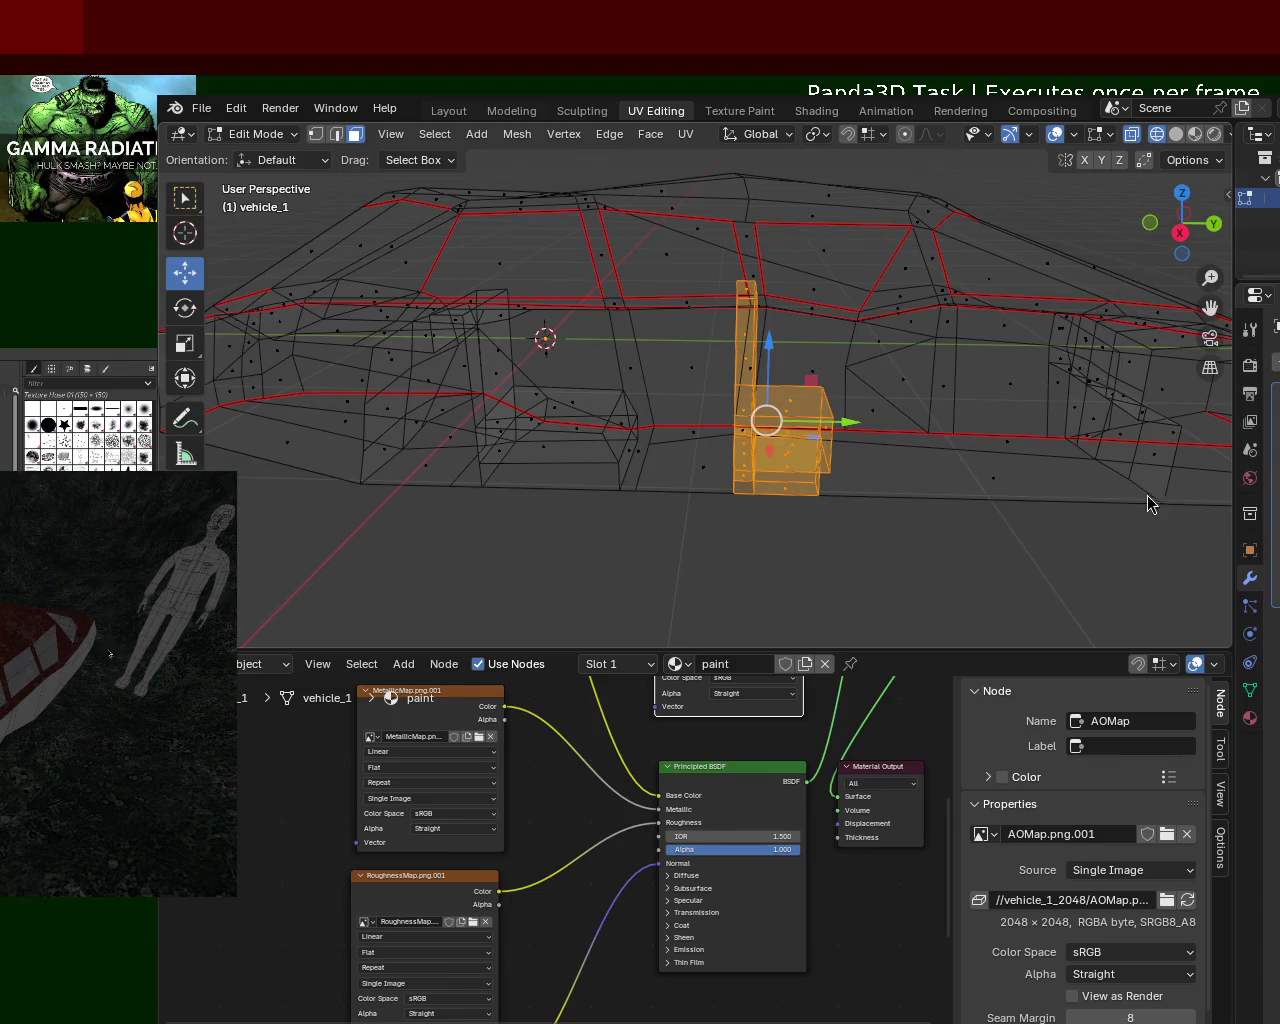
pyautogui.moveTo(830, 525)
pyautogui.mouseDown(button='middle')
pyautogui.moveTo(860, 503)
pyautogui.moveTo(1006, 471)
pyautogui.moveTo(889, 474)
pyautogui.moveTo(983, 481)
pyautogui.moveTo(874, 490)
pyautogui.mouseUp(button='middle')
# Step: In Vertex select, subdivide the lower-body edge between two chosen vertices
pyautogui.click(315, 133)
pyautogui.click(724, 513)
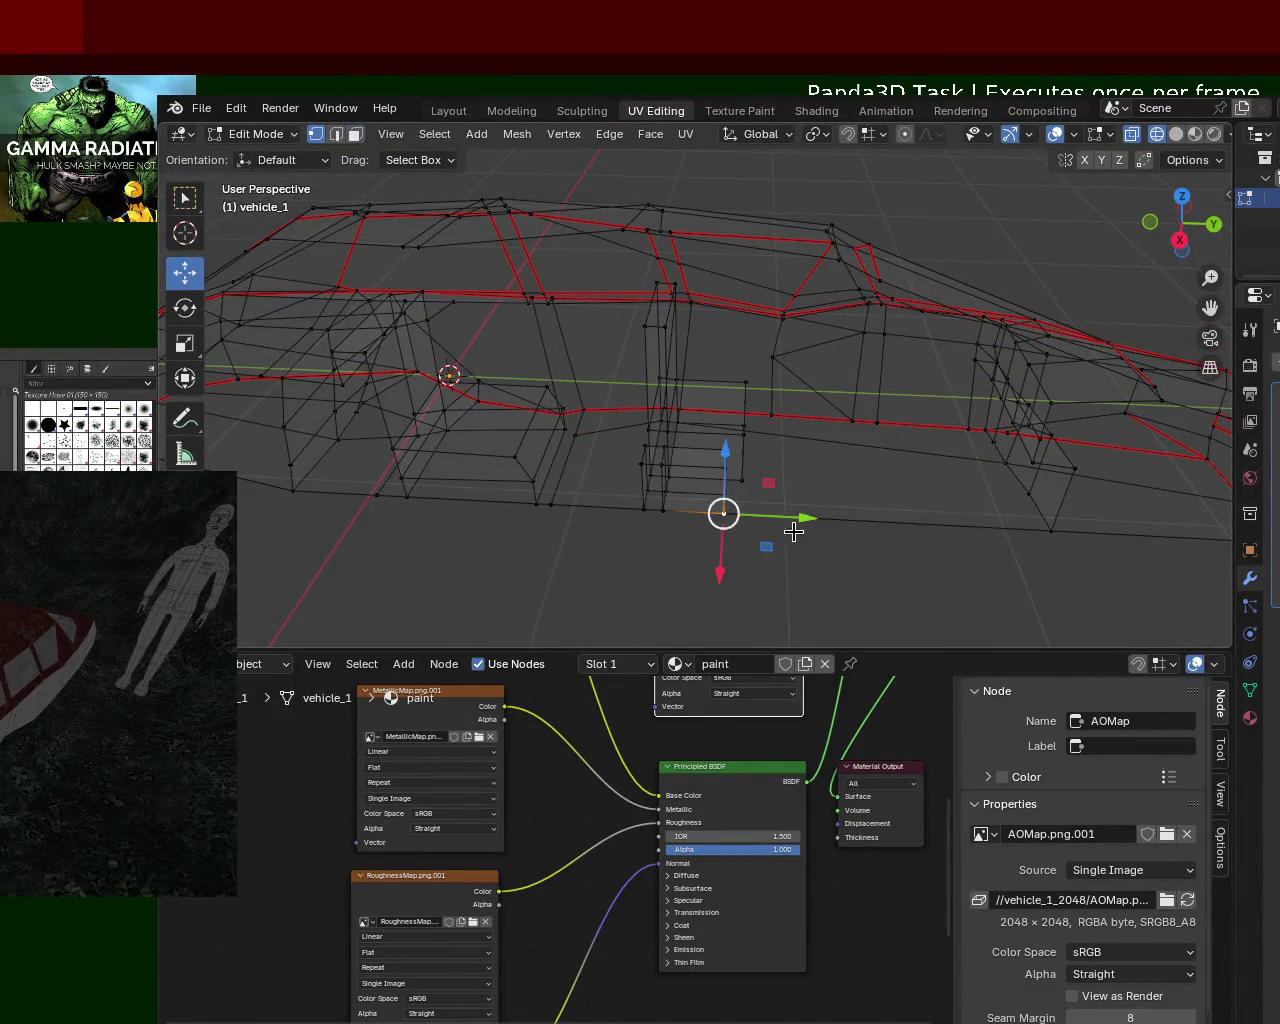
pyautogui.hotkey('ctrl', 'e')
pyautogui.click(915, 623)
pyautogui.hotkey('ctrl', 'z')
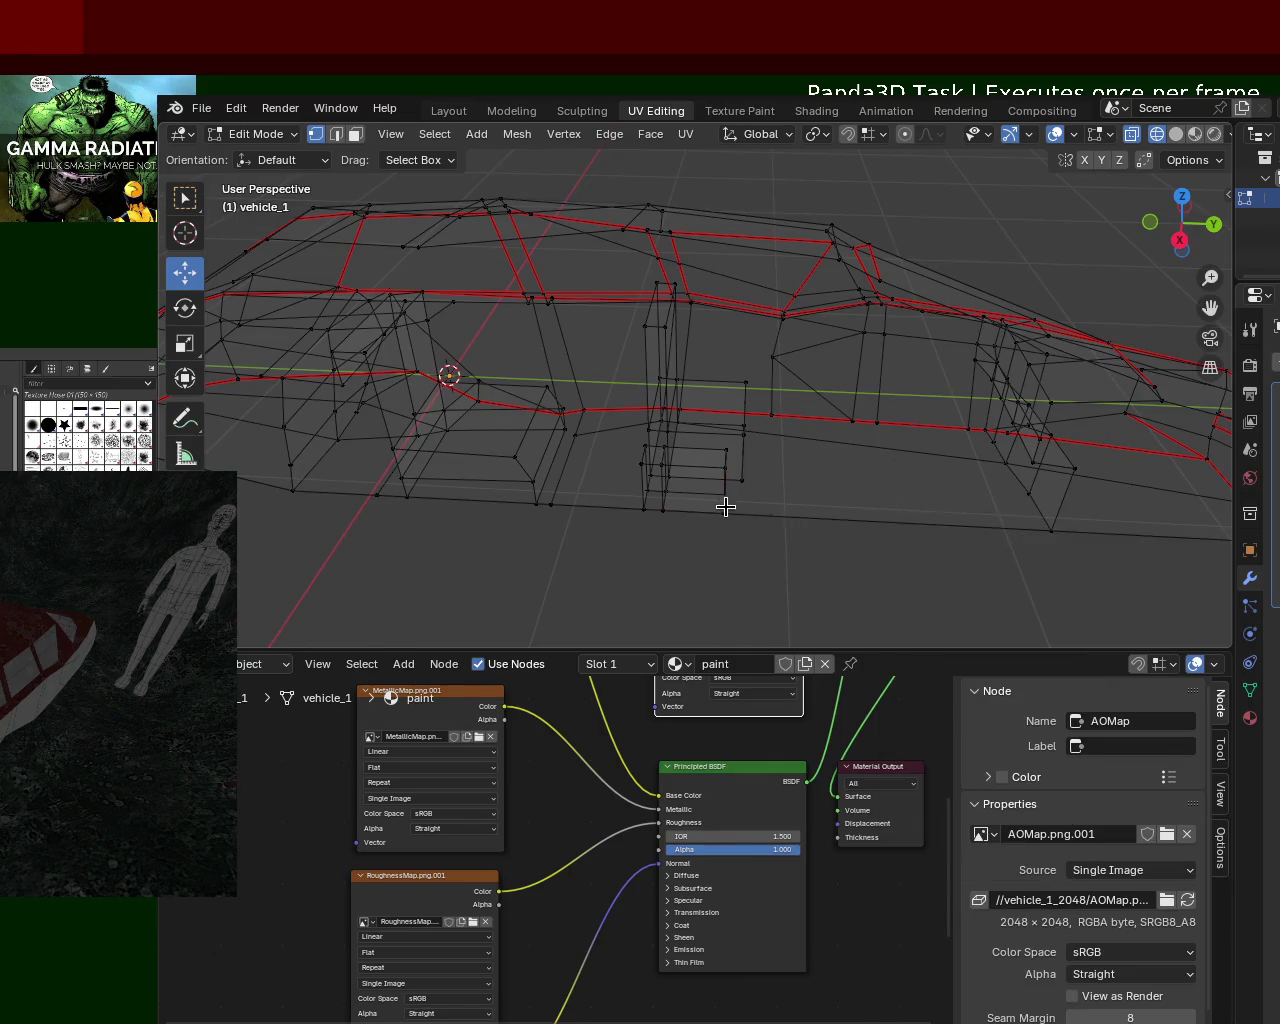
pyautogui.keyDown('shift'); pyautogui.click(1050, 530); pyautogui.keyUp('shift')
pyautogui.hotkey('ctrl', 'e')
pyautogui.click(903, 623)
pyautogui.click(868, 517)
# Step: Subdivide the edges along the car's lower side
pyautogui.moveTo(914, 526)
pyautogui.mouseDown(button='middle')
pyautogui.moveTo(800, 423)
pyautogui.moveTo(881, 498)
pyautogui.moveTo(1023, 451)
pyautogui.mouseUp(button='middle')
pyautogui.click(829, 451)
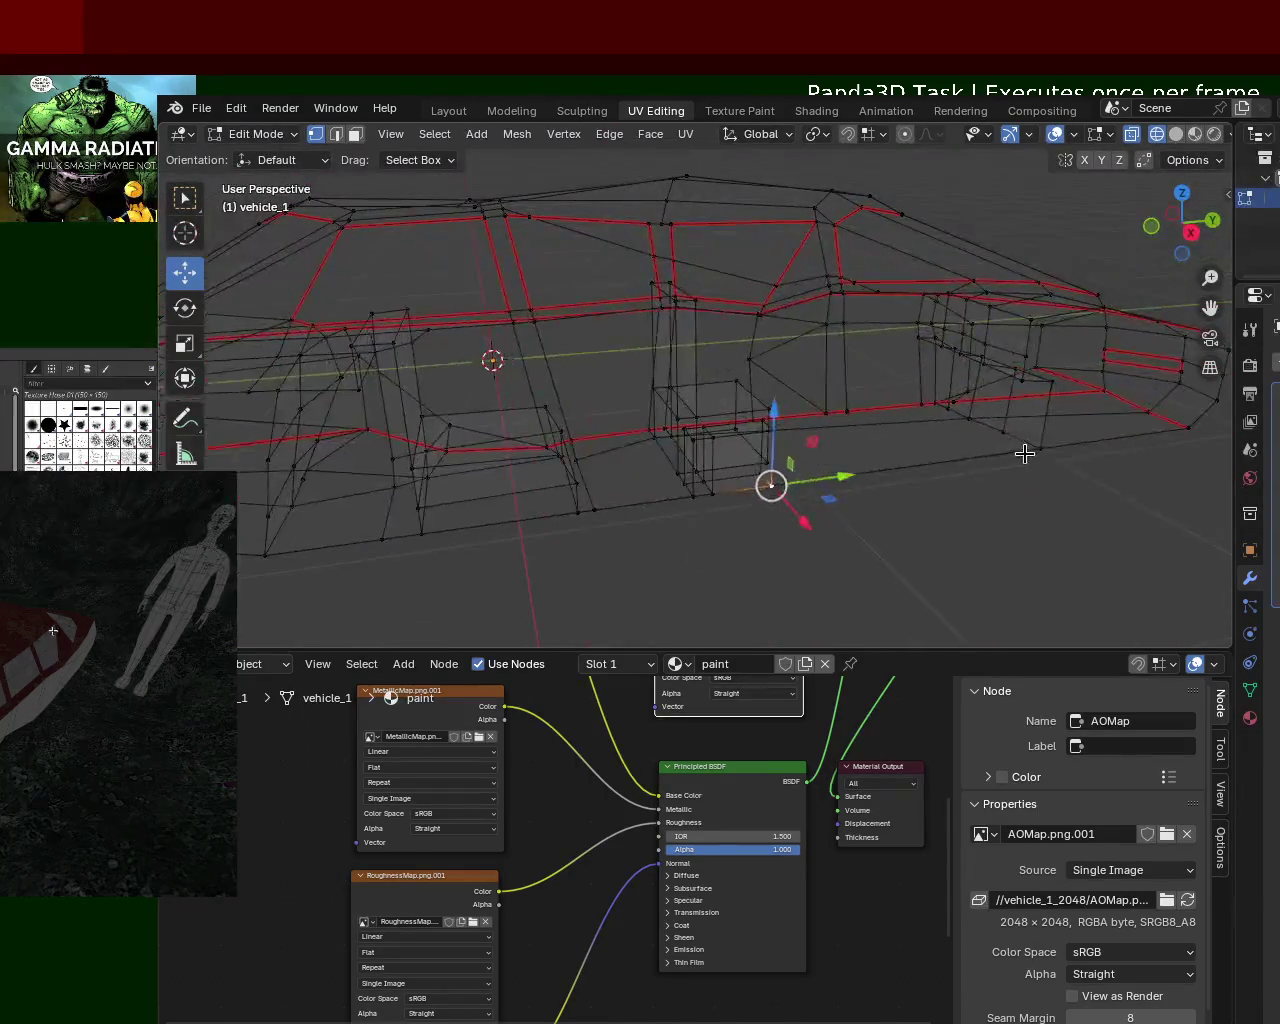
pyautogui.keyDown('shift'); pyautogui.click(1026, 453); pyautogui.keyUp('shift')
pyautogui.hotkey('ctrl', 'e')
pyautogui.click(1026, 453)
pyautogui.moveTo(948, 498); pyautogui.dragTo(891, 506, button='middle')
# Step: Switch to Solid shading and re-enter Edit Mode with the whole mesh selected
pyautogui.click(1176, 137)
pyautogui.moveTo(789, 506)
pyautogui.mouseDown(button='middle')
pyautogui.moveTo(774, 382)
pyautogui.moveTo(650, 420)
pyautogui.moveTo(541, 408)
pyautogui.moveTo(649, 439)
pyautogui.moveTo(606, 369)
pyautogui.mouseUp(button='middle')
pyautogui.click(741, 390)
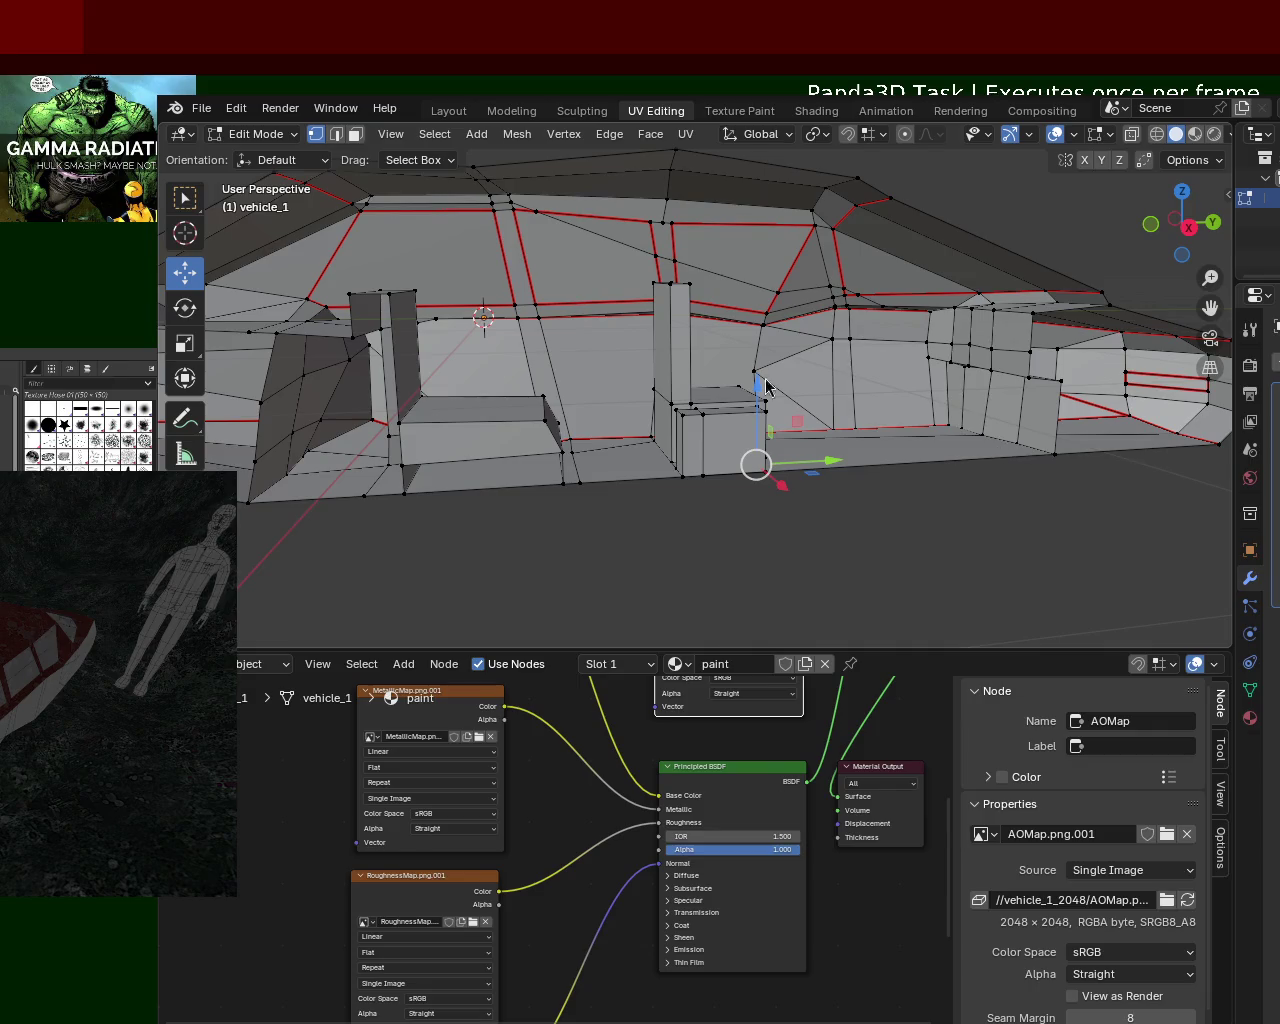
pyautogui.press('Tab')
pyautogui.press('Tab')
pyautogui.press('a')
pyautogui.moveTo(690, 318); pyautogui.dragTo(829, 265, button='middle')
pyautogui.moveTo(866, 411)
pyautogui.mouseDown(button='middle')
pyautogui.moveTo(686, 391)
pyautogui.moveTo(886, 366)
pyautogui.moveTo(843, 420)
pyautogui.moveTo(818, 414)
pyautogui.moveTo(846, 409)
pyautogui.moveTo(794, 389)
pyautogui.mouseUp(button='middle')
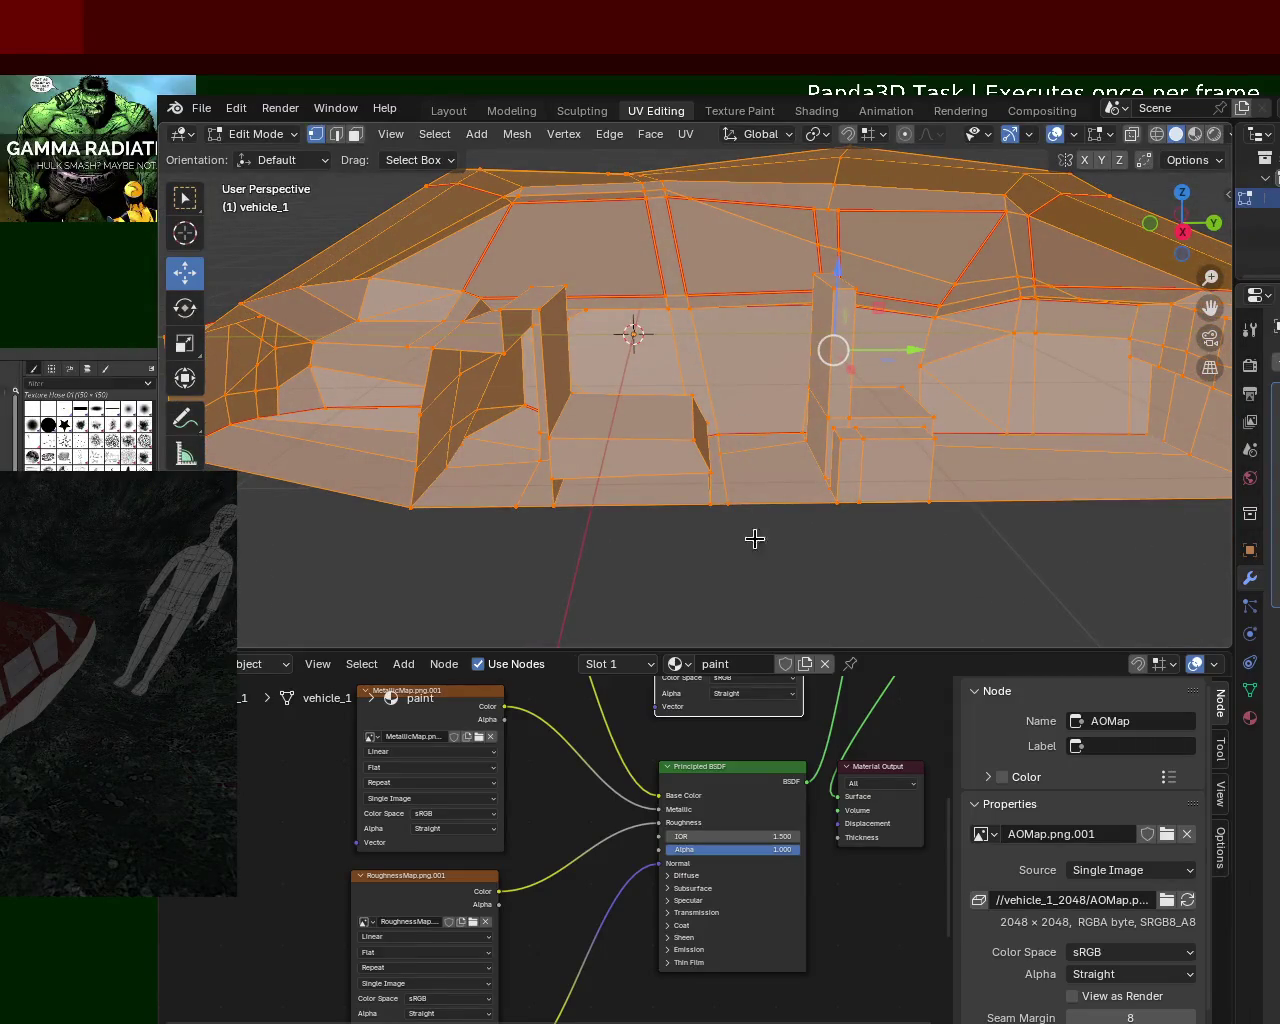
# Step: Select the seat box's slanted end face and move it about 0.29 m back along Y
pyautogui.press('Tab')
pyautogui.press('Tab')
pyautogui.moveTo(766, 500); pyautogui.dragTo(686, 508, button='middle')
pyautogui.click(669, 464)
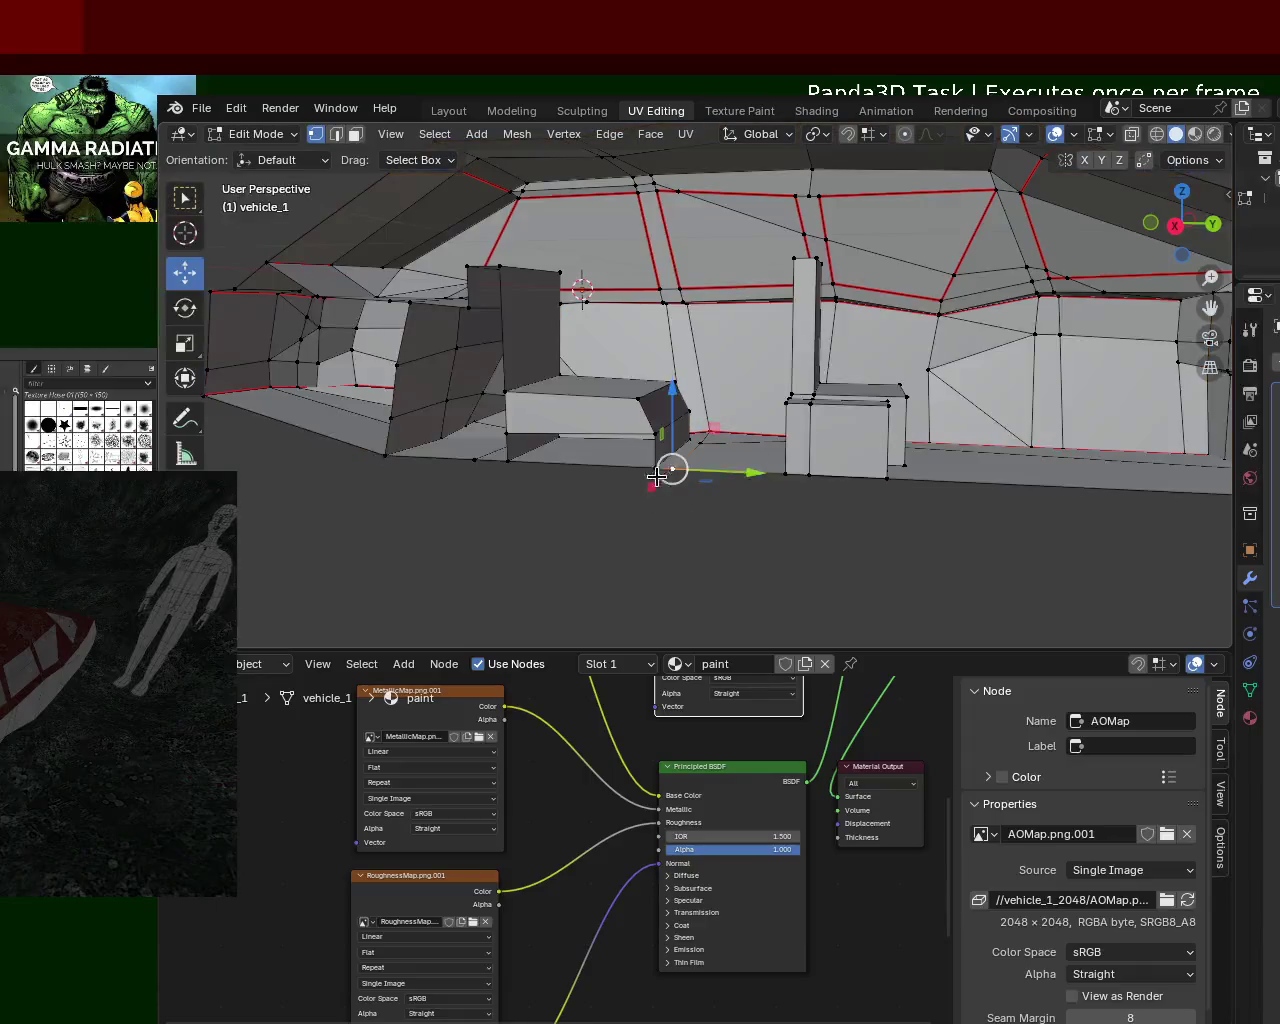
pyautogui.click(655, 466)
pyautogui.keyDown('shift'); pyautogui.click(645, 433); pyautogui.keyUp('shift')
pyautogui.keyDown('shift'); pyautogui.click(681, 410); pyautogui.keyUp('shift')
pyautogui.keyDown('shift'); pyautogui.click(656, 432); pyautogui.keyUp('shift')
pyautogui.keyDown('shift'); pyautogui.click(672, 381); pyautogui.keyUp('shift')
pyautogui.keyDown('shift'); pyautogui.click(624, 398); pyautogui.keyUp('shift')
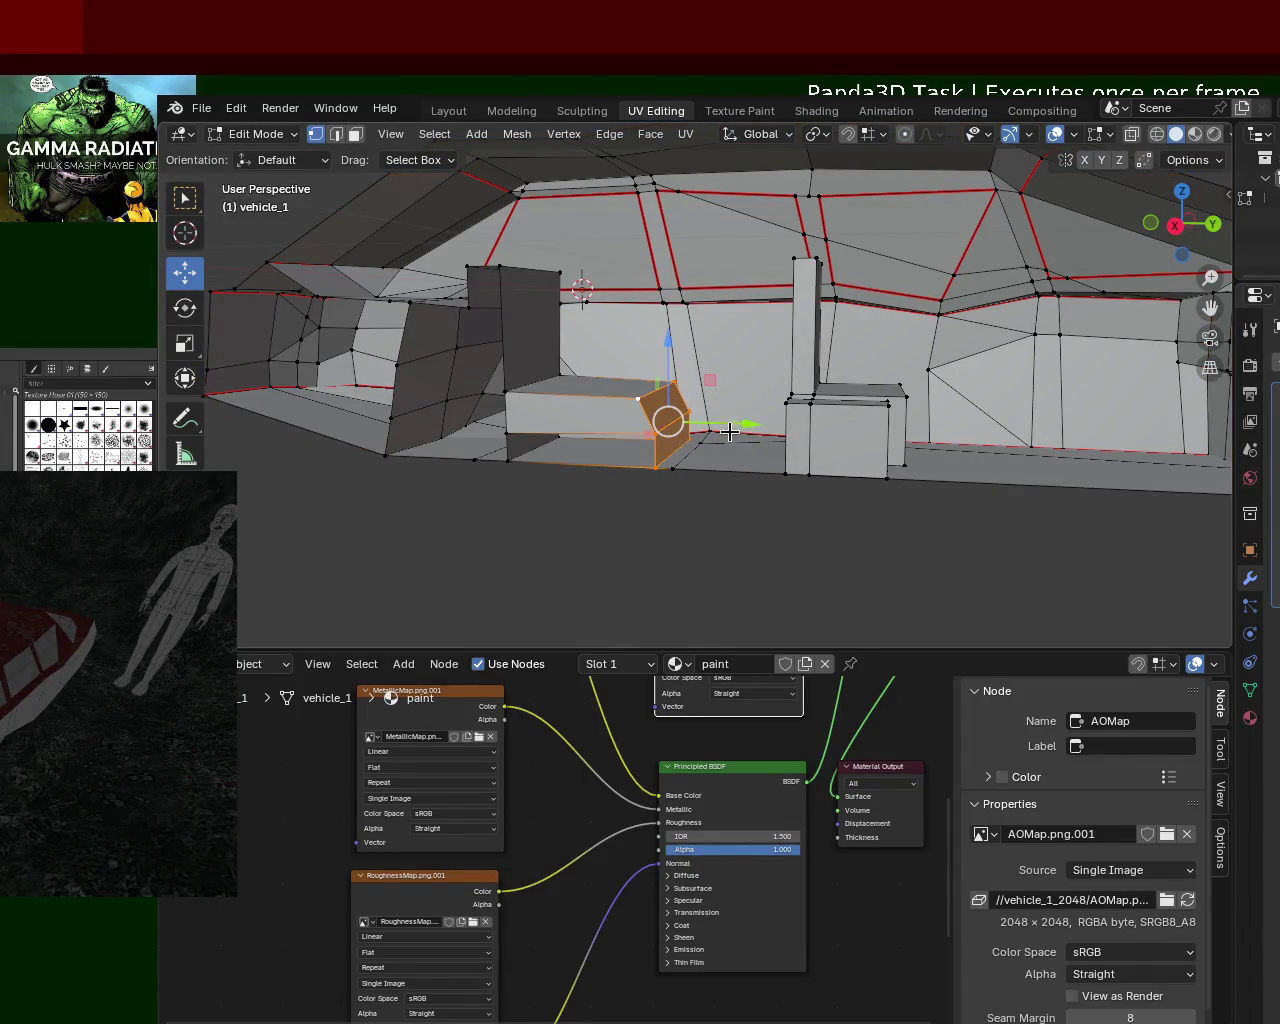
pyautogui.moveTo(745, 424); pyautogui.dragTo(676, 428)
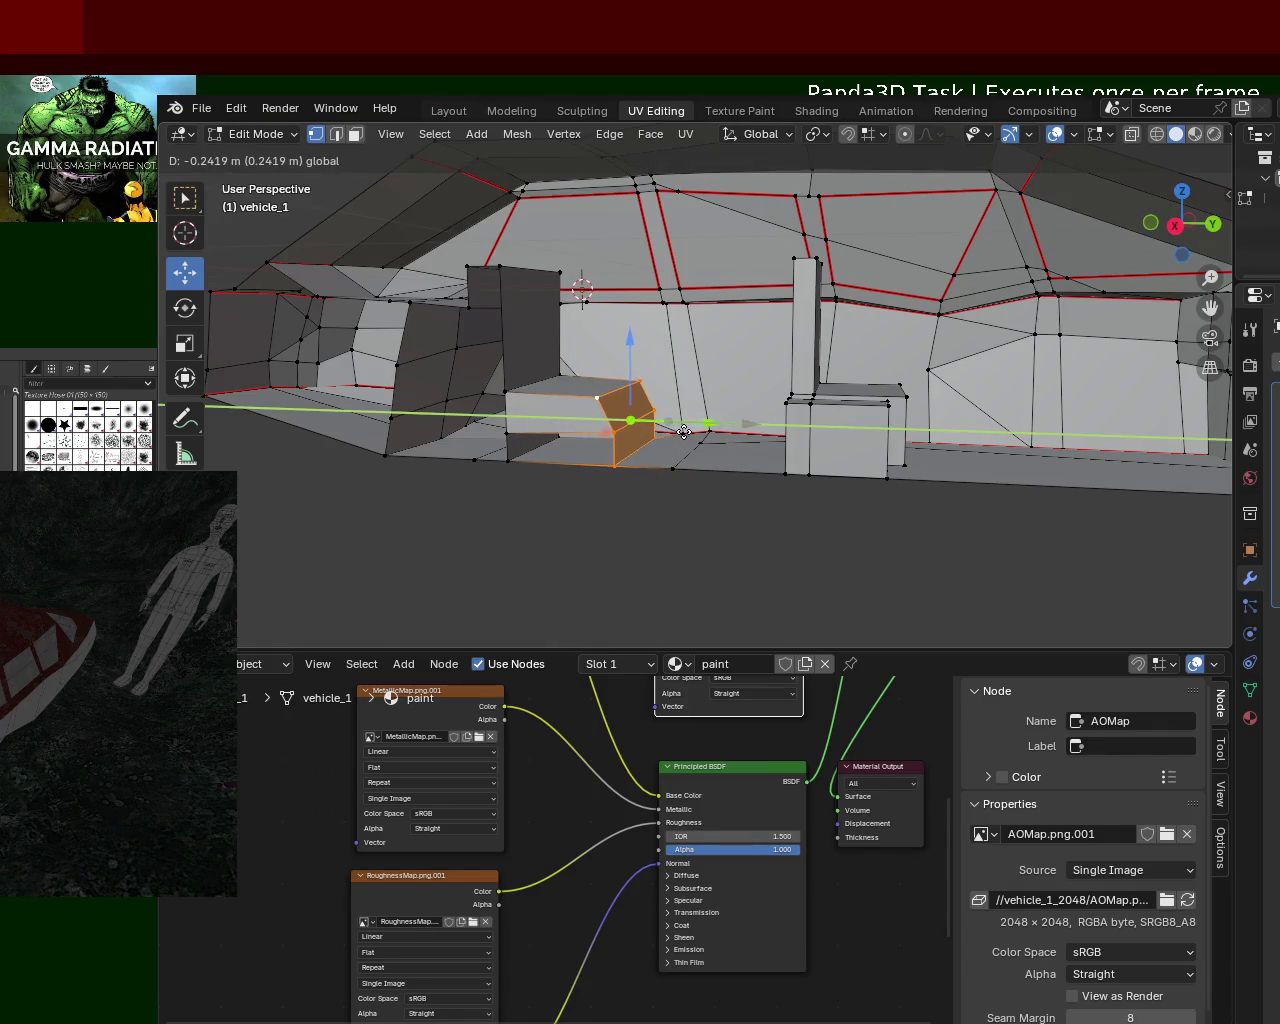
pyautogui.moveTo(740, 491)
pyautogui.mouseDown(button='middle')
pyautogui.moveTo(811, 522)
pyautogui.moveTo(732, 468)
pyautogui.moveTo(740, 480)
pyautogui.mouseUp(button='middle')
pyautogui.moveTo(758, 498); pyautogui.dragTo(769, 502)
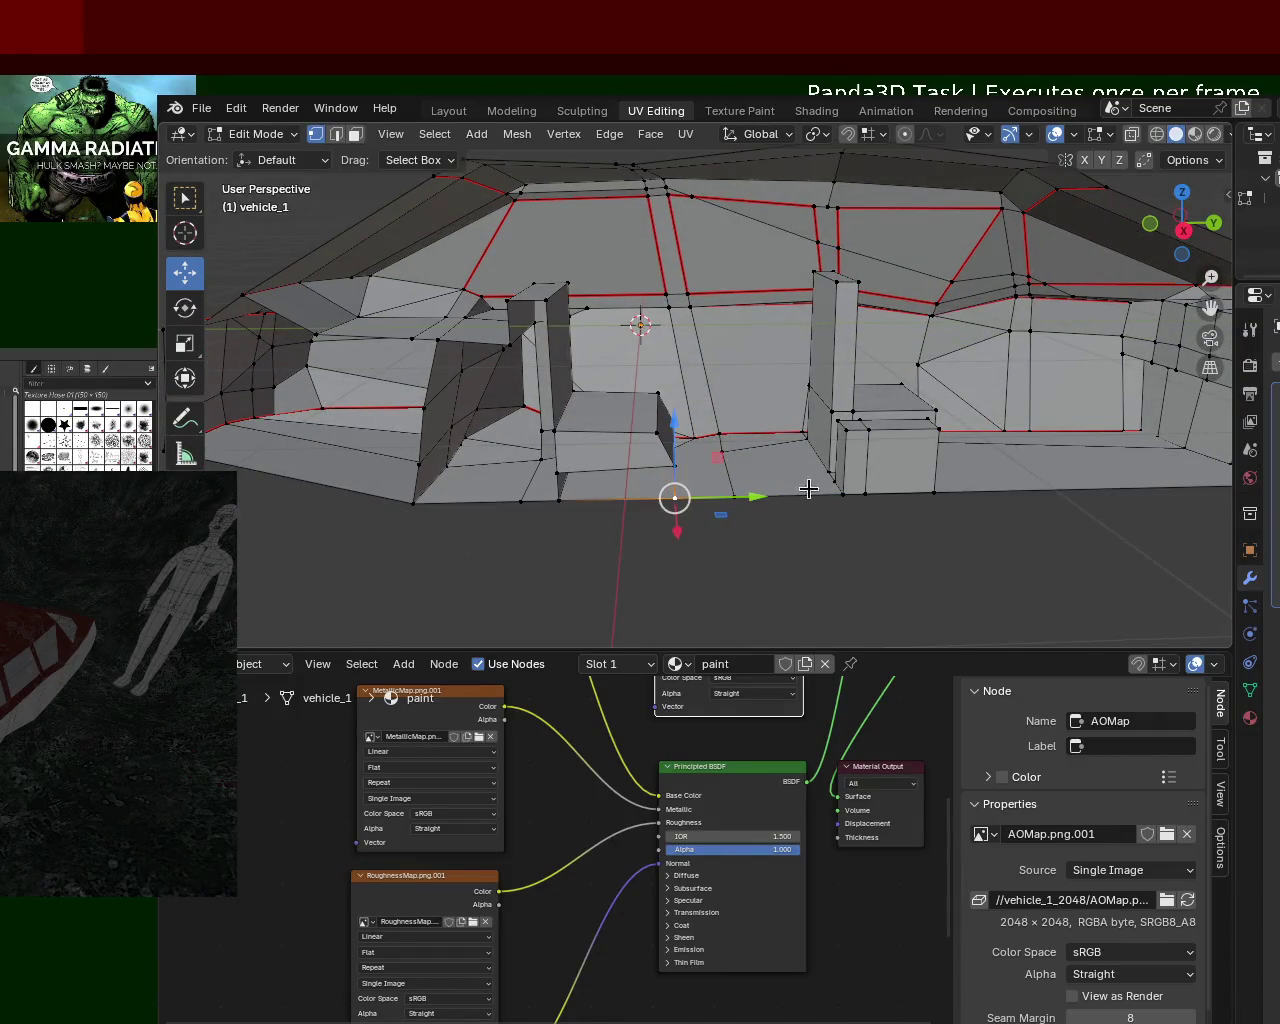
# Step: Select all of vehicle_1 in Edit Mode and run UV Unwrap
pyautogui.press('Tab')
pyautogui.press('Tab')
pyautogui.press('a')
pyautogui.click(685, 134)
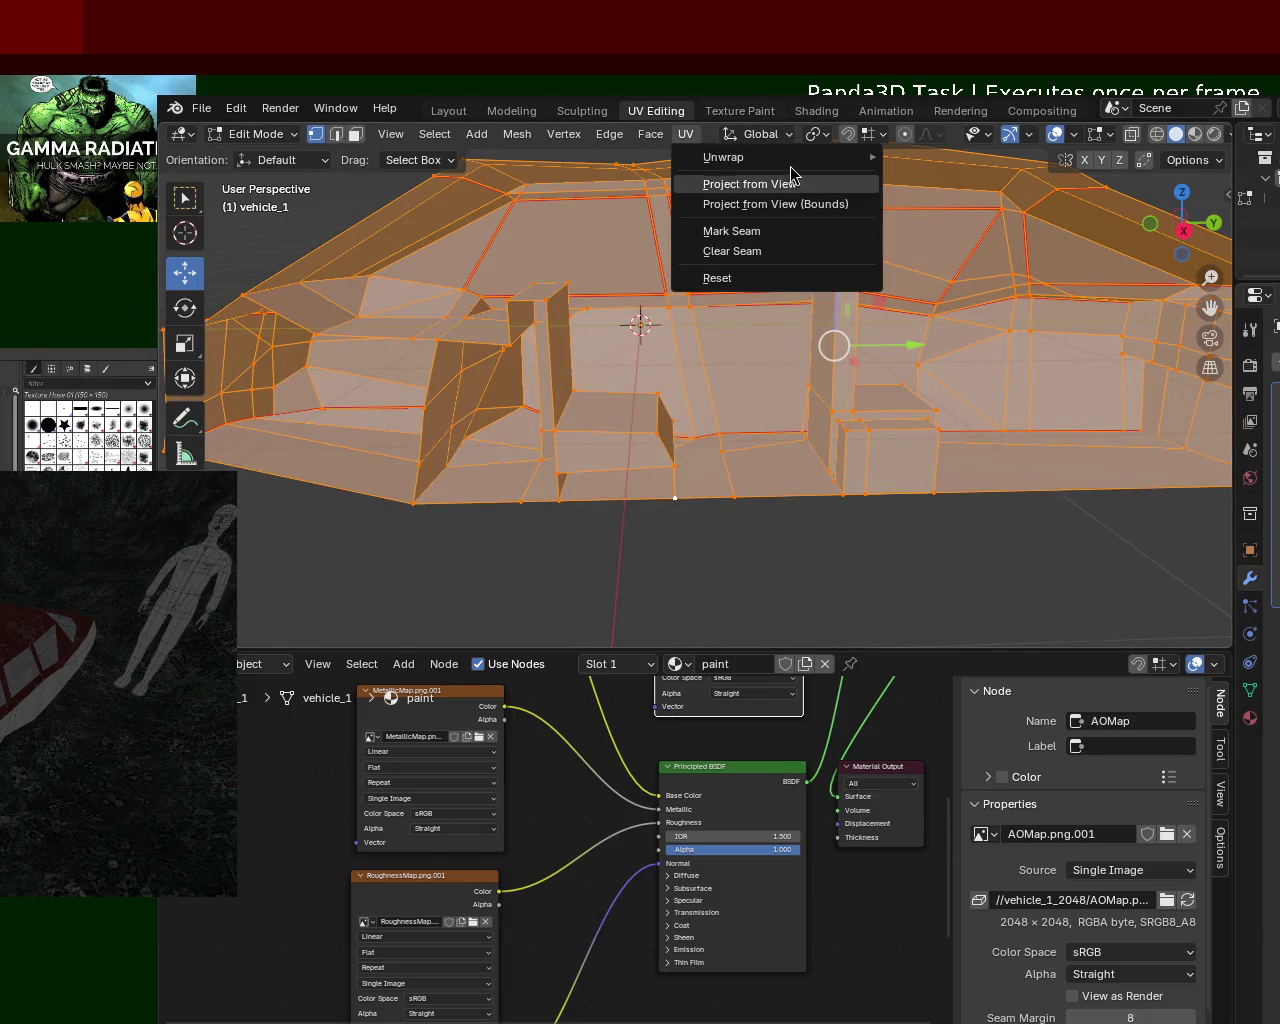
pyautogui.click(966, 201)
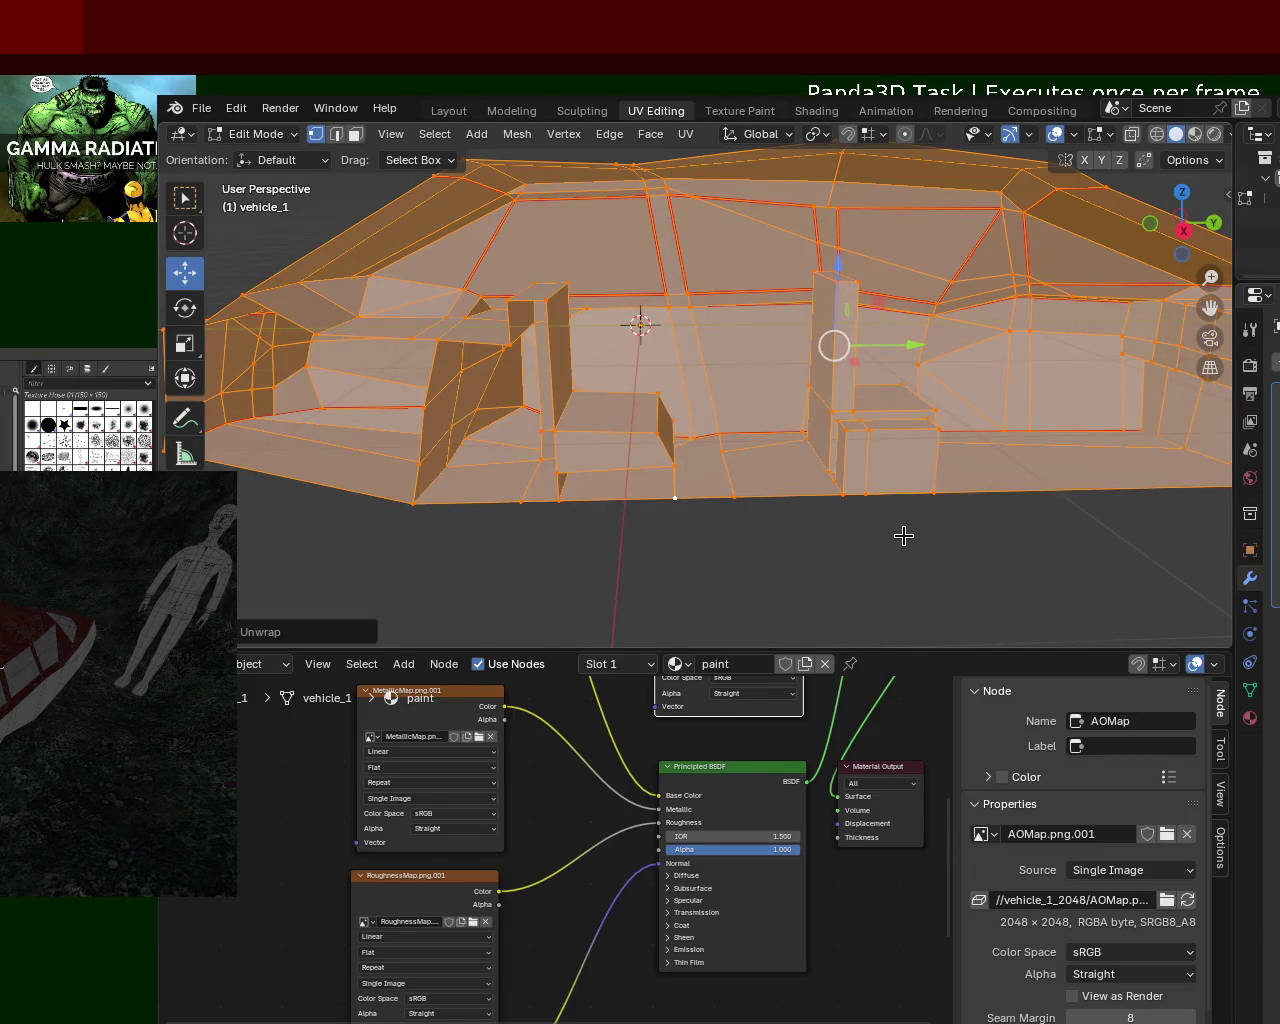
# Step: Deselect, inspect the red seams, and view the car in Material Preview shading
pyautogui.click(903, 535)
pyautogui.moveTo(737, 400)
pyautogui.mouseDown(button='middle')
pyautogui.moveTo(977, 486)
pyautogui.moveTo(934, 395)
pyautogui.mouseUp(button='middle')
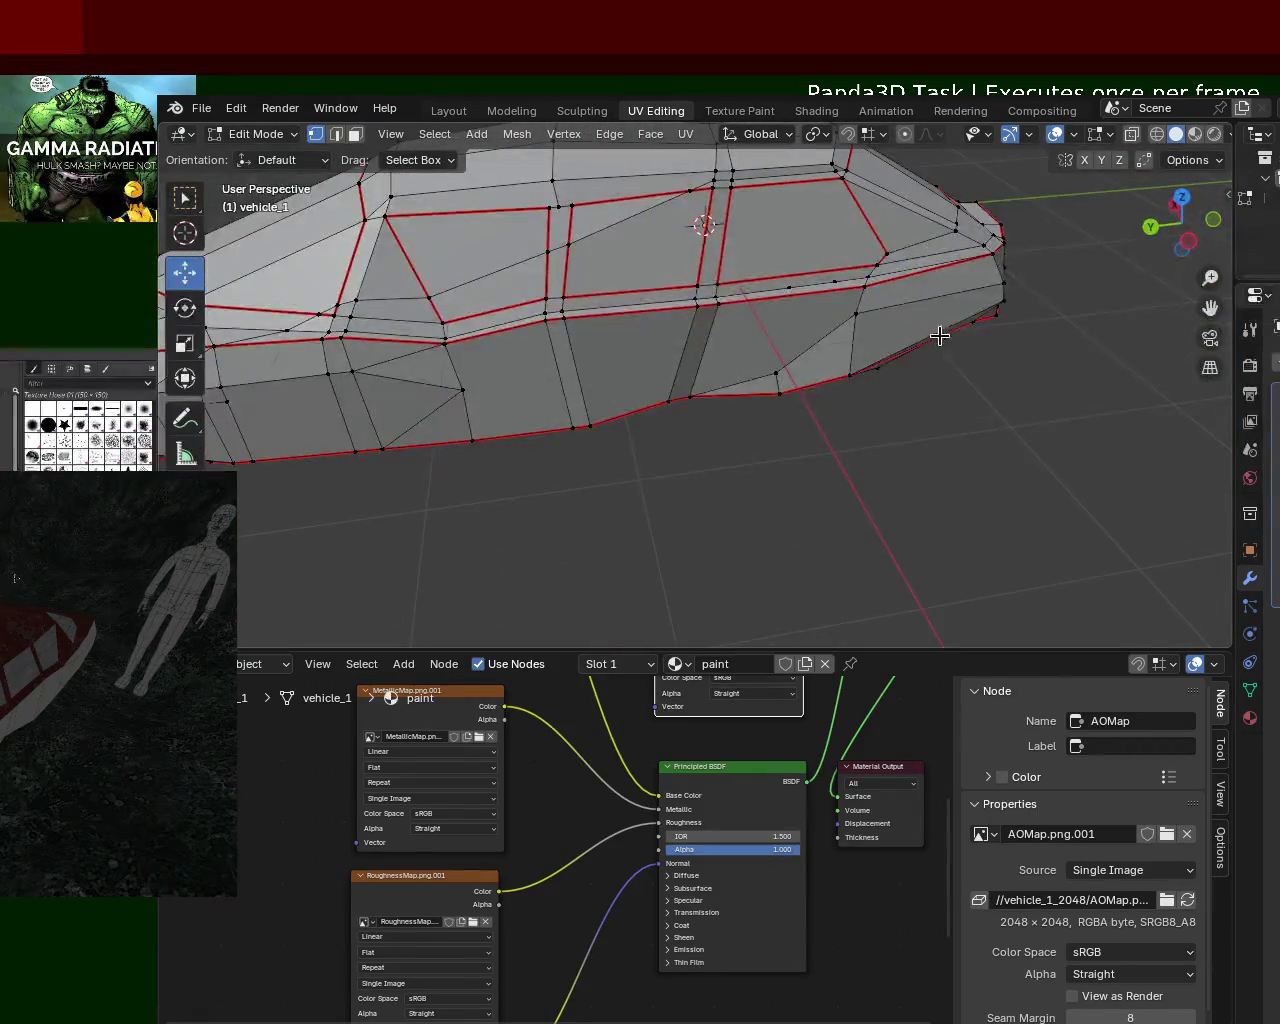
pyautogui.click(1195, 133)
pyautogui.moveTo(986, 343)
pyautogui.mouseDown(button='middle')
pyautogui.moveTo(1006, 321)
pyautogui.moveTo(1000, 409)
pyautogui.moveTo(719, 366)
pyautogui.moveTo(500, 372)
pyautogui.moveTo(527, 350)
pyautogui.moveTo(426, 374)
pyautogui.moveTo(526, 287)
pyautogui.moveTo(682, 309)
pyautogui.moveTo(846, 433)
pyautogui.moveTo(838, 384)
pyautogui.mouseUp(button='middle')
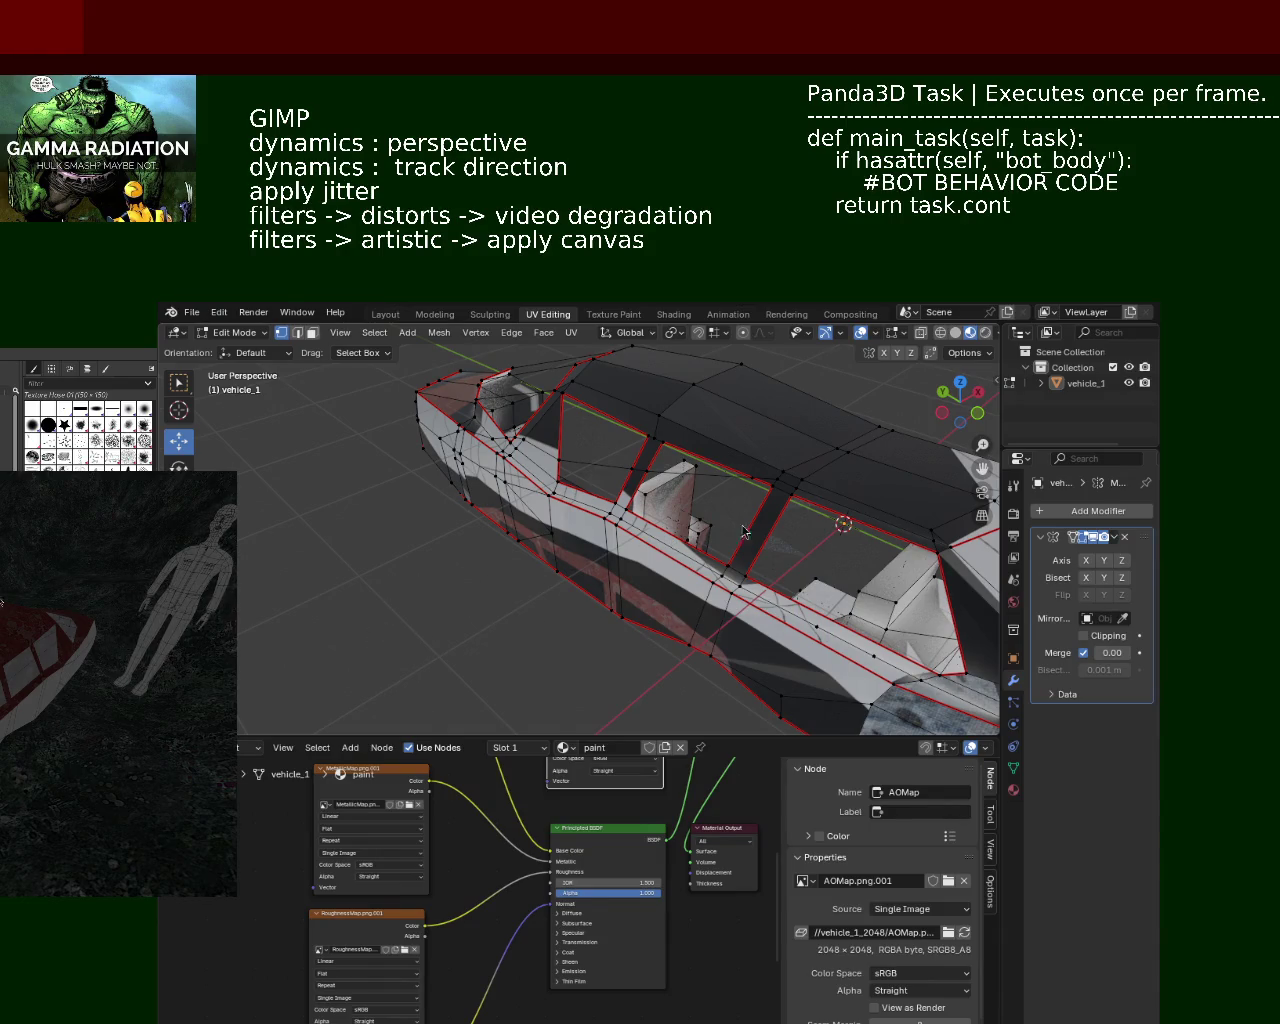
# Step: Orbit around the textured vehicle_1 past its roof and interior to its underside
pyautogui.moveTo(928, 619)
pyautogui.mouseDown(button='middle')
pyautogui.moveTo(777, 558)
pyautogui.moveTo(493, 555)
pyautogui.moveTo(566, 568)
pyautogui.mouseUp(button='middle')
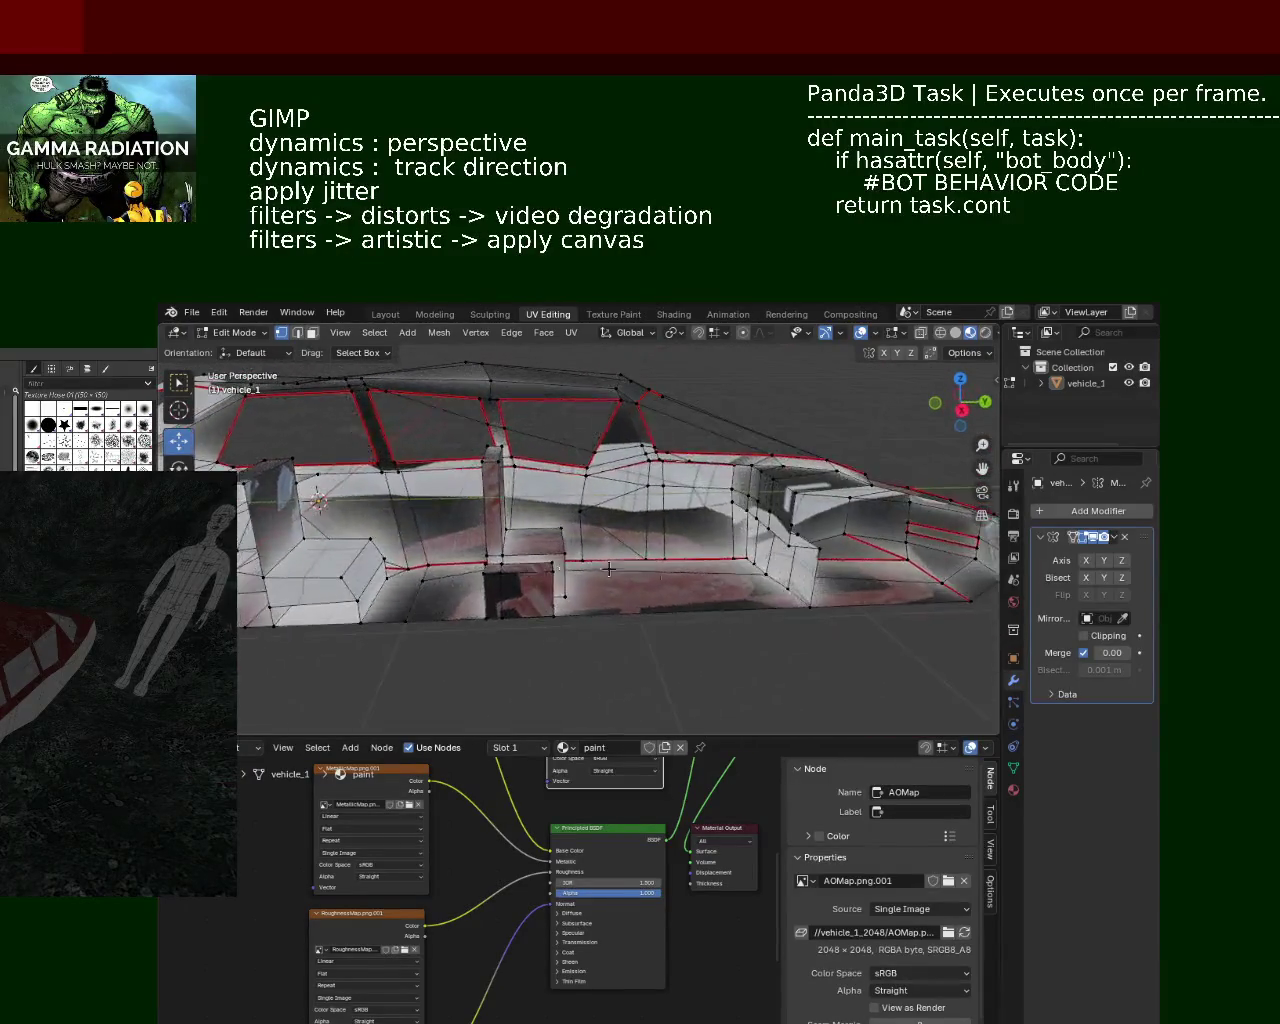
pyautogui.moveTo(566, 568)
pyautogui.mouseDown(button='middle')
pyautogui.moveTo(688, 589)
pyautogui.moveTo(692, 574)
pyautogui.moveTo(467, 604)
pyautogui.moveTo(555, 580)
pyautogui.moveTo(600, 586)
pyautogui.moveTo(639, 554)
pyautogui.moveTo(680, 563)
pyautogui.mouseUp(button='middle')
pyautogui.moveTo(604, 528)
pyautogui.mouseDown(button='middle')
pyautogui.moveTo(660, 563)
pyautogui.moveTo(556, 548)
pyautogui.moveTo(645, 538)
pyautogui.moveTo(649, 512)
pyautogui.moveTo(570, 510)
pyautogui.moveTo(628, 517)
pyautogui.mouseUp(button='middle')
pyautogui.scroll(-5, 649, 512)
pyautogui.scroll(3, 620, 519)
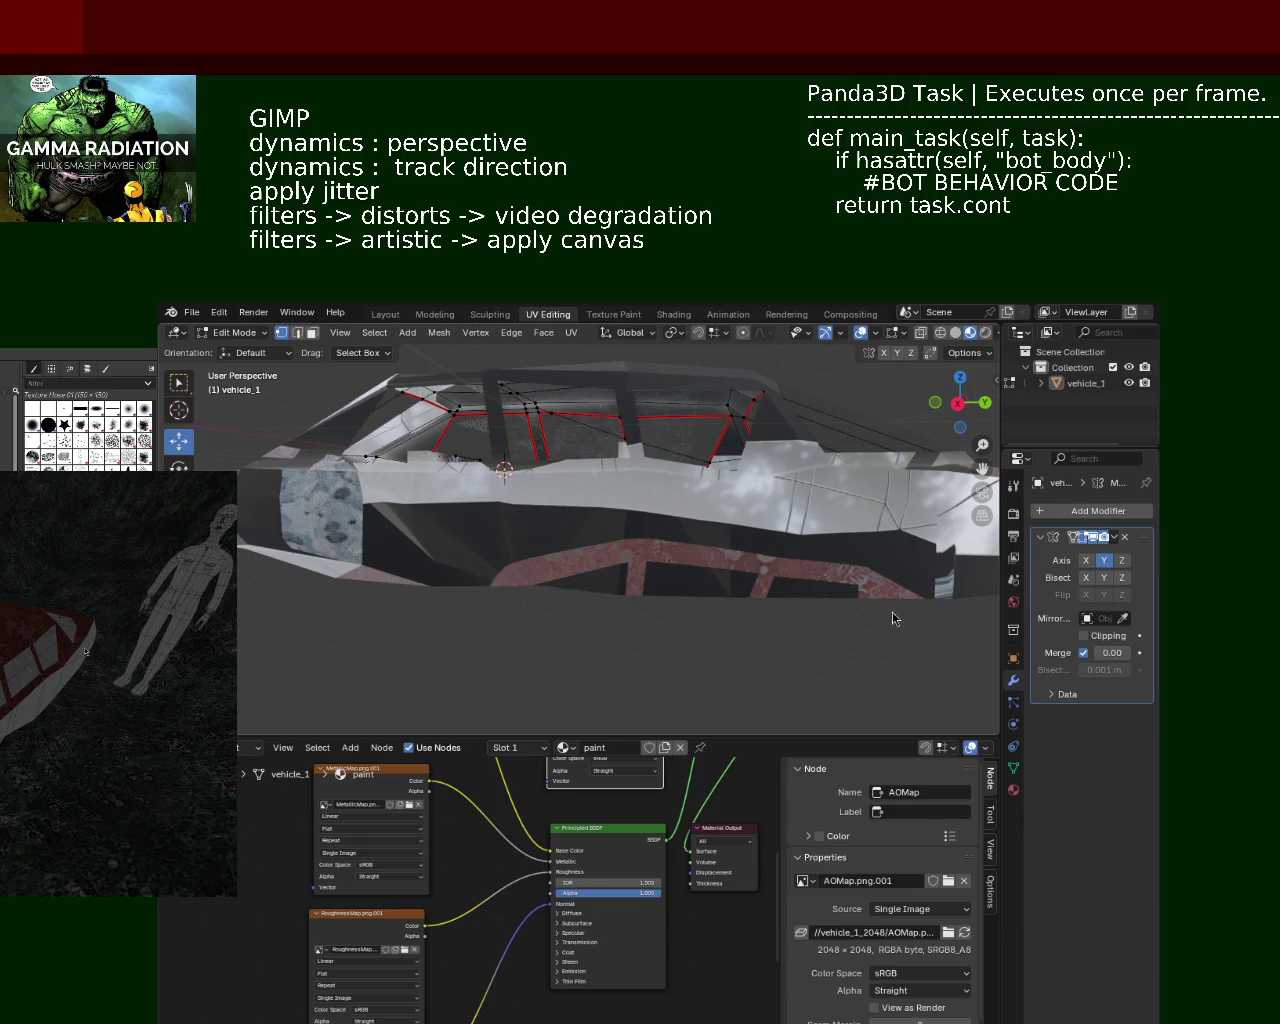
pyautogui.moveTo(718, 551); pyautogui.dragTo(847, 551, button='middle')
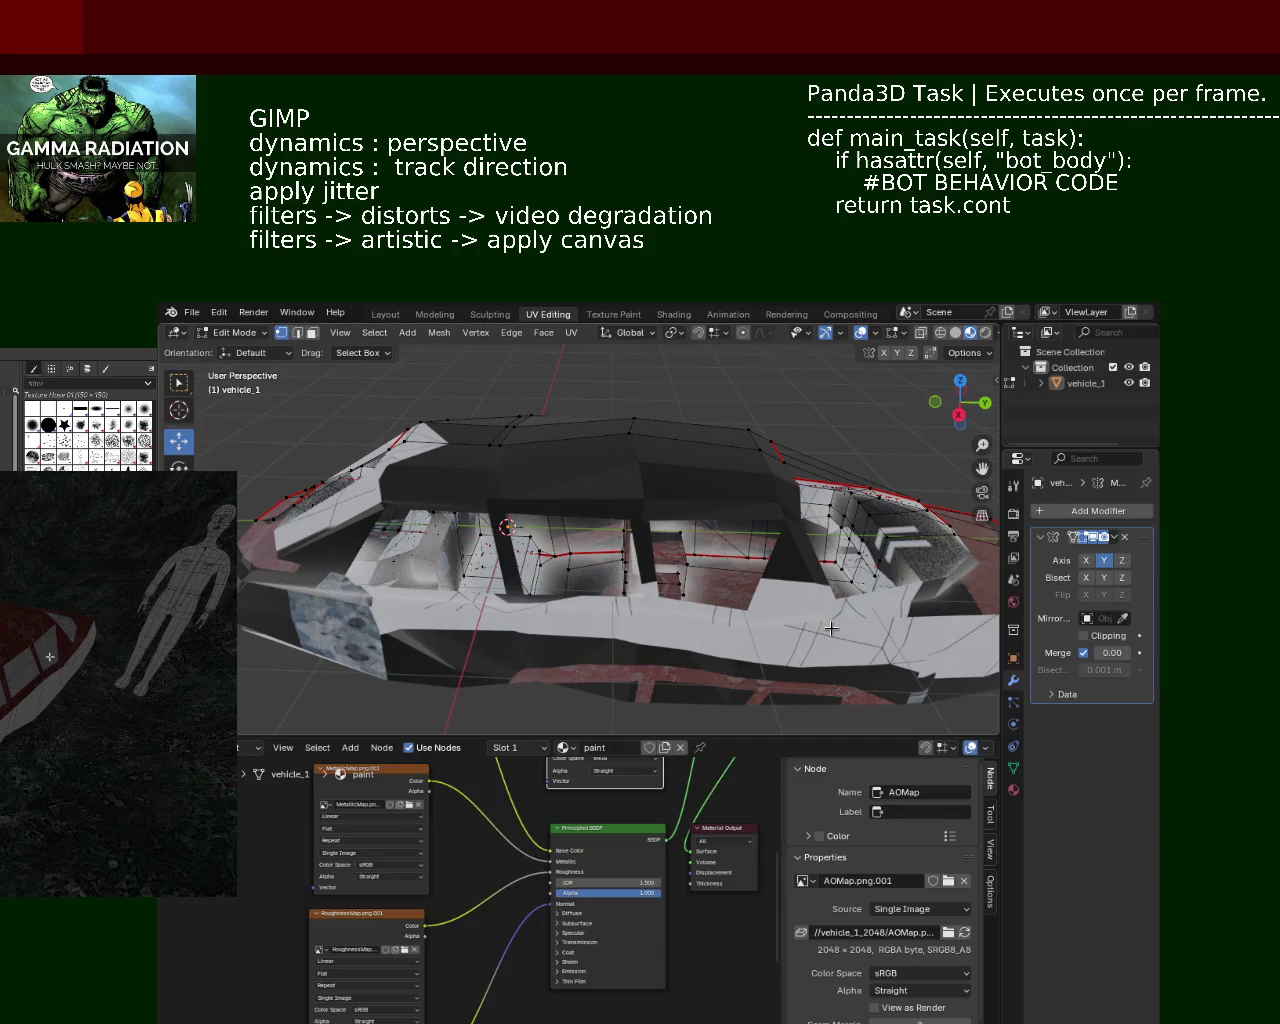
pyautogui.moveTo(589, 536)
pyautogui.mouseDown(button='middle')
pyautogui.moveTo(507, 568)
pyautogui.moveTo(700, 578)
pyautogui.moveTo(405, 572)
pyautogui.moveTo(434, 495)
pyautogui.moveTo(420, 576)
pyautogui.moveTo(409, 556)
pyautogui.mouseUp(button='middle')
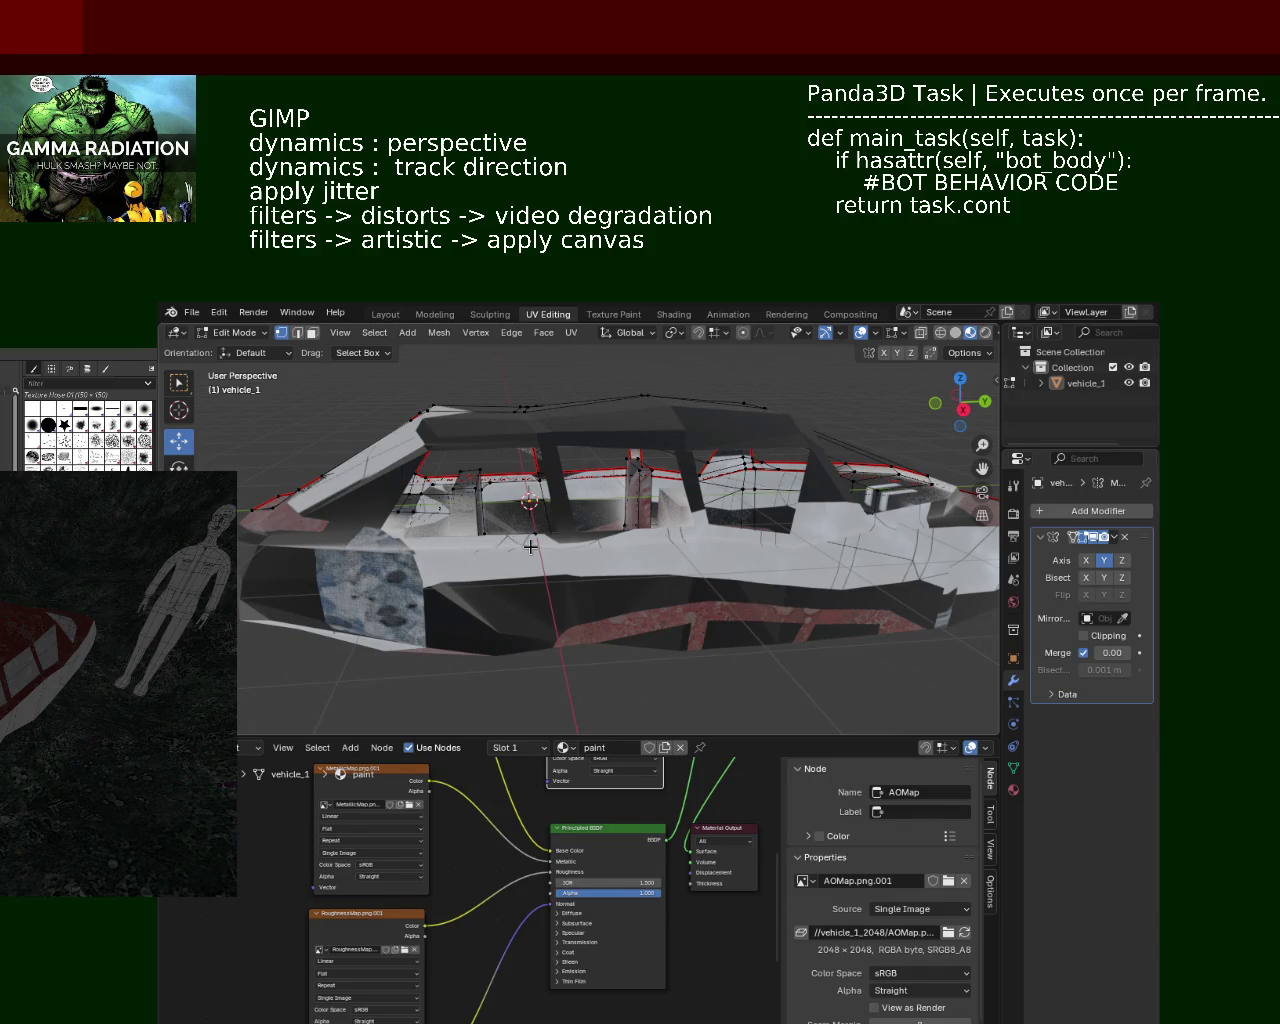
pyautogui.moveTo(573, 540)
pyautogui.mouseDown(button='middle')
pyautogui.moveTo(555, 554)
pyautogui.moveTo(708, 415)
pyautogui.moveTo(722, 490)
pyautogui.moveTo(401, 336)
pyautogui.mouseUp(button='middle')
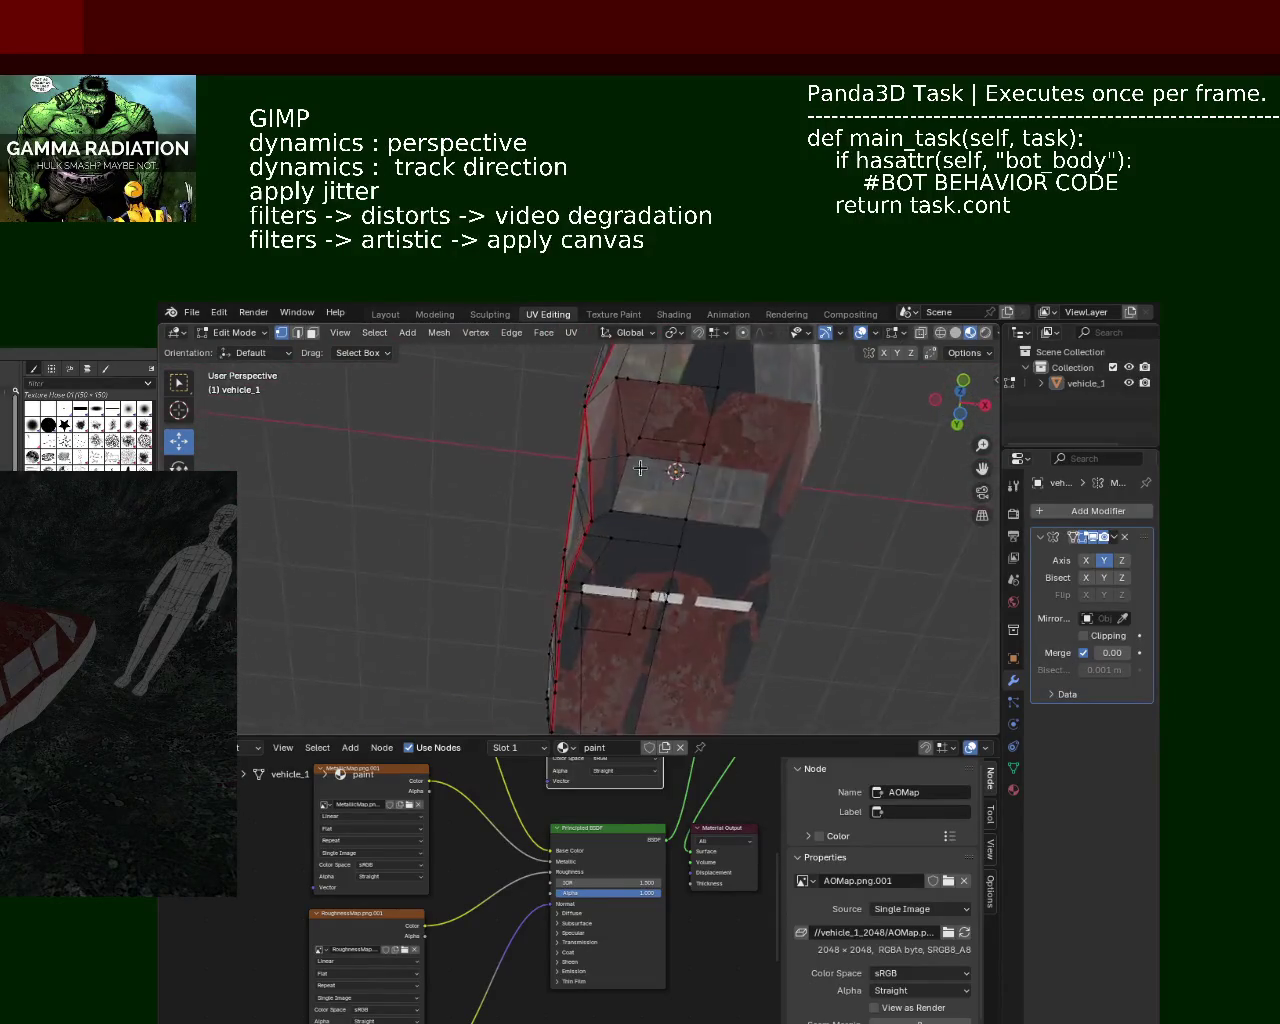
# Step: Pick two vertices at the car's top corner, then switch to face selection and zoom in on the side panel
pyautogui.click(645, 392)
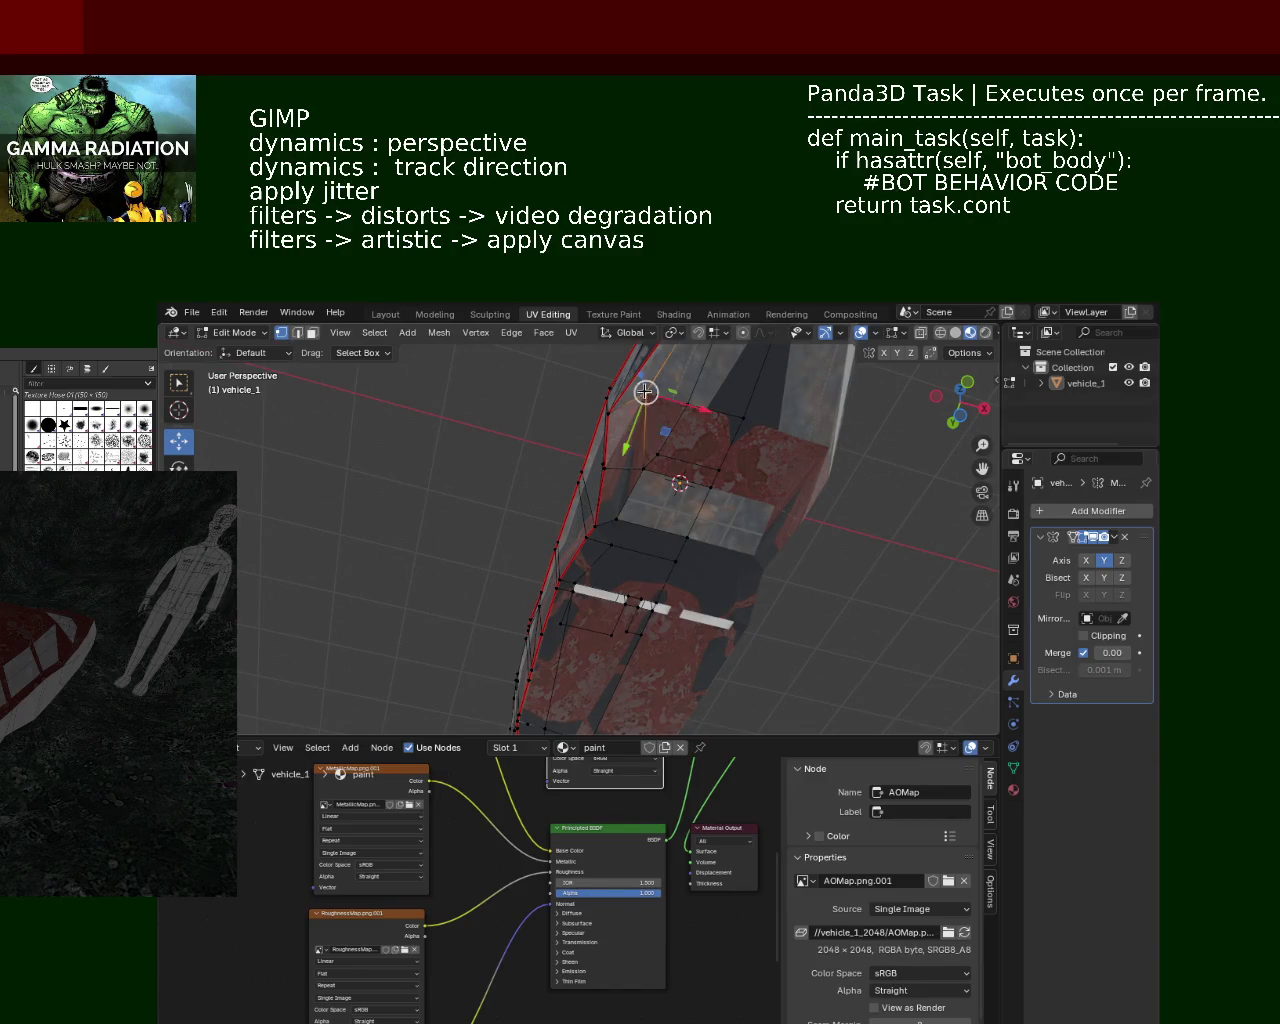
pyautogui.keyDown('shift'); pyautogui.click(601, 470); pyautogui.keyUp('shift')
pyautogui.moveTo(601, 470)
pyautogui.mouseDown(button='middle')
pyautogui.moveTo(716, 452)
pyautogui.moveTo(760, 420)
pyautogui.mouseUp(button='middle')
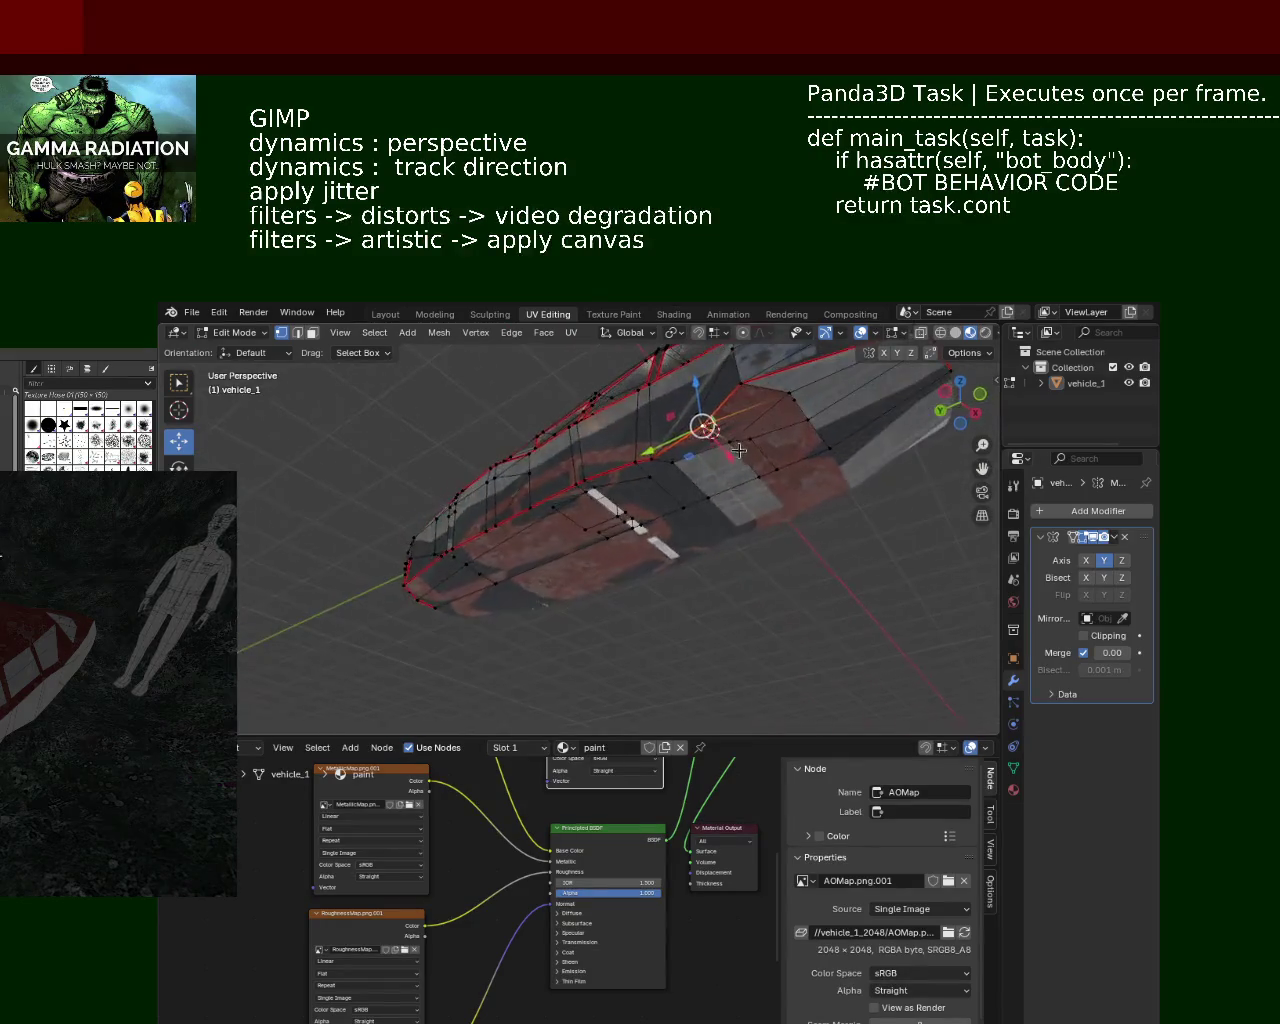
pyautogui.click(313, 336)
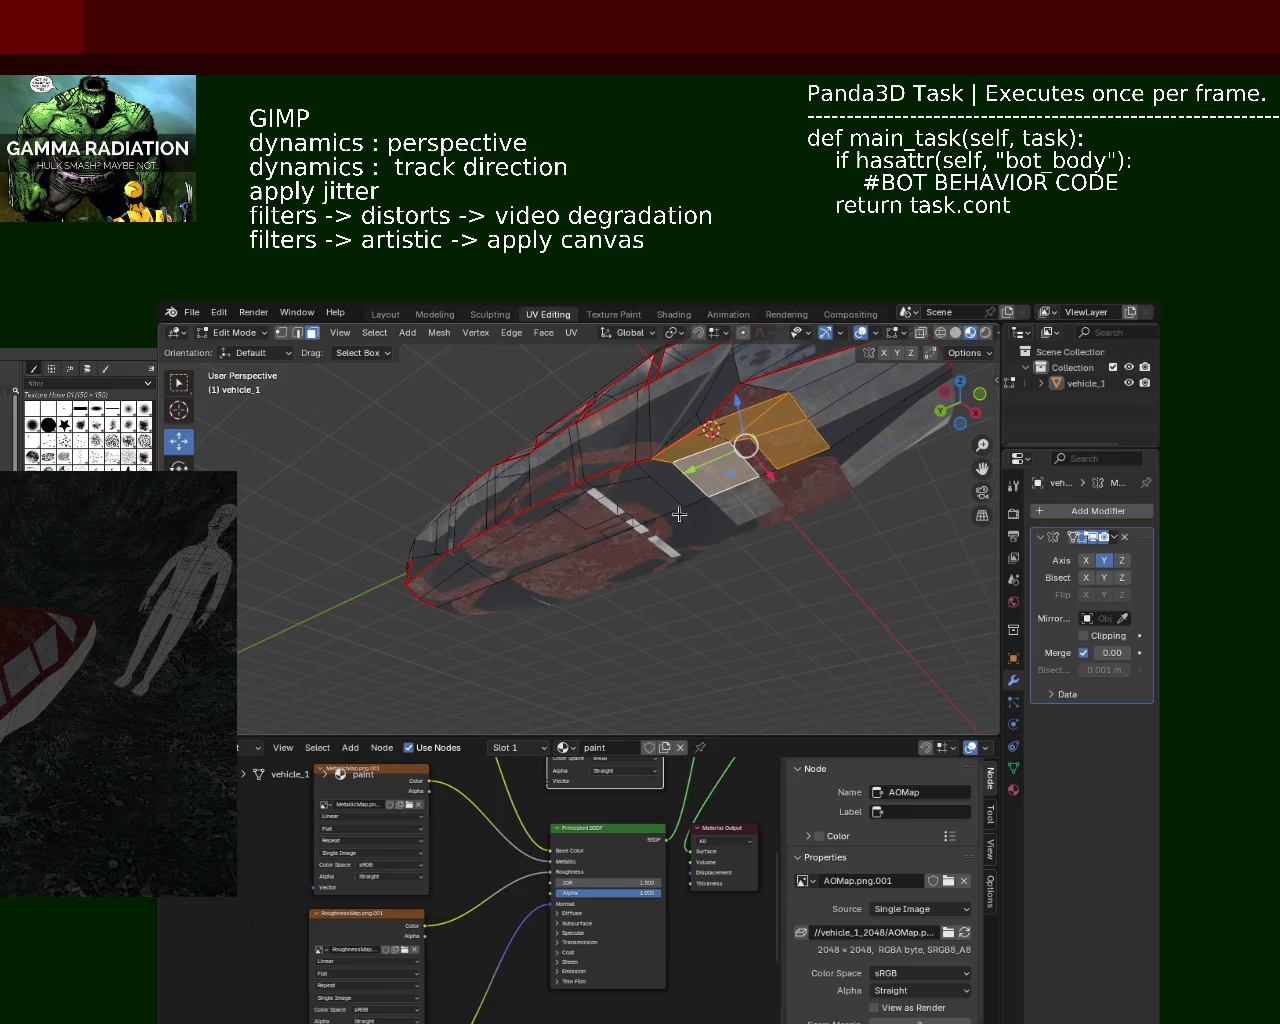
pyautogui.scroll(3, 690, 444)
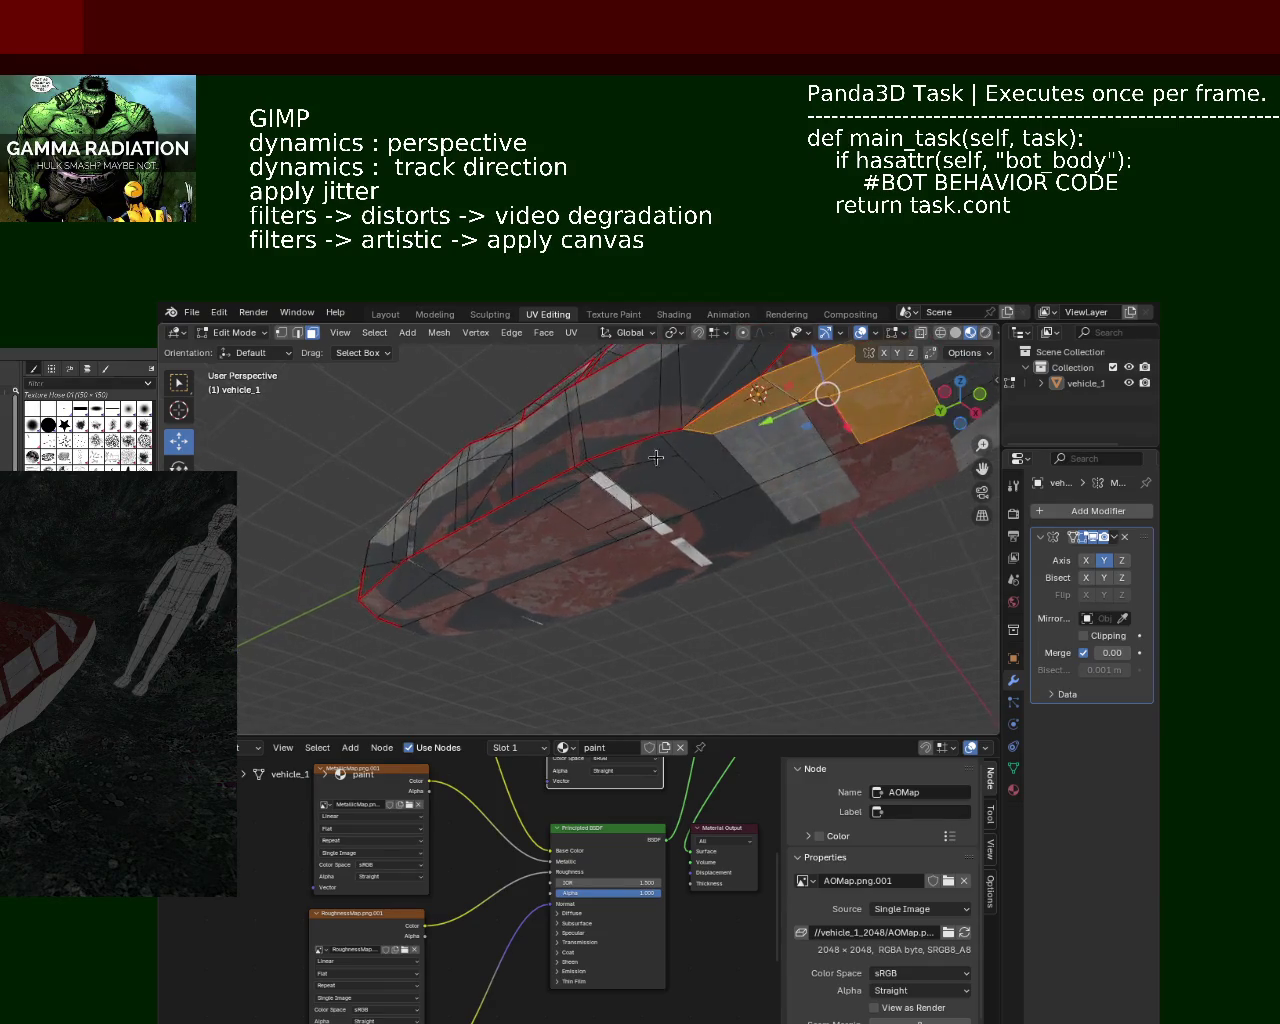
pyautogui.moveTo(669, 423)
pyautogui.mouseDown(button='middle')
pyautogui.moveTo(576, 421)
pyautogui.moveTo(697, 457)
pyautogui.mouseUp(button='middle')
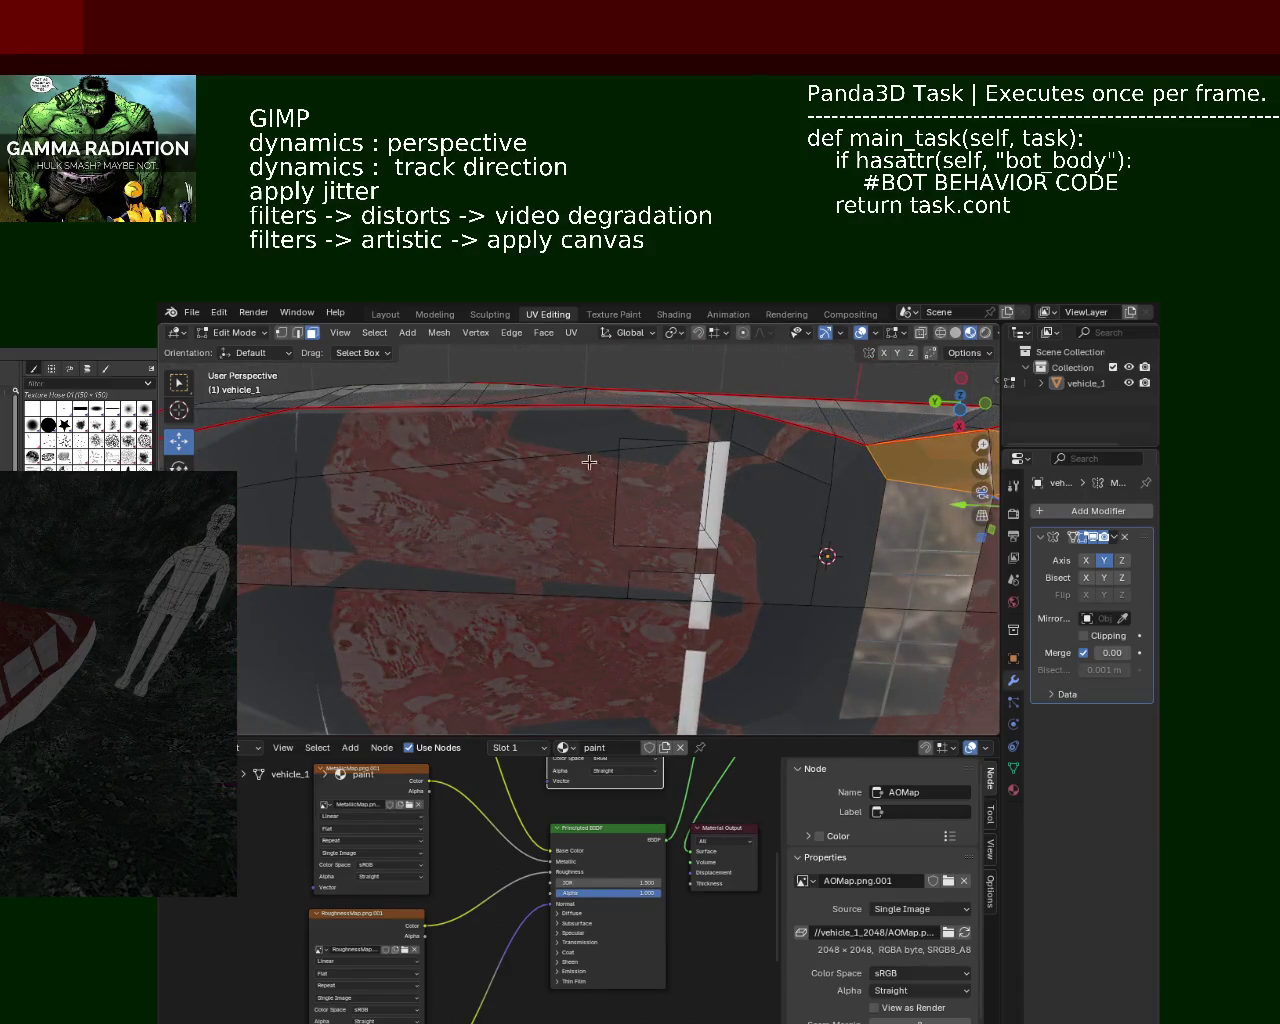
pyautogui.moveTo(600, 435)
pyautogui.mouseDown(button='middle')
pyautogui.moveTo(577, 434)
pyautogui.moveTo(643, 486)
pyautogui.moveTo(742, 500)
pyautogui.moveTo(634, 449)
pyautogui.moveTo(632, 425)
pyautogui.mouseUp(button='middle')
# Step: Merge two underside vertices into one with Merge At Last in vertex select mode
pyautogui.press('1')
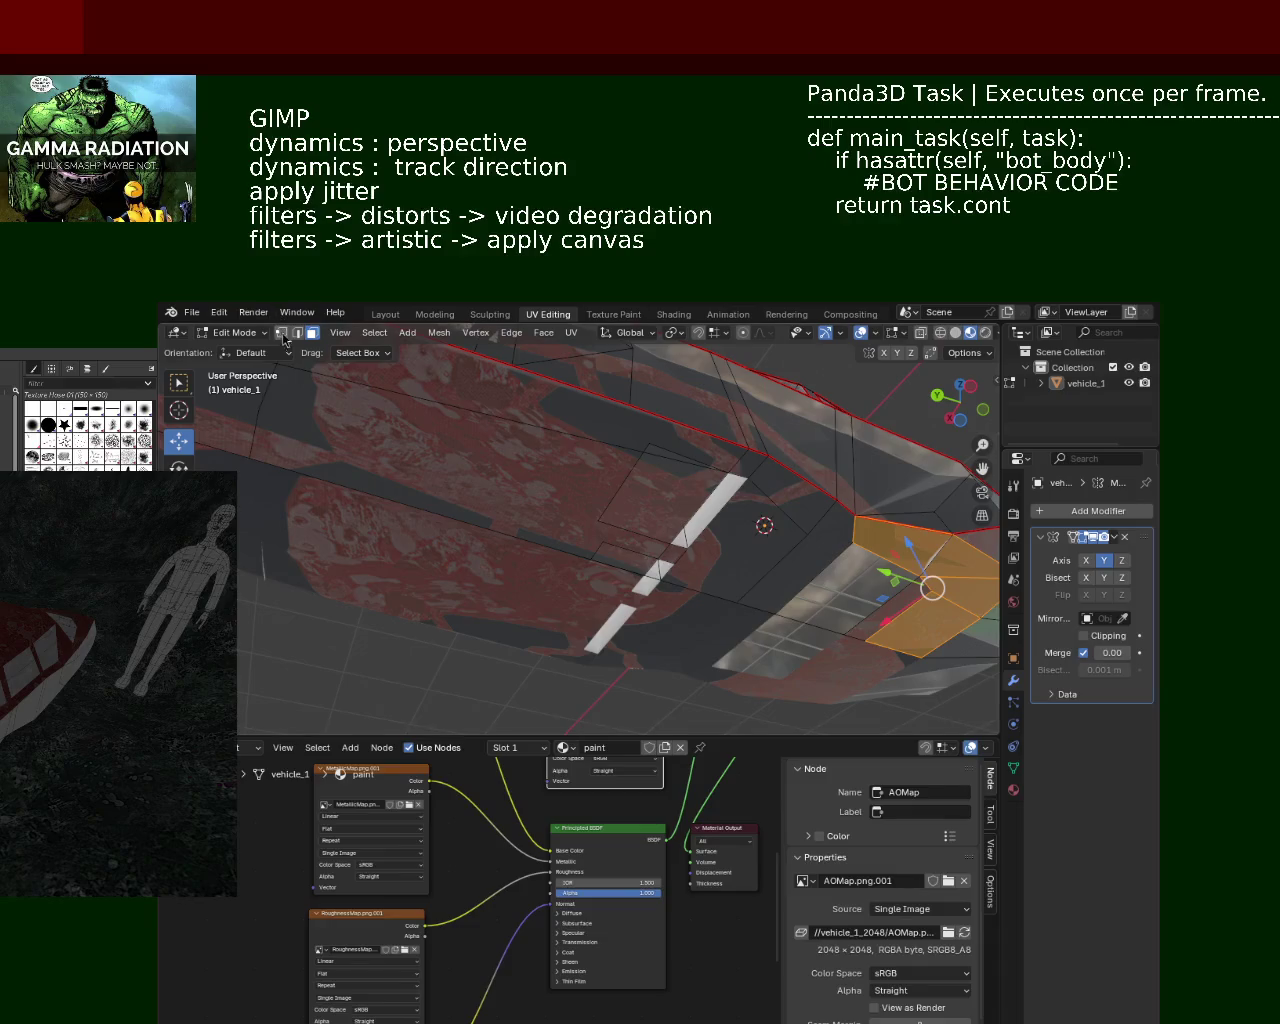
pyautogui.moveTo(483, 446); pyautogui.dragTo(279, 419, button='middle')
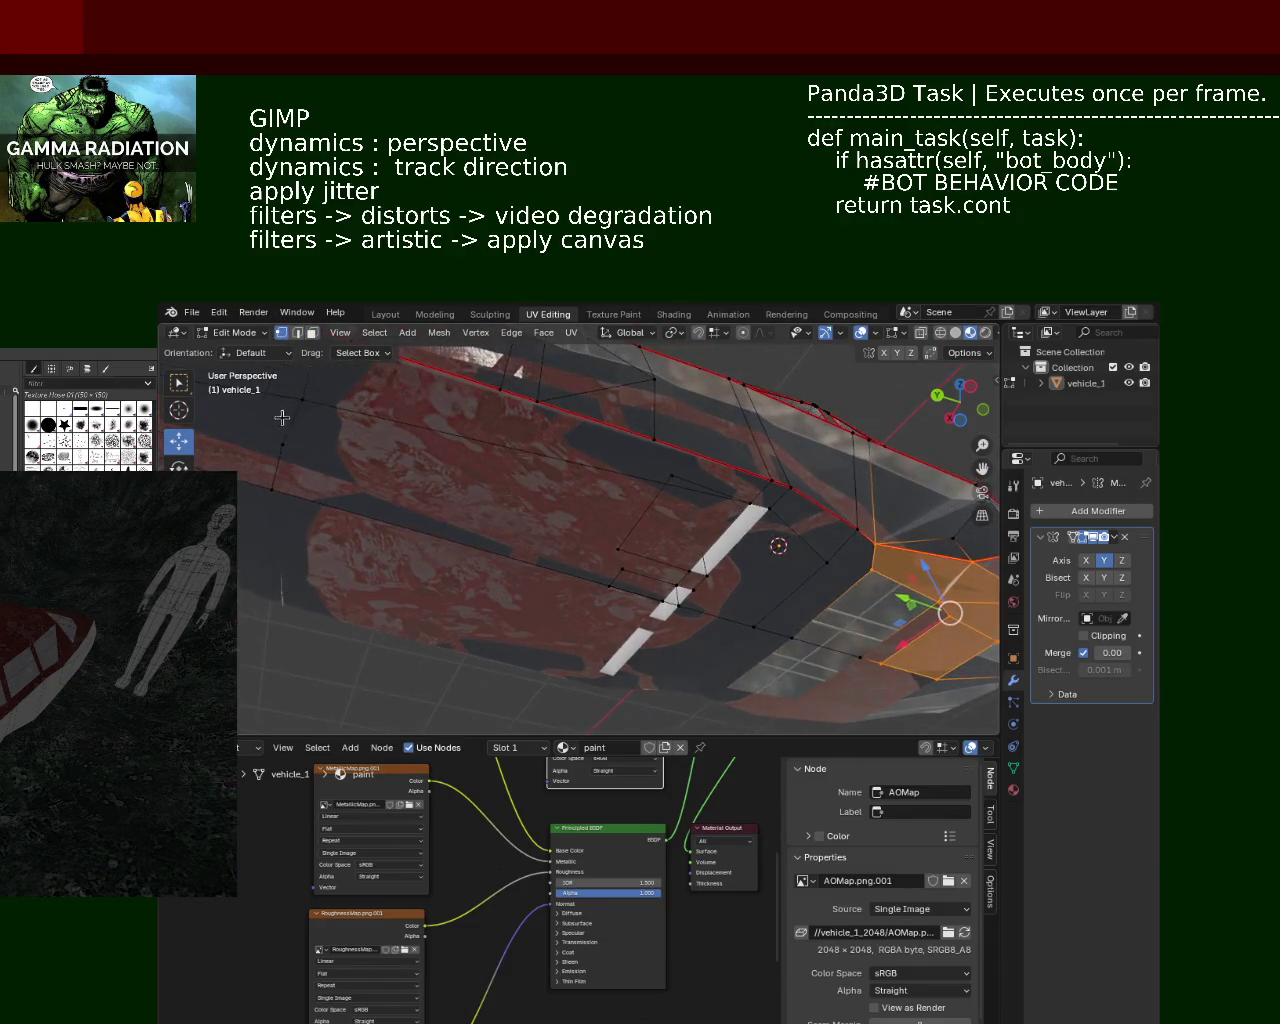
pyautogui.click(302, 400)
pyautogui.rightClick(530, 490)
pyautogui.click(600, 900)
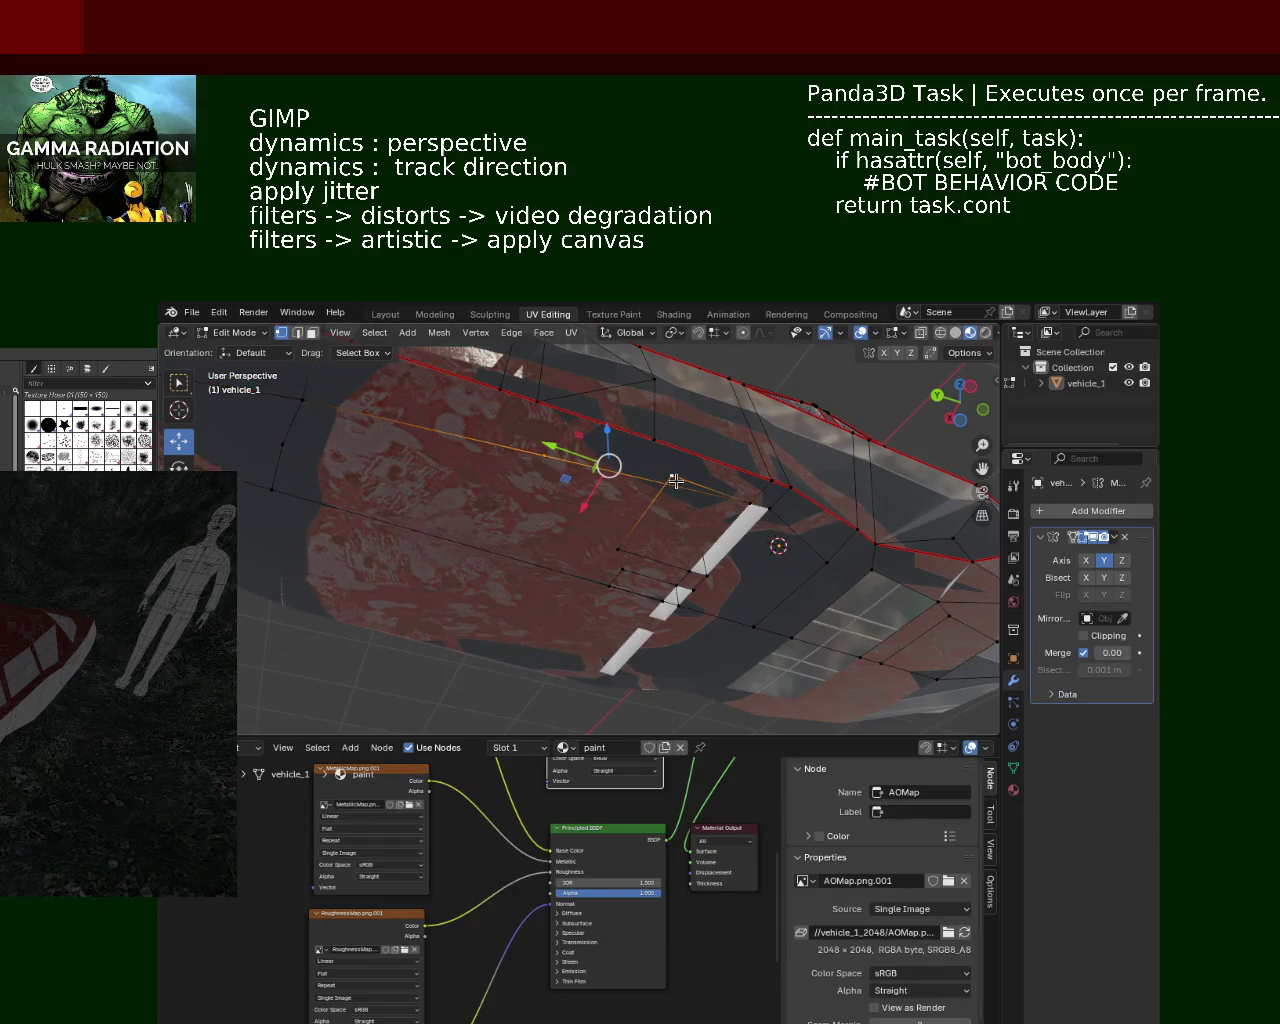
pyautogui.press('m')
pyautogui.click(676, 488)
pyautogui.moveTo(676, 485)
pyautogui.mouseDown(button='middle')
pyautogui.moveTo(574, 485)
pyautogui.moveTo(583, 538)
pyautogui.mouseUp(button='middle')
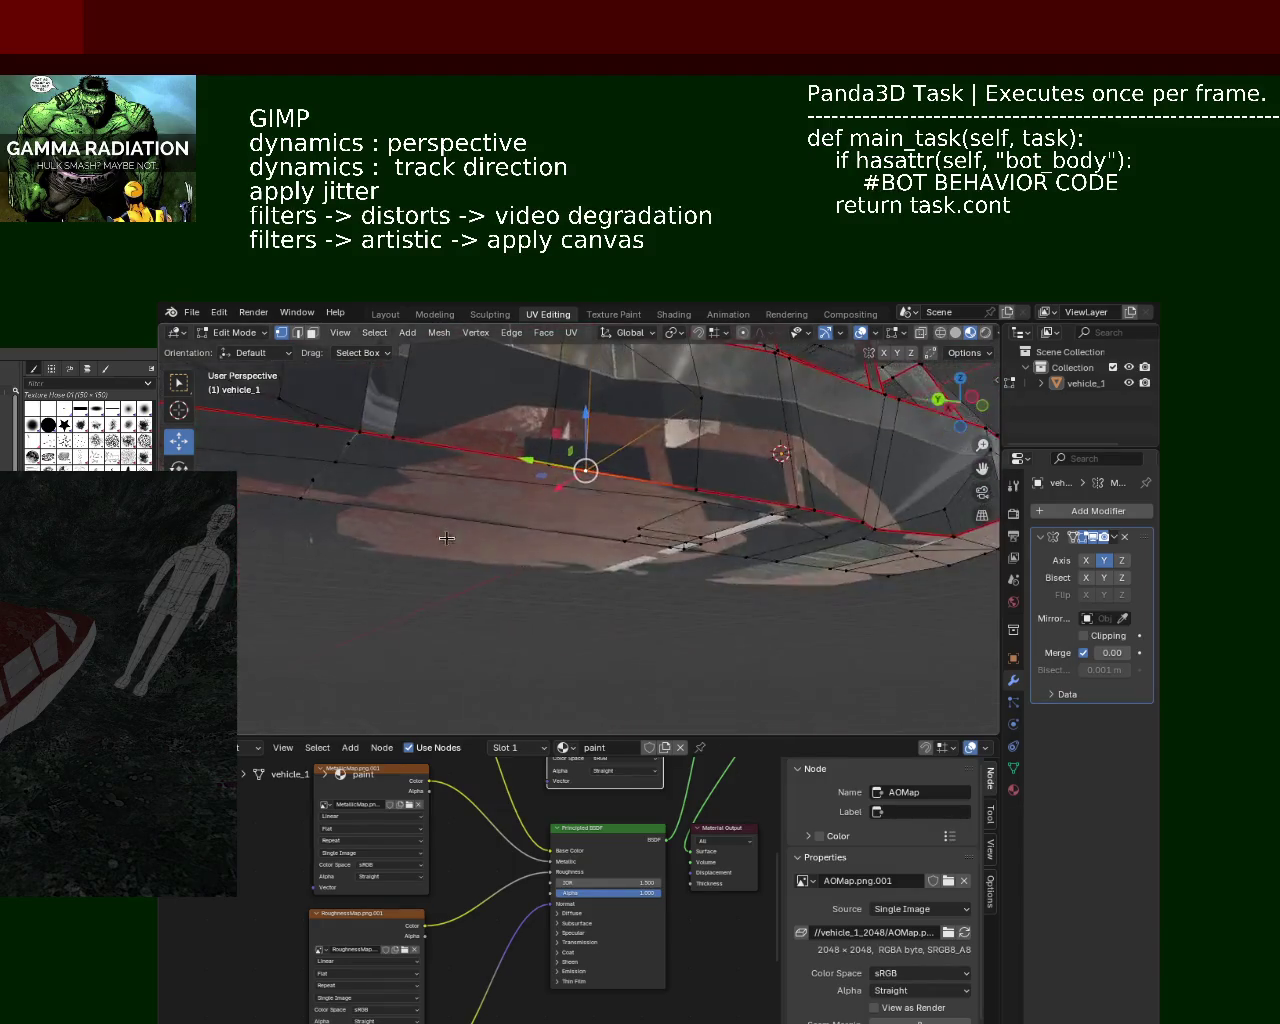
# Step: Tilt the car to show its underside, select an upper and a lower side face, and bring up Delete
pyautogui.scroll(-2, 583, 538)
pyautogui.scroll(-2, 620, 550)
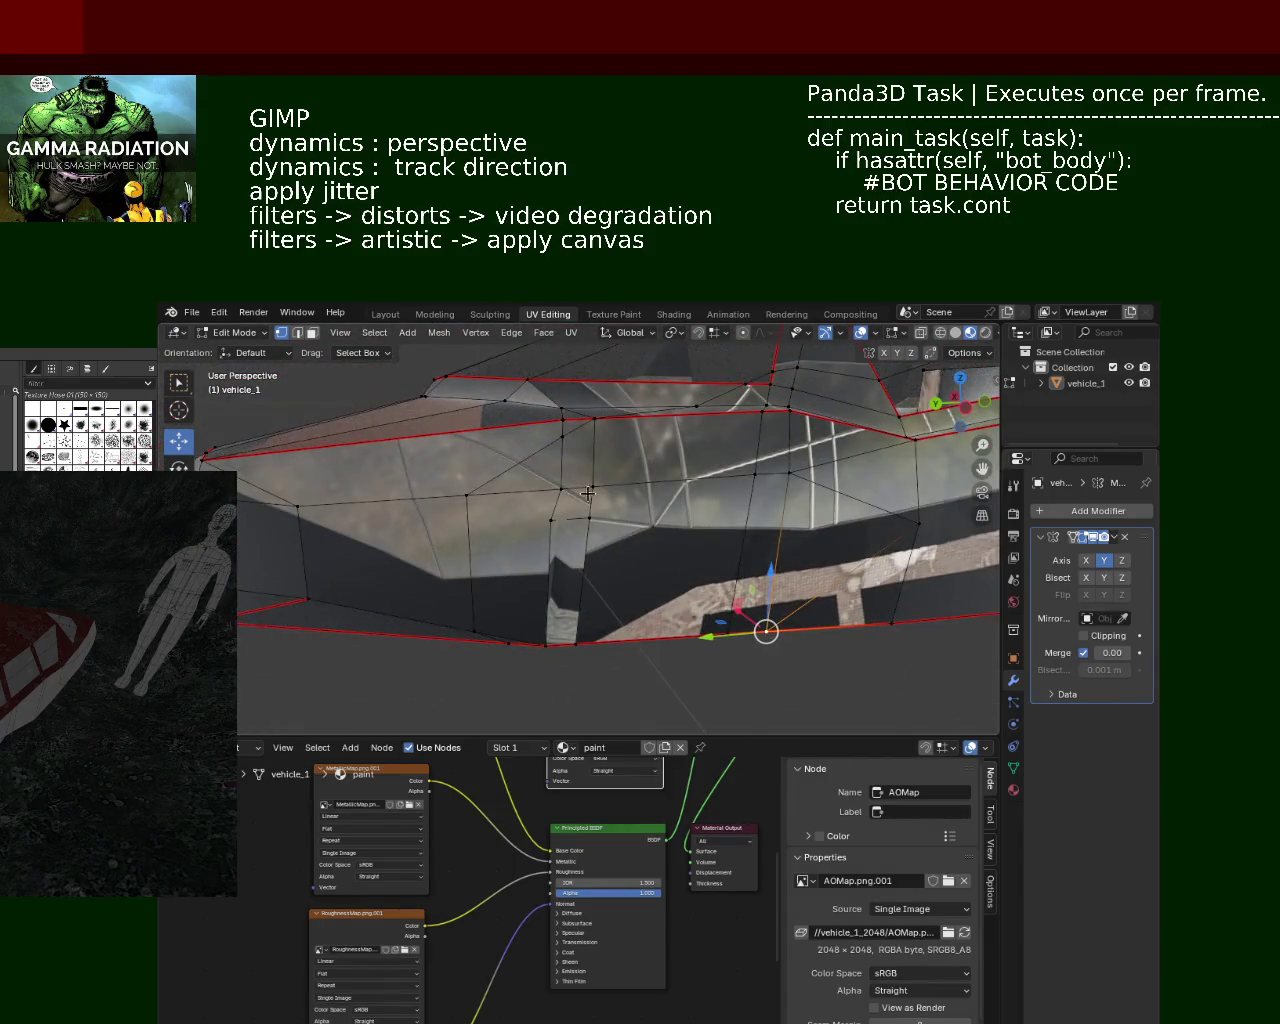
pyautogui.scroll(-2, 678, 568)
pyautogui.moveTo(678, 568)
pyautogui.mouseDown(button='middle')
pyautogui.moveTo(694, 540)
pyautogui.moveTo(671, 503)
pyautogui.moveTo(686, 526)
pyautogui.moveTo(677, 535)
pyautogui.moveTo(638, 504)
pyautogui.moveTo(594, 503)
pyautogui.mouseUp(button='middle')
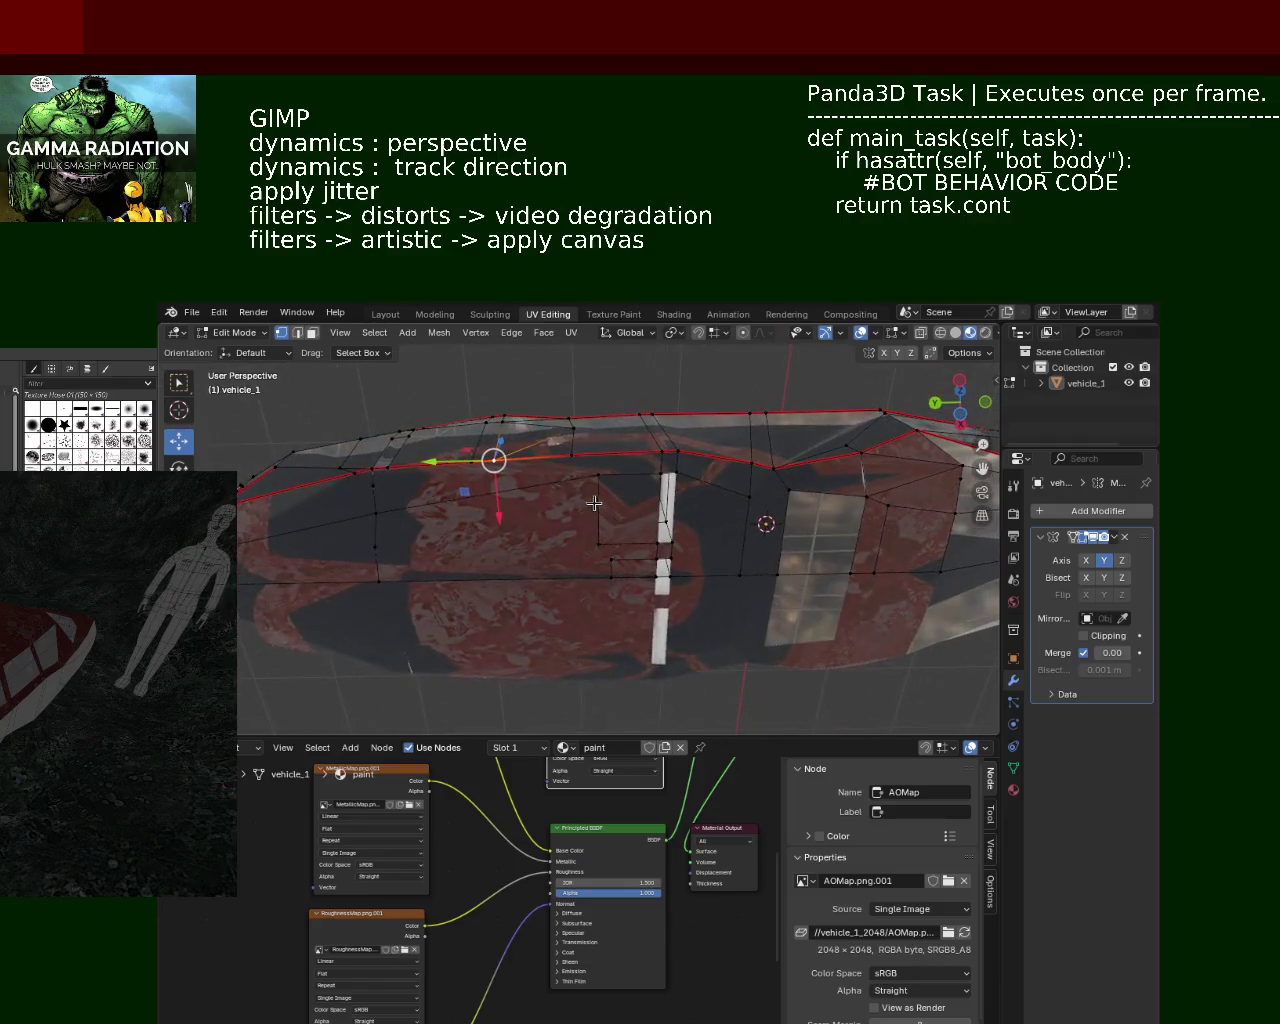
pyautogui.click(312, 332)
pyautogui.click(298, 515)
pyautogui.keyDown('shift'); pyautogui.click(309, 551); pyautogui.keyUp('shift')
pyautogui.moveTo(373, 532); pyautogui.dragTo(401, 517, button='middle')
pyautogui.press('x')
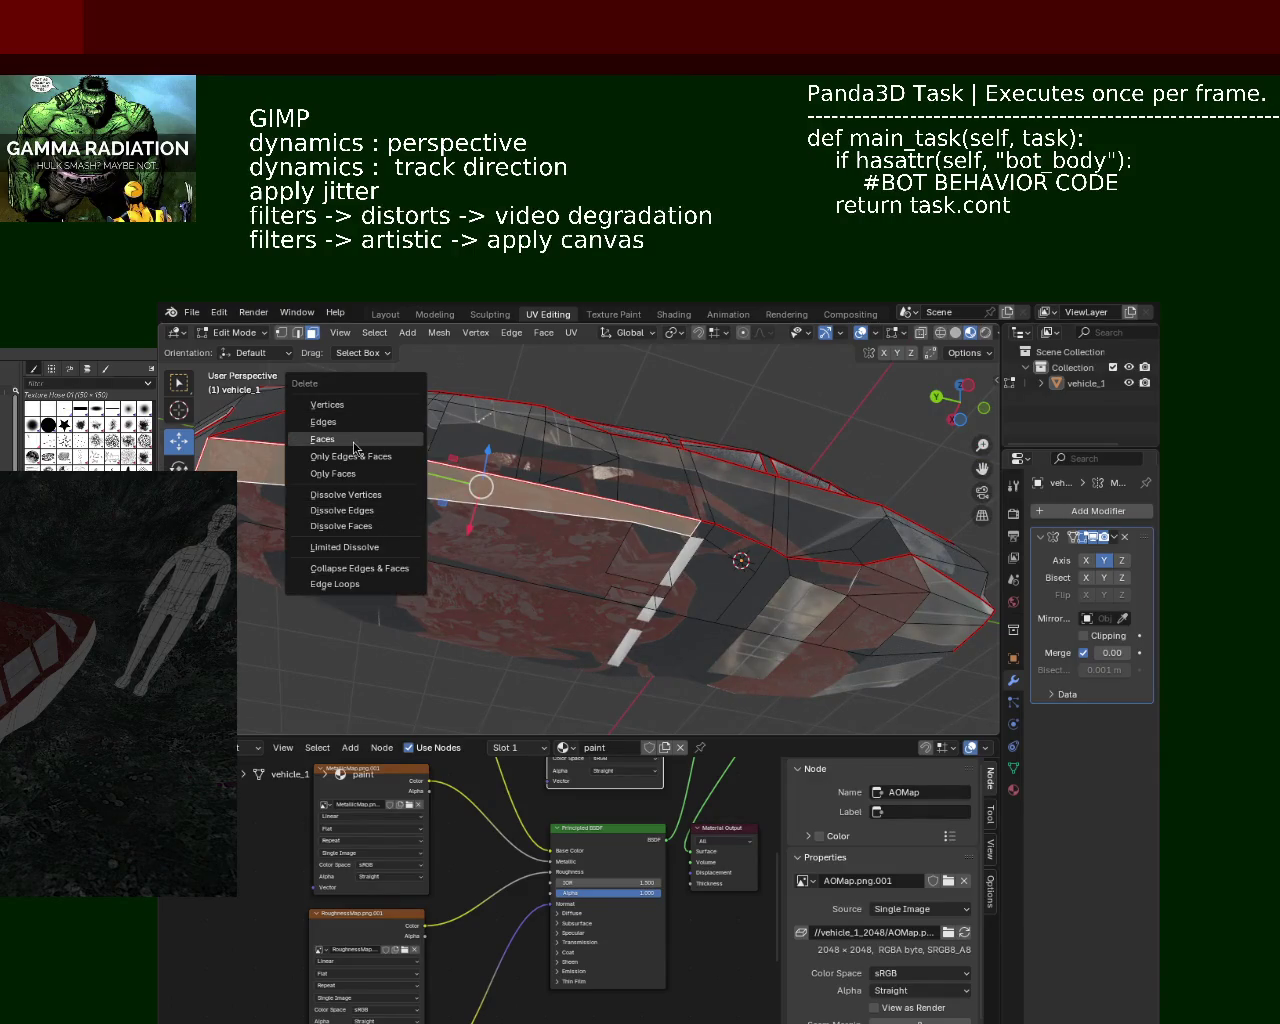
# Step: Delete the chosen side faces, then pick two front vertices and pull them to reshape the nose
pyautogui.click(360, 437)
pyautogui.moveTo(360, 437)
pyautogui.mouseDown(button='middle')
pyautogui.moveTo(555, 509)
pyautogui.moveTo(309, 396)
pyautogui.mouseUp(button='middle')
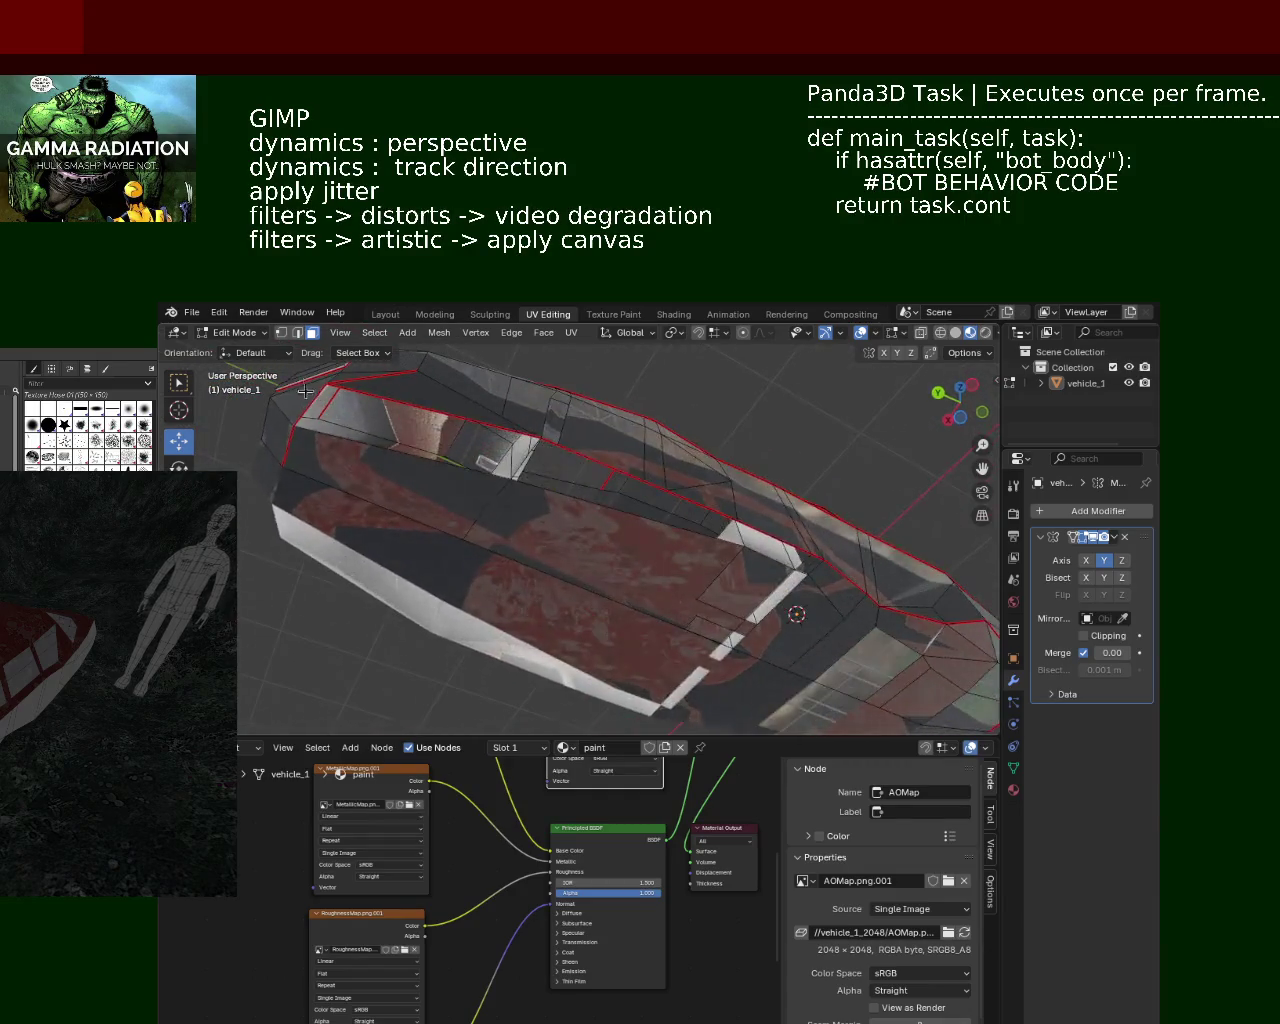
pyautogui.click(281, 333)
pyautogui.click(295, 423)
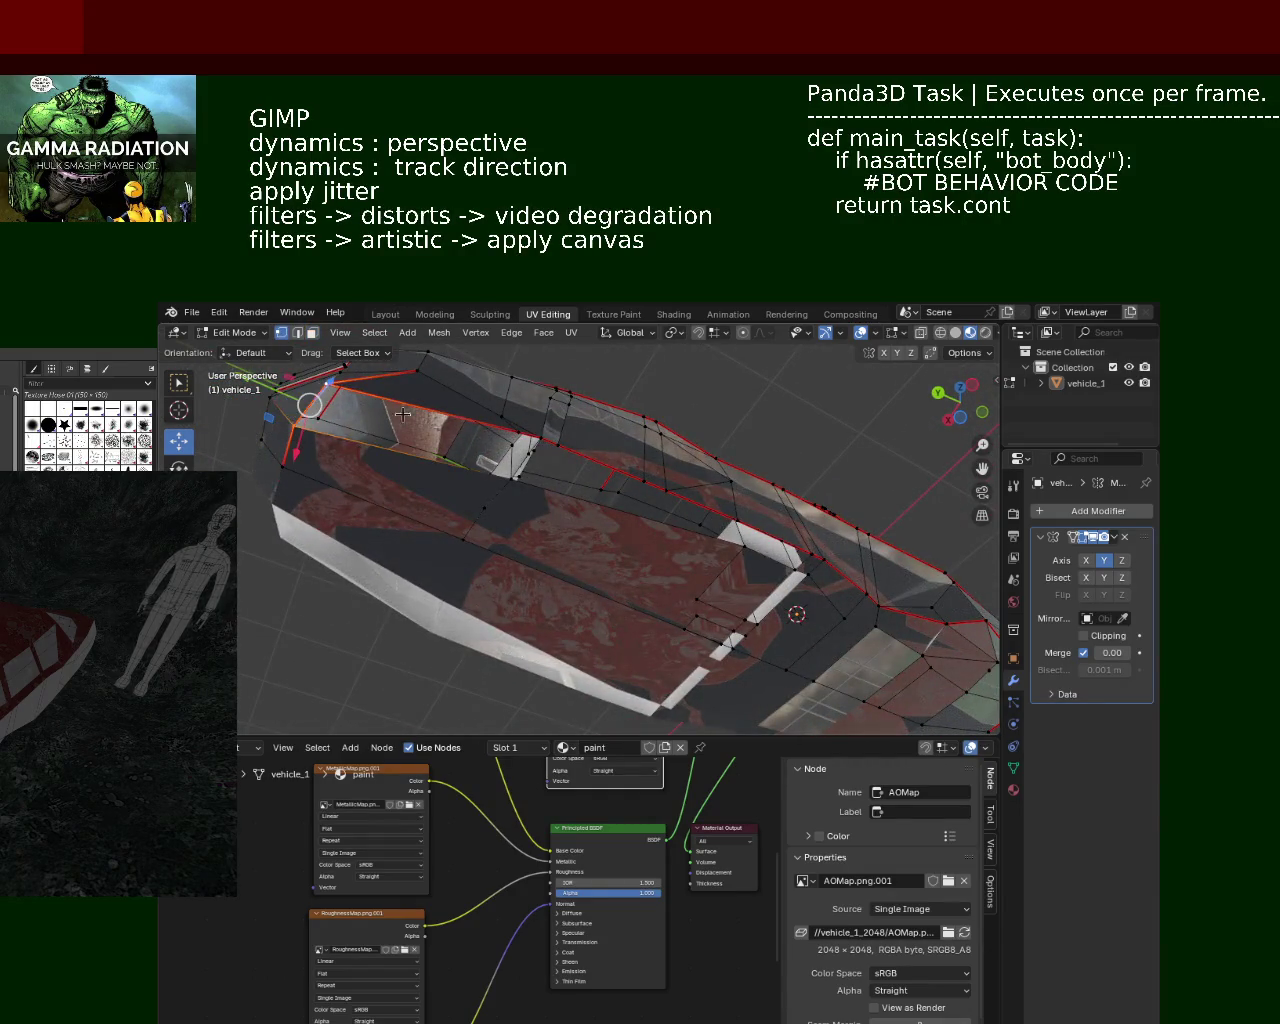
pyautogui.moveTo(540, 452); pyautogui.dragTo(440, 445, button='middle')
pyautogui.keyDown('shift'); pyautogui.click(437, 455); pyautogui.keyUp('shift')
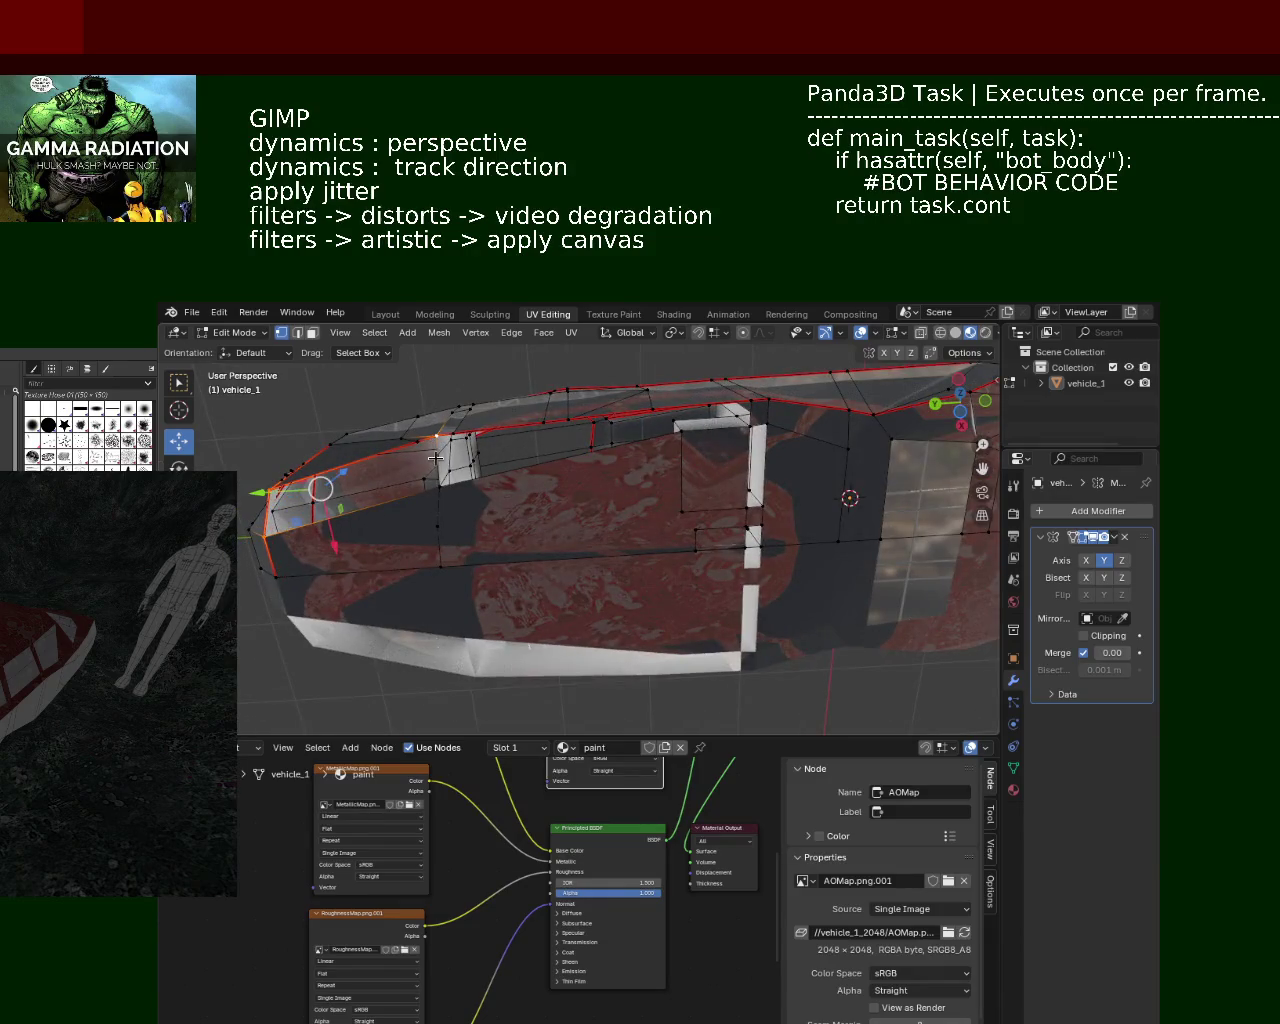
pyautogui.moveTo(438, 492); pyautogui.dragTo(464, 453)
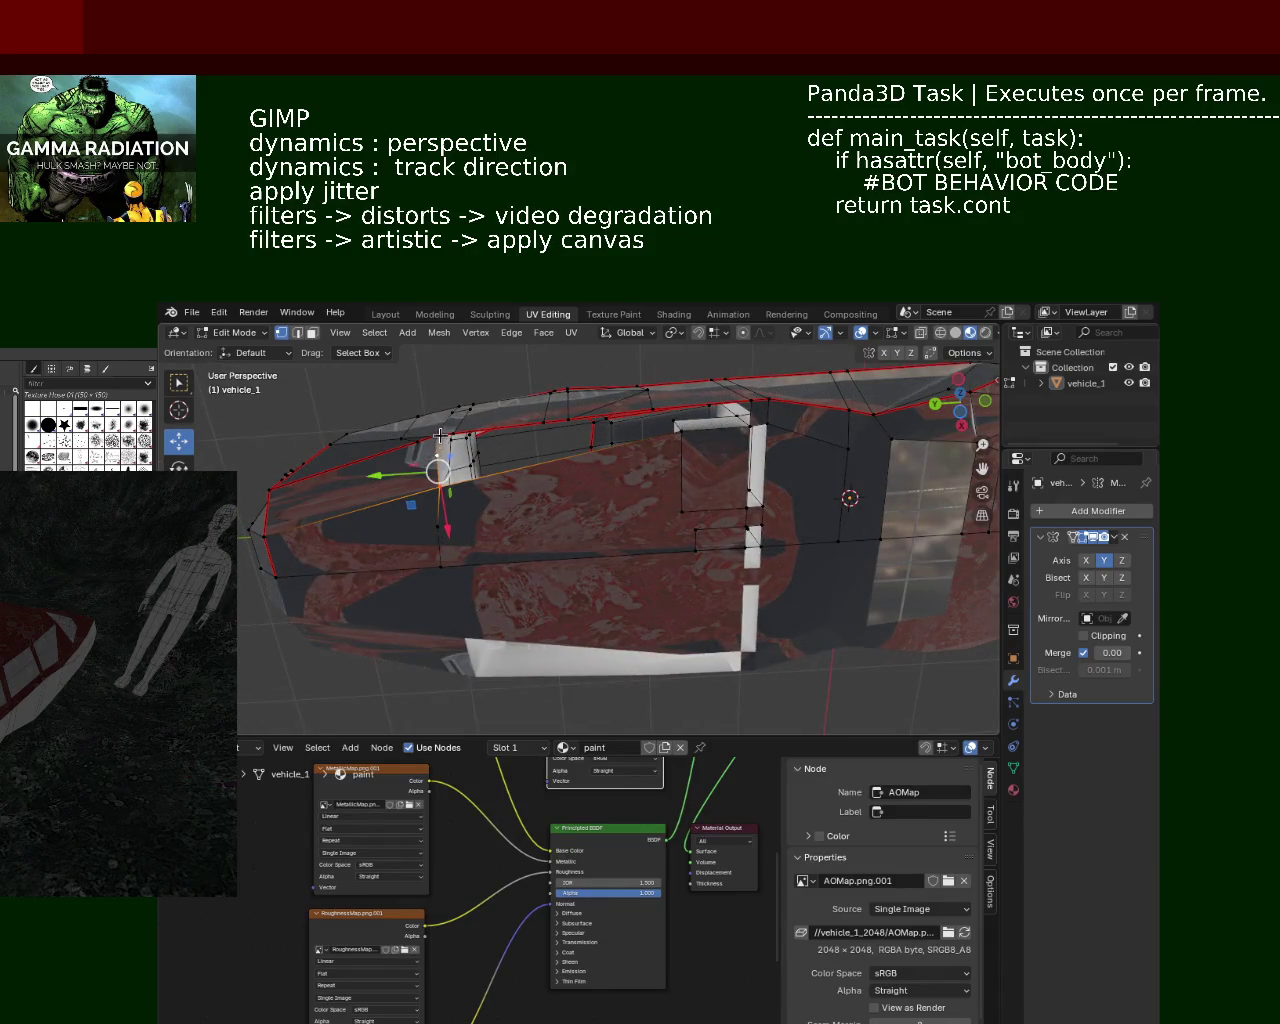
pyautogui.moveTo(464, 453); pyautogui.dragTo(507, 467, button='middle')
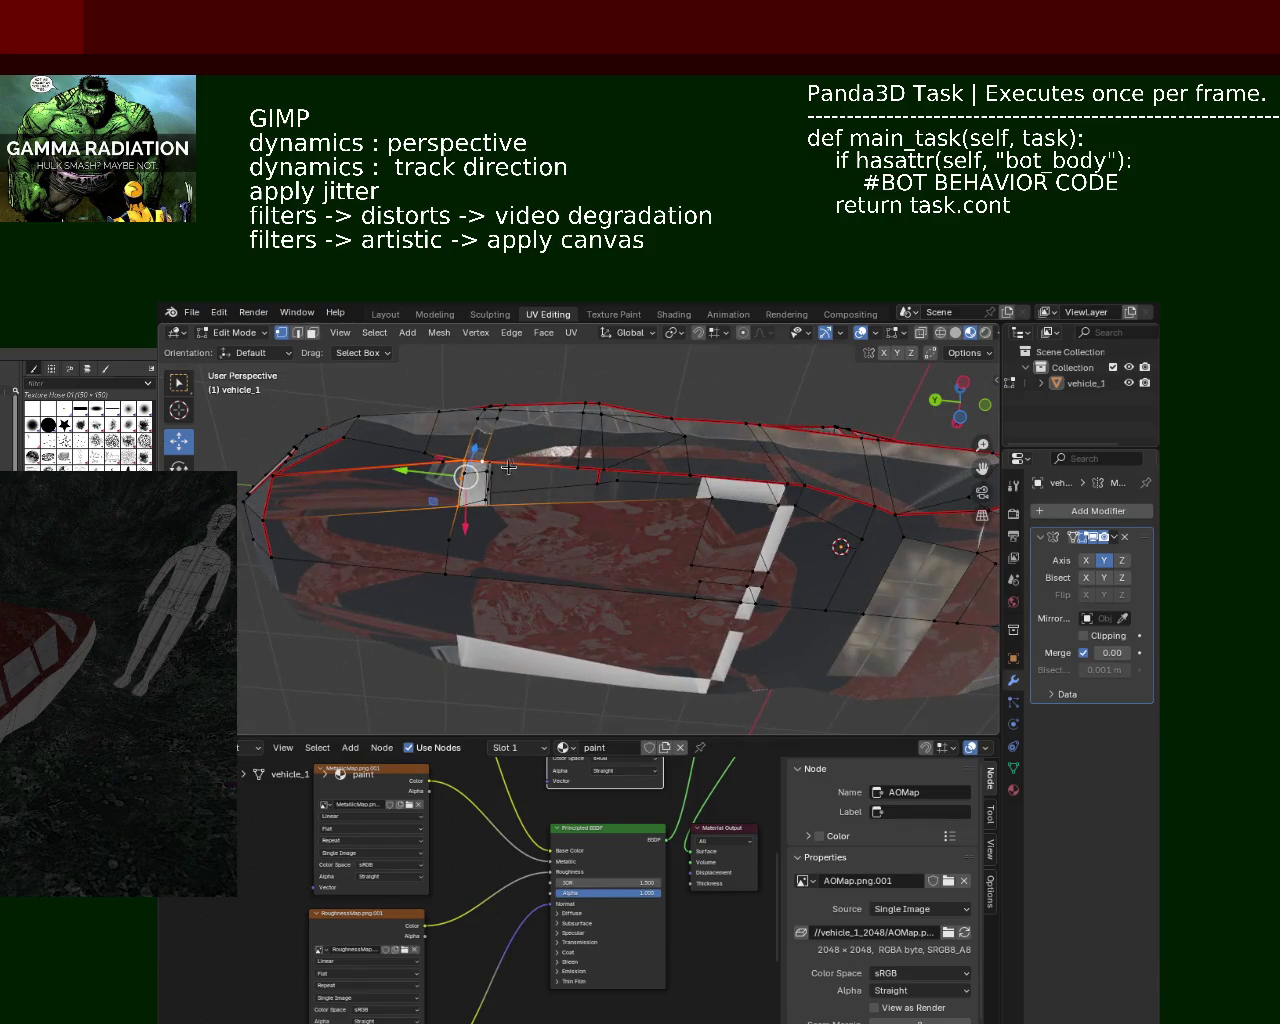
# Step: Slide the edge loop along the side, undo it, and delete the side face strip
pyautogui.press('g')
pyautogui.moveTo(694, 481); pyautogui.dragTo(707, 497)
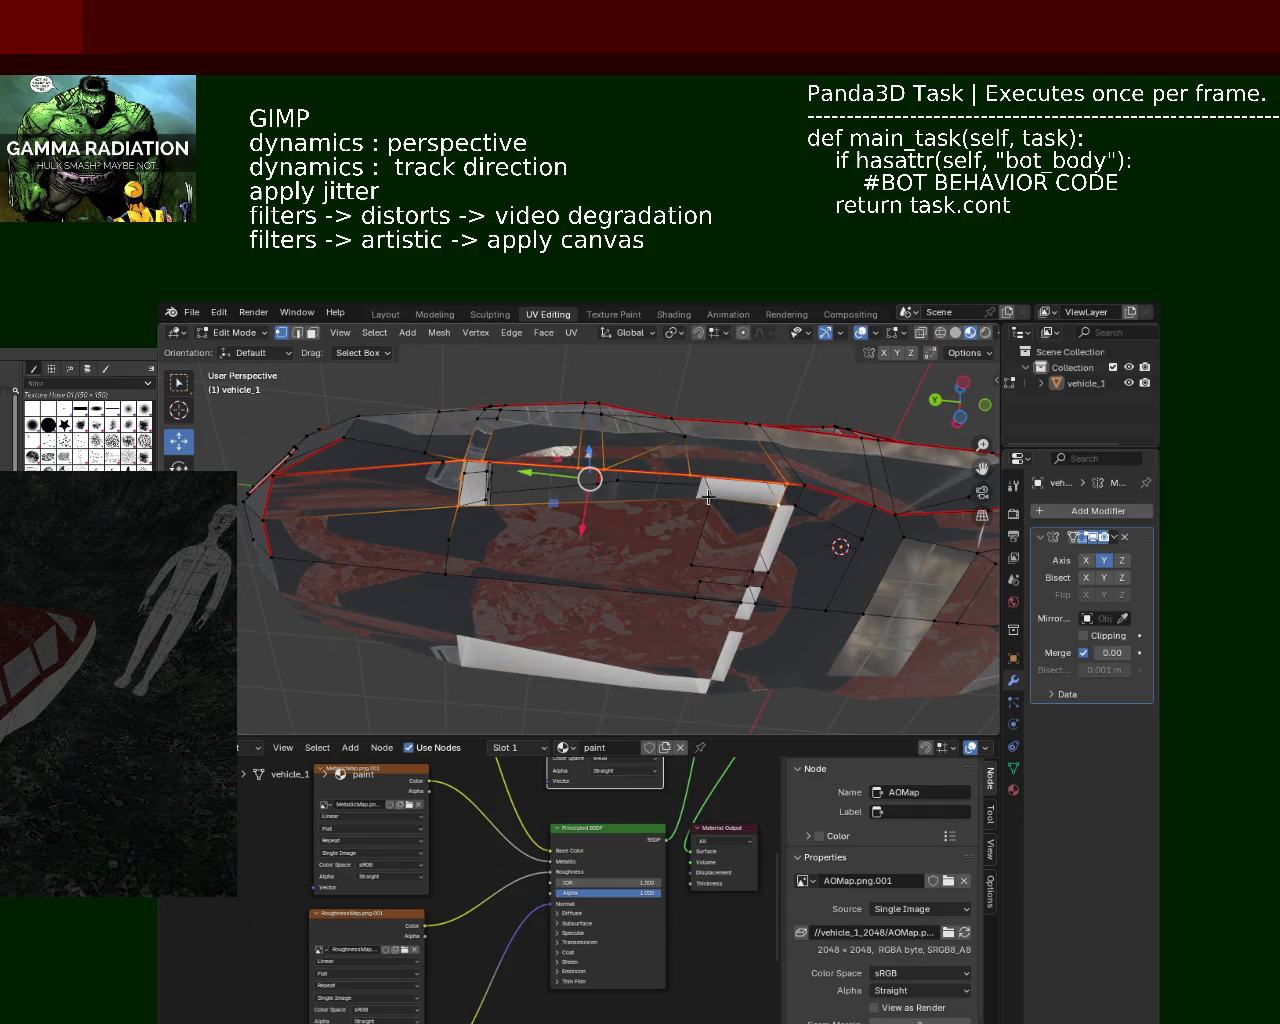
pyautogui.moveTo(707, 497)
pyautogui.mouseDown(button='middle')
pyautogui.moveTo(613, 479)
pyautogui.moveTo(708, 571)
pyautogui.moveTo(603, 500)
pyautogui.mouseUp(button='middle')
pyautogui.hotkey('ctrl', 'z')
pyautogui.hotkey('ctrl', 'z')
pyautogui.hotkey('ctrl', 'z')
pyautogui.hotkey('ctrl', 'z')
pyautogui.hotkey('ctrl', 'z')
pyautogui.hotkey('ctrl', 'z')
pyautogui.hotkey('ctrl', 'z')
pyautogui.hotkey('ctrl', 'z')
pyautogui.hotkey('ctrl', 'z')
pyautogui.hotkey('ctrl', 'z')
pyautogui.hotkey('ctrl', 'z')
pyautogui.hotkey('ctrl', 'z')
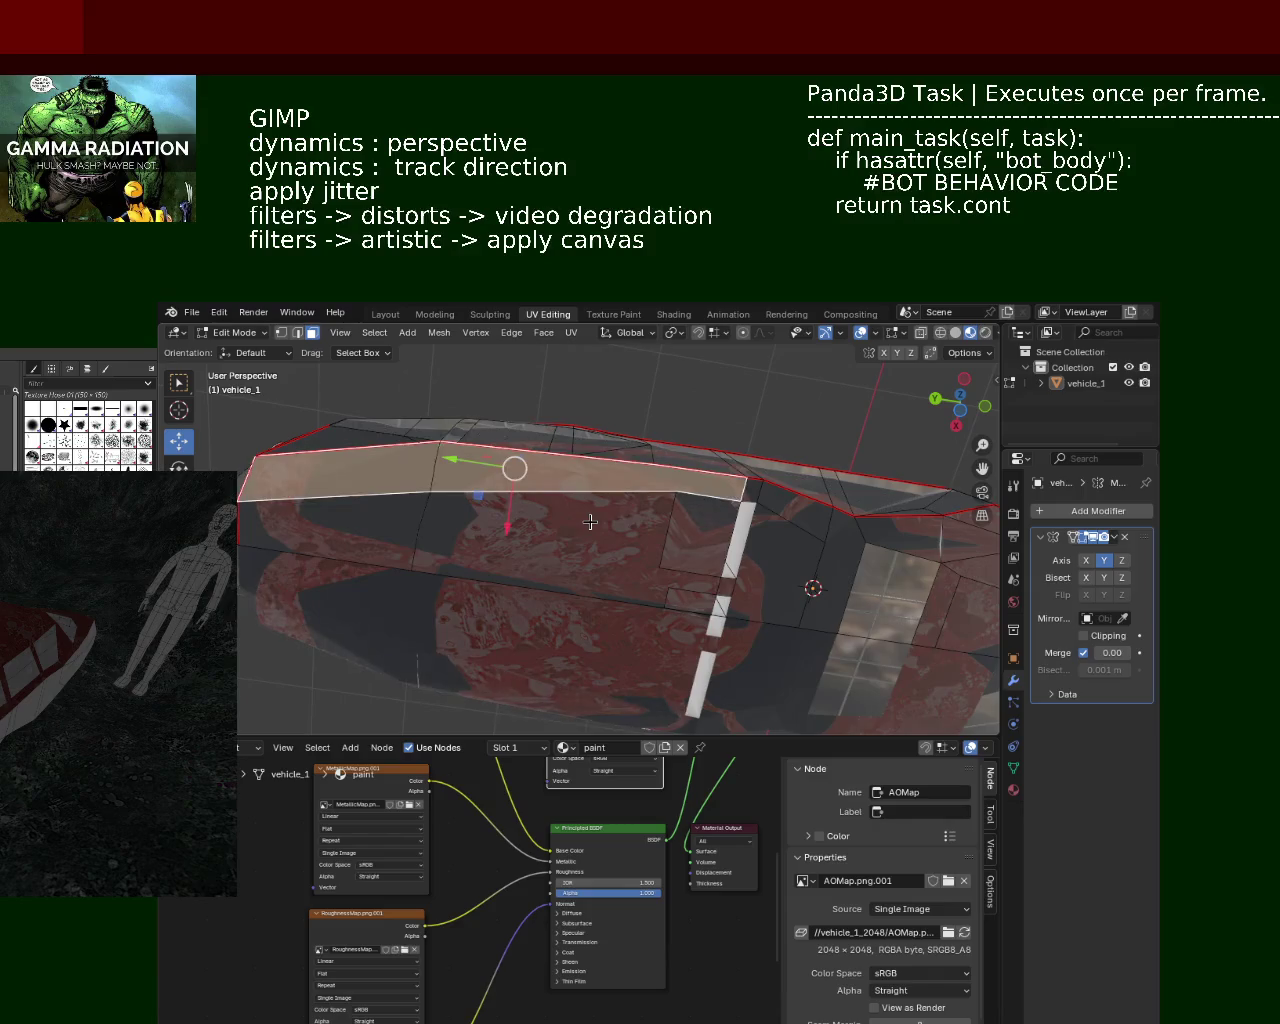
pyautogui.moveTo(509, 496)
pyautogui.mouseDown(button='middle')
pyautogui.moveTo(585, 546)
pyautogui.moveTo(529, 501)
pyautogui.moveTo(527, 536)
pyautogui.moveTo(560, 550)
pyautogui.moveTo(620, 543)
pyautogui.moveTo(563, 560)
pyautogui.moveTo(426, 440)
pyautogui.mouseUp(button='middle')
pyautogui.press('x')
pyautogui.click(525, 530)
# Step: In vertex select, pick an edge beside the window and the bright strip face on the side
pyautogui.press('1')
pyautogui.click(578, 566)
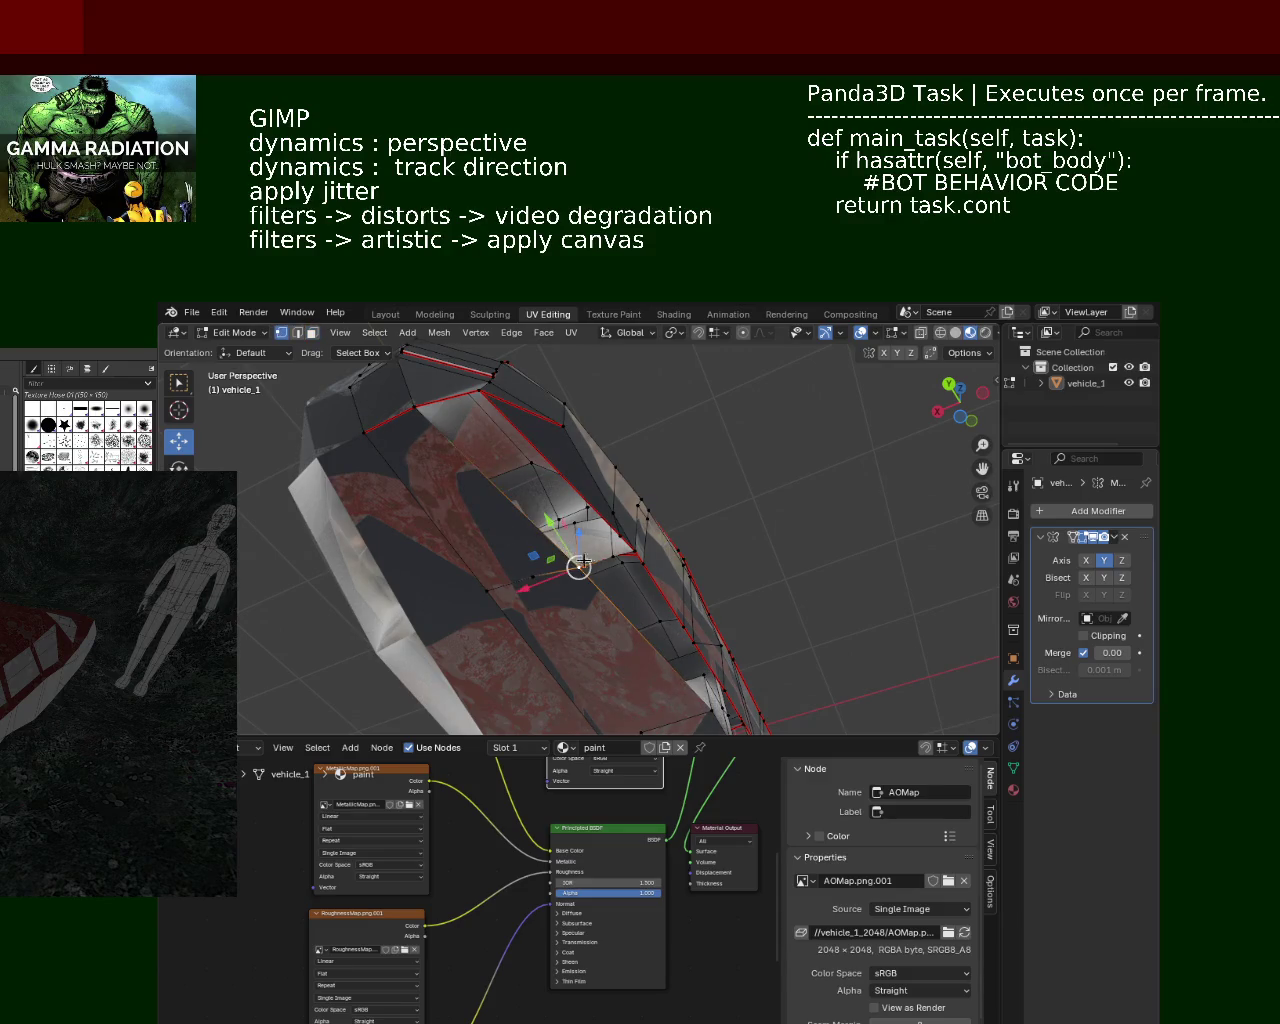
pyautogui.moveTo(609, 557); pyautogui.dragTo(580, 530, button='middle')
pyautogui.scroll(3, 580, 530)
pyautogui.click(528, 628)
pyautogui.keyDown('shift'); pyautogui.click(527, 567); pyautogui.keyUp('shift')
pyautogui.keyDown('shift'); pyautogui.click(573, 530); pyautogui.keyUp('shift')
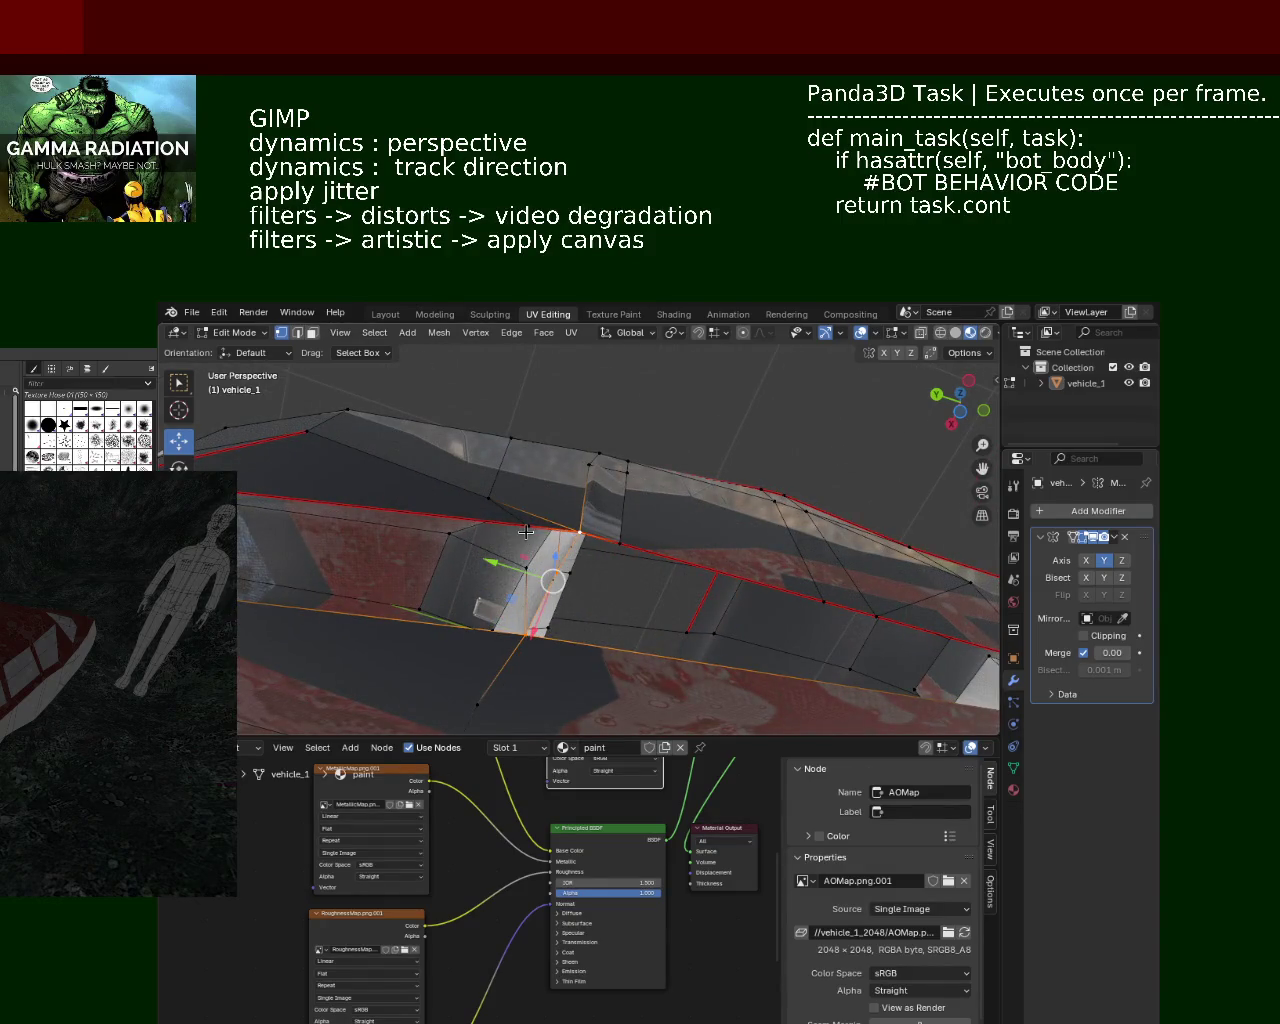
pyautogui.keyDown('shift'); pyautogui.moveTo(526, 532); pyautogui.dragTo(581, 547, button='middle'); pyautogui.keyUp('shift')
# Step: Move a top edge of vehicle_1 along the Y axis with G then Y
pyautogui.click(592, 545)
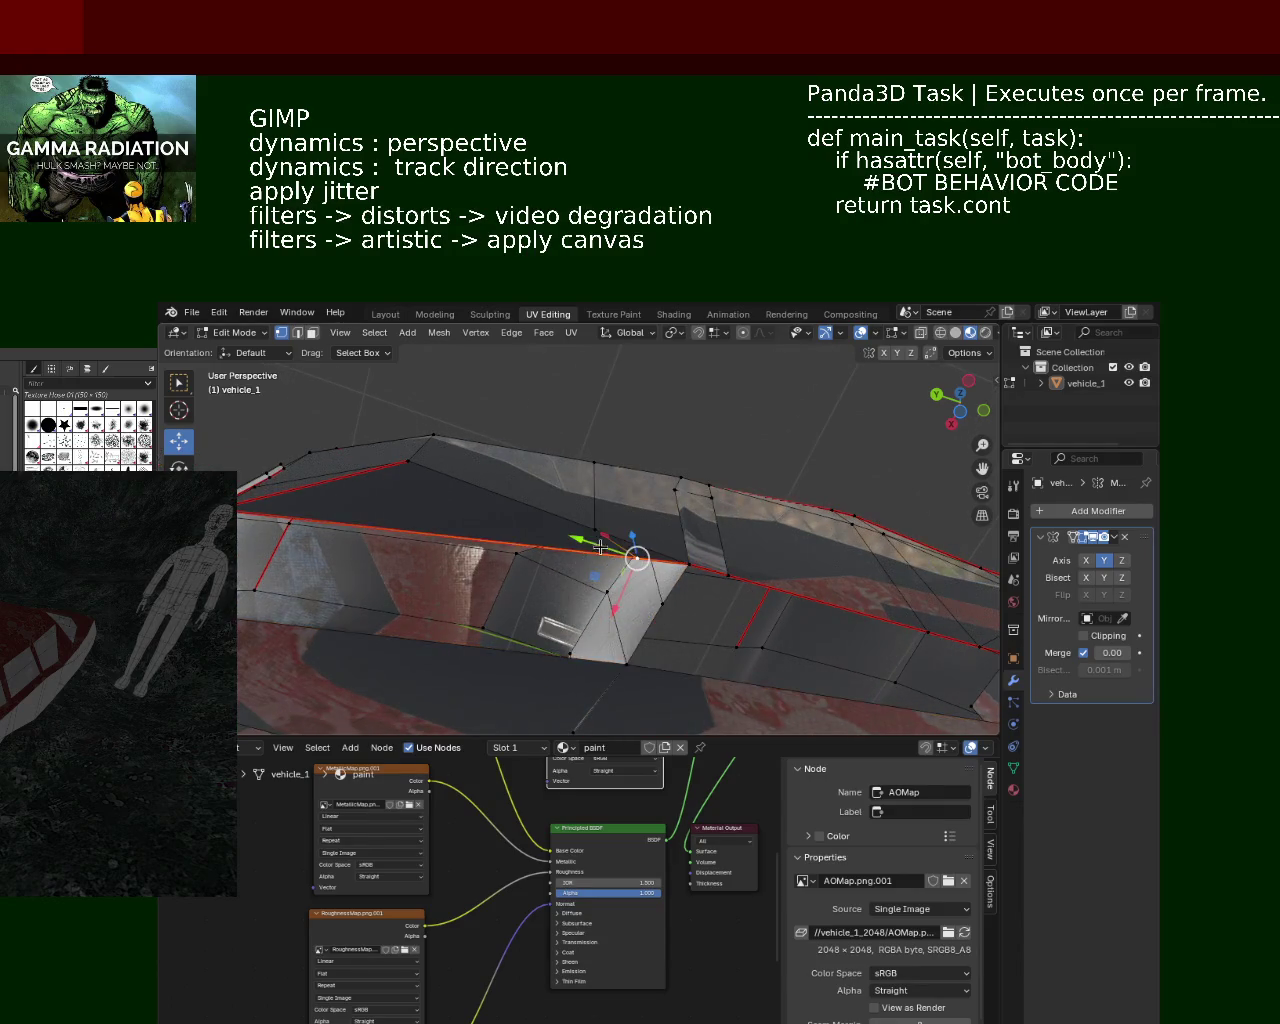
pyautogui.press('g')
pyautogui.press('y')
pyautogui.click(592, 545)
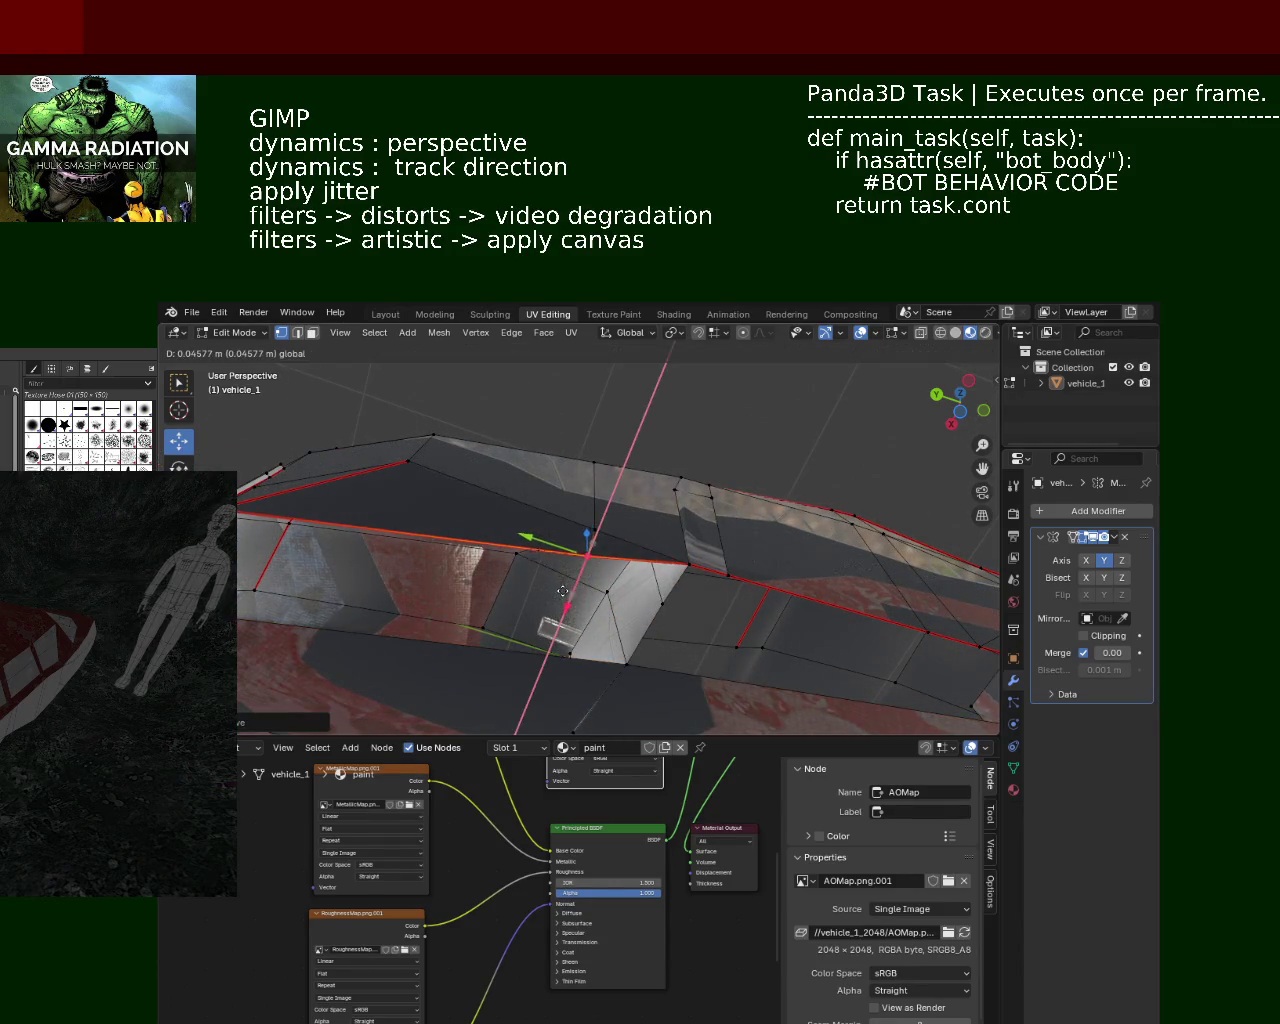
pyautogui.moveTo(592, 545)
pyautogui.keyDown('shift'); pyautogui.mouseDown(button='middle')
pyautogui.moveTo(649, 559)
pyautogui.moveTo(630, 560)
pyautogui.mouseUp(button='middle'); pyautogui.keyUp('shift')
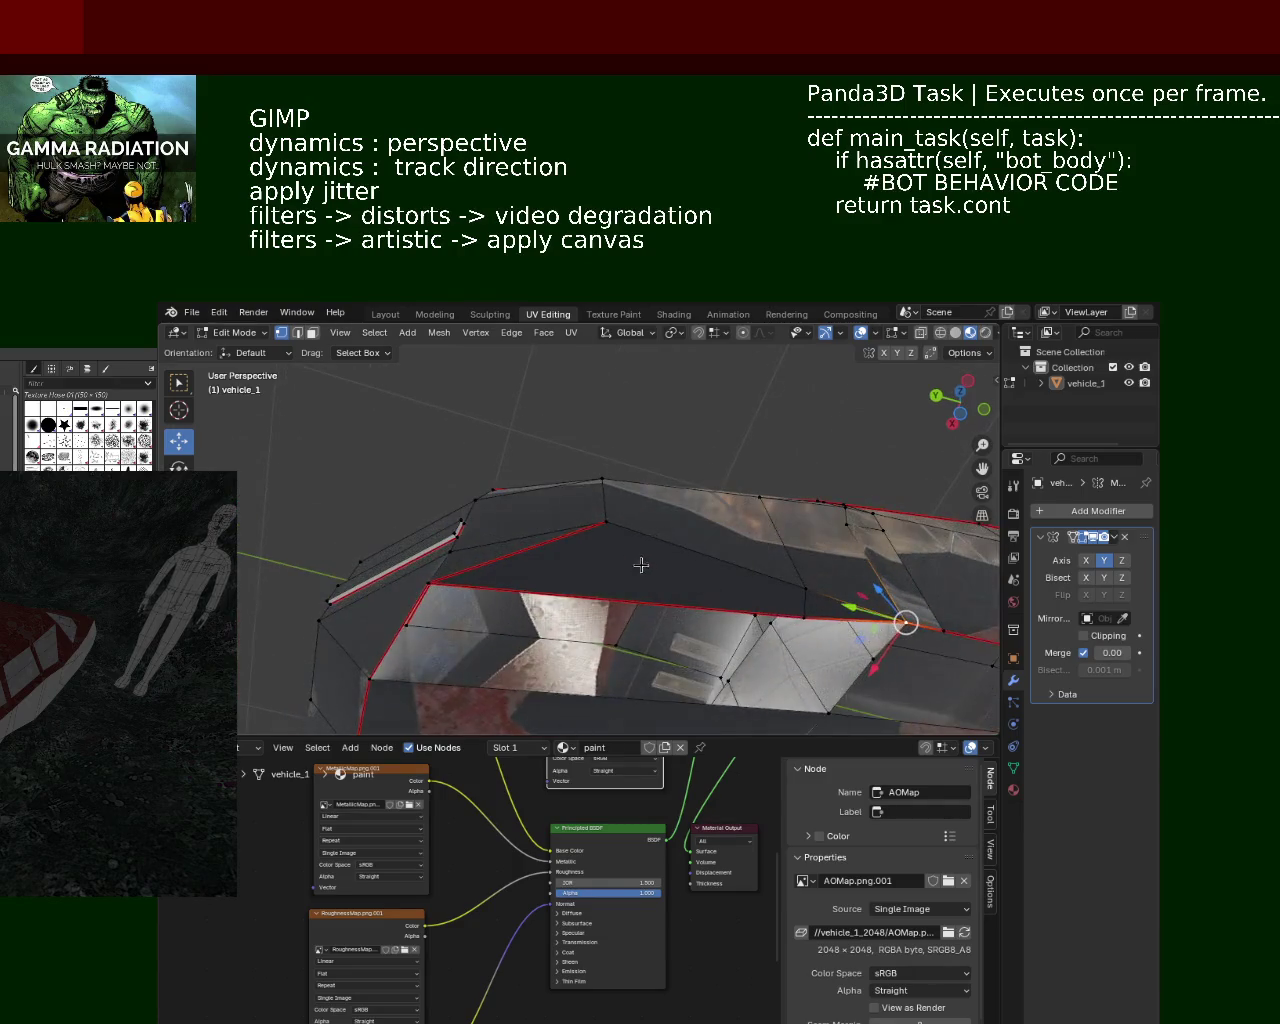
# Step: Select the left-edge vertex, the long middle edge, the top vertex and the right-side elements
pyautogui.click(422, 533)
pyautogui.click(799, 551)
pyautogui.click(611, 480)
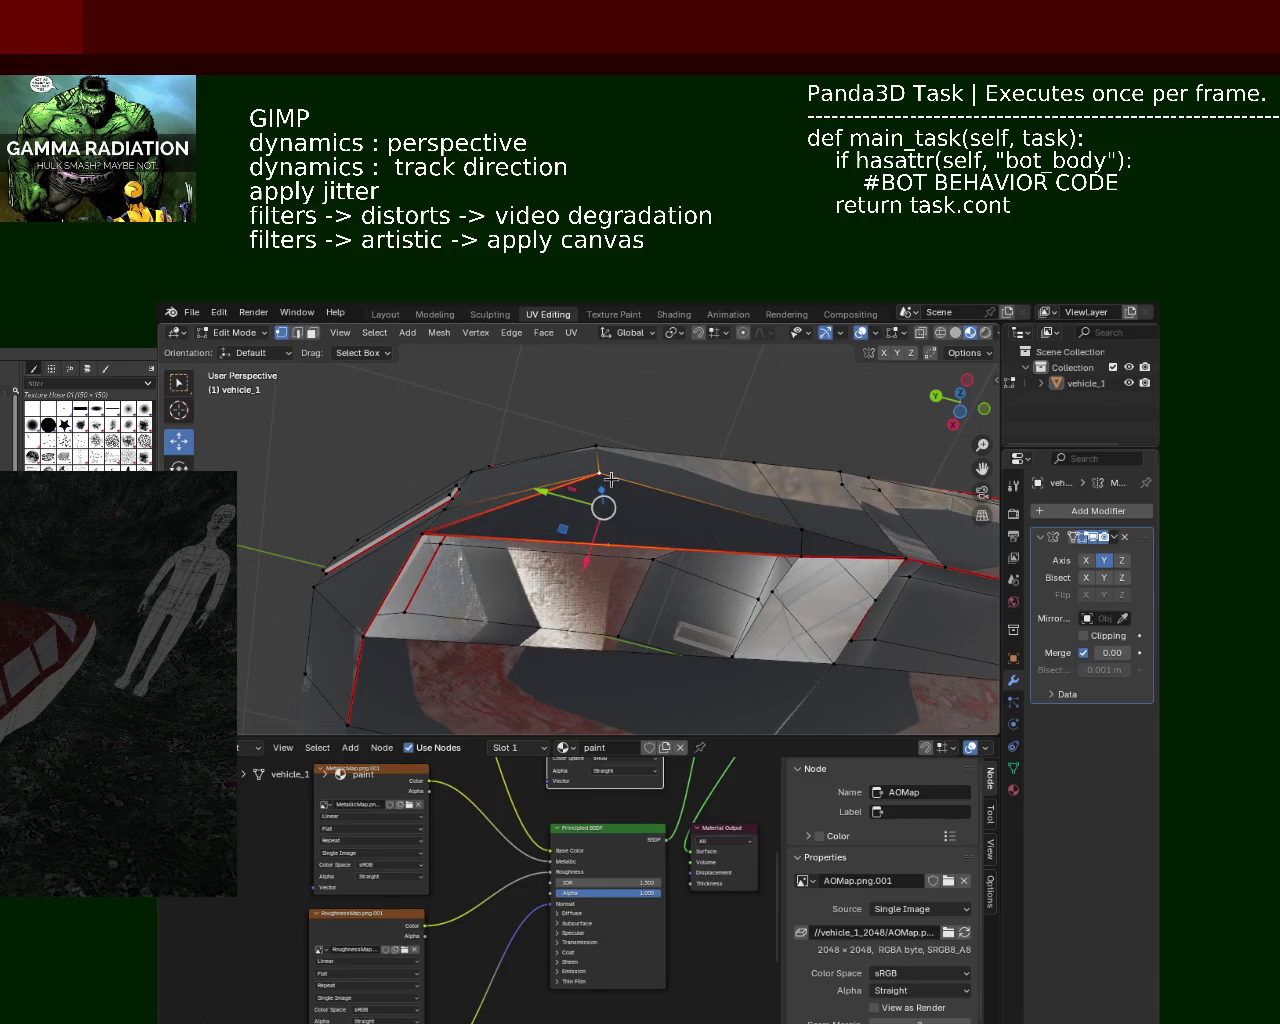
pyautogui.moveTo(686, 563); pyautogui.dragTo(673, 512, button='middle')
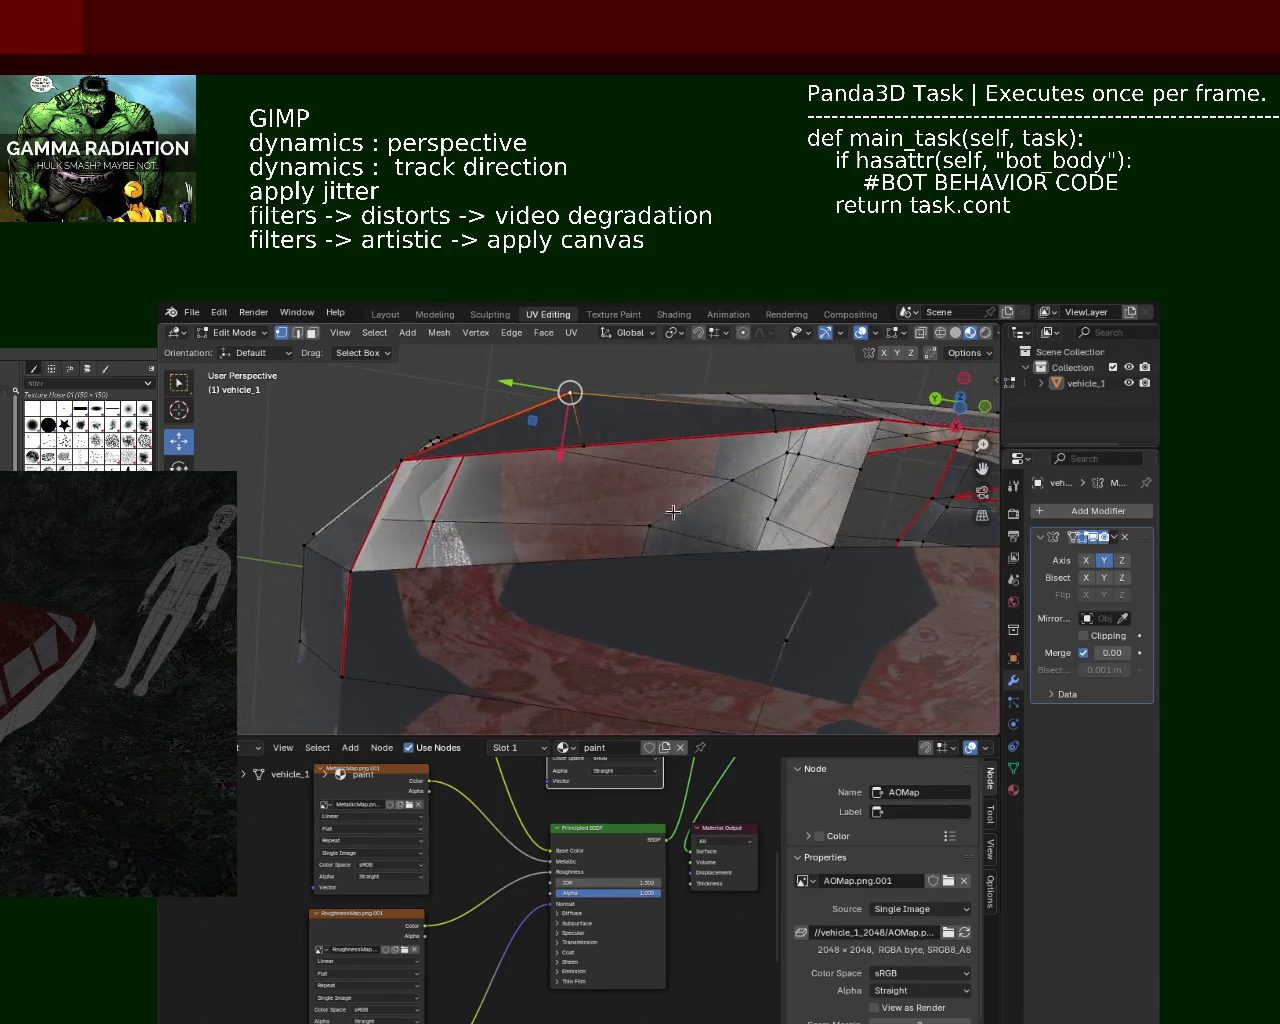
pyautogui.click(761, 437)
pyautogui.click(753, 553)
# Step: Shift-select seven outline vertices on the upper side and fill them with one face (F)
pyautogui.click(835, 548)
pyautogui.keyDown('shift'); pyautogui.click(350, 571); pyautogui.keyUp('shift')
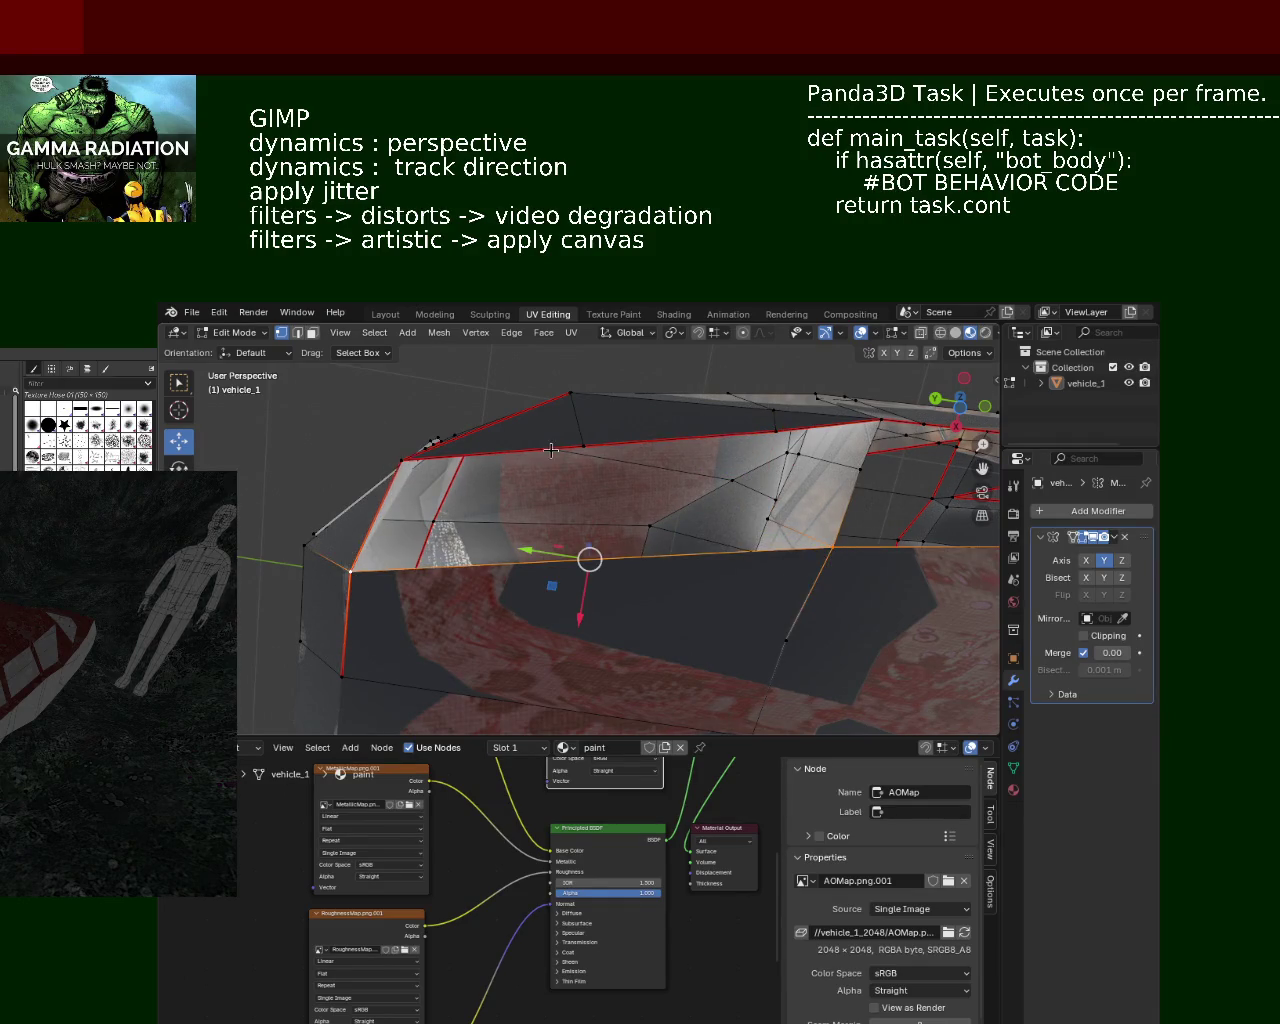
pyautogui.keyDown('shift'); pyautogui.click(424, 467); pyautogui.keyUp('shift')
pyautogui.keyDown('shift'); pyautogui.click(576, 445); pyautogui.keyUp('shift')
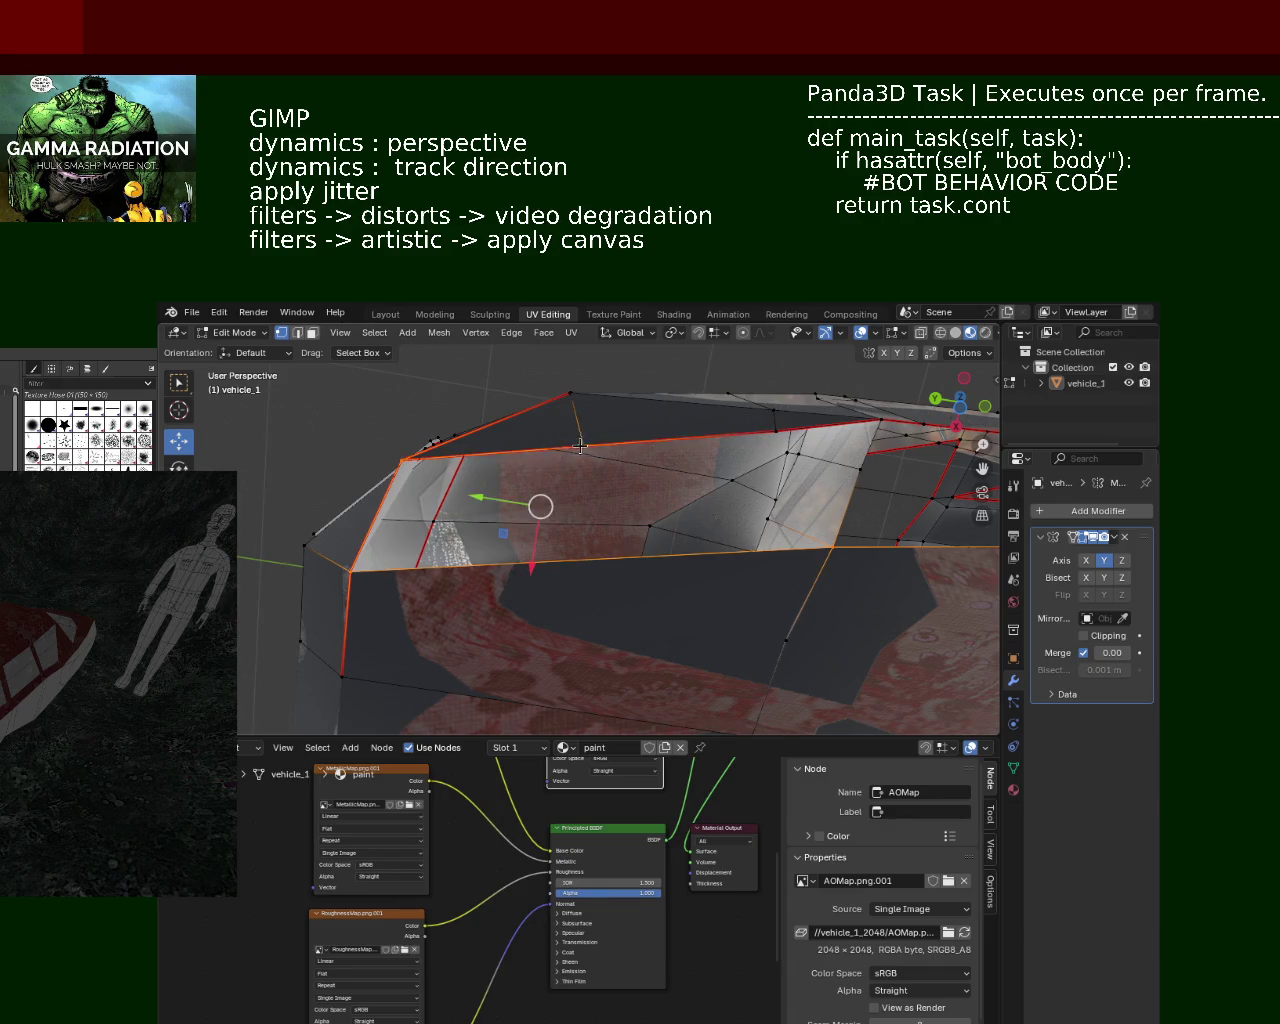
pyautogui.keyDown('shift'); pyautogui.click(783, 433); pyautogui.keyUp('shift')
pyautogui.keyDown('shift'); pyautogui.click(862, 421); pyautogui.keyUp('shift')
pyautogui.keyDown('shift'); pyautogui.click(860, 469); pyautogui.keyUp('shift')
pyautogui.press('f')
pyautogui.moveTo(628, 487)
pyautogui.mouseDown(button='middle')
pyautogui.moveTo(680, 491)
pyautogui.moveTo(574, 506)
pyautogui.moveTo(663, 526)
pyautogui.moveTo(706, 520)
pyautogui.moveTo(605, 474)
pyautogui.mouseUp(button='middle')
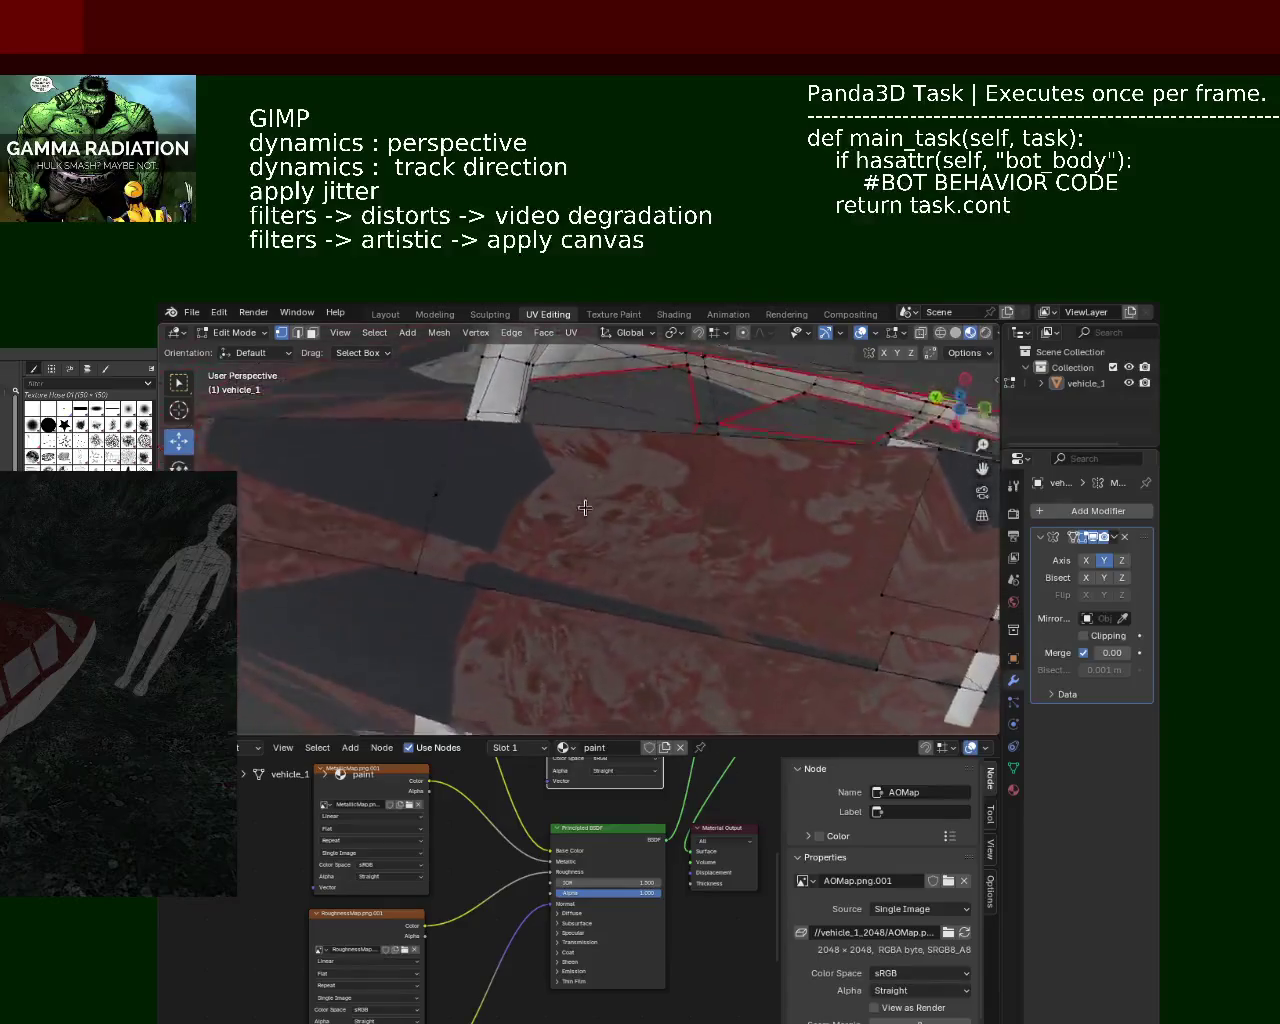
pyautogui.moveTo(513, 583)
pyautogui.mouseDown(button='middle')
pyautogui.moveTo(376, 666)
pyautogui.moveTo(470, 559)
pyautogui.moveTo(379, 625)
pyautogui.moveTo(588, 604)
pyautogui.moveTo(570, 619)
pyautogui.moveTo(659, 483)
pyautogui.moveTo(564, 554)
pyautogui.mouseUp(button='middle')
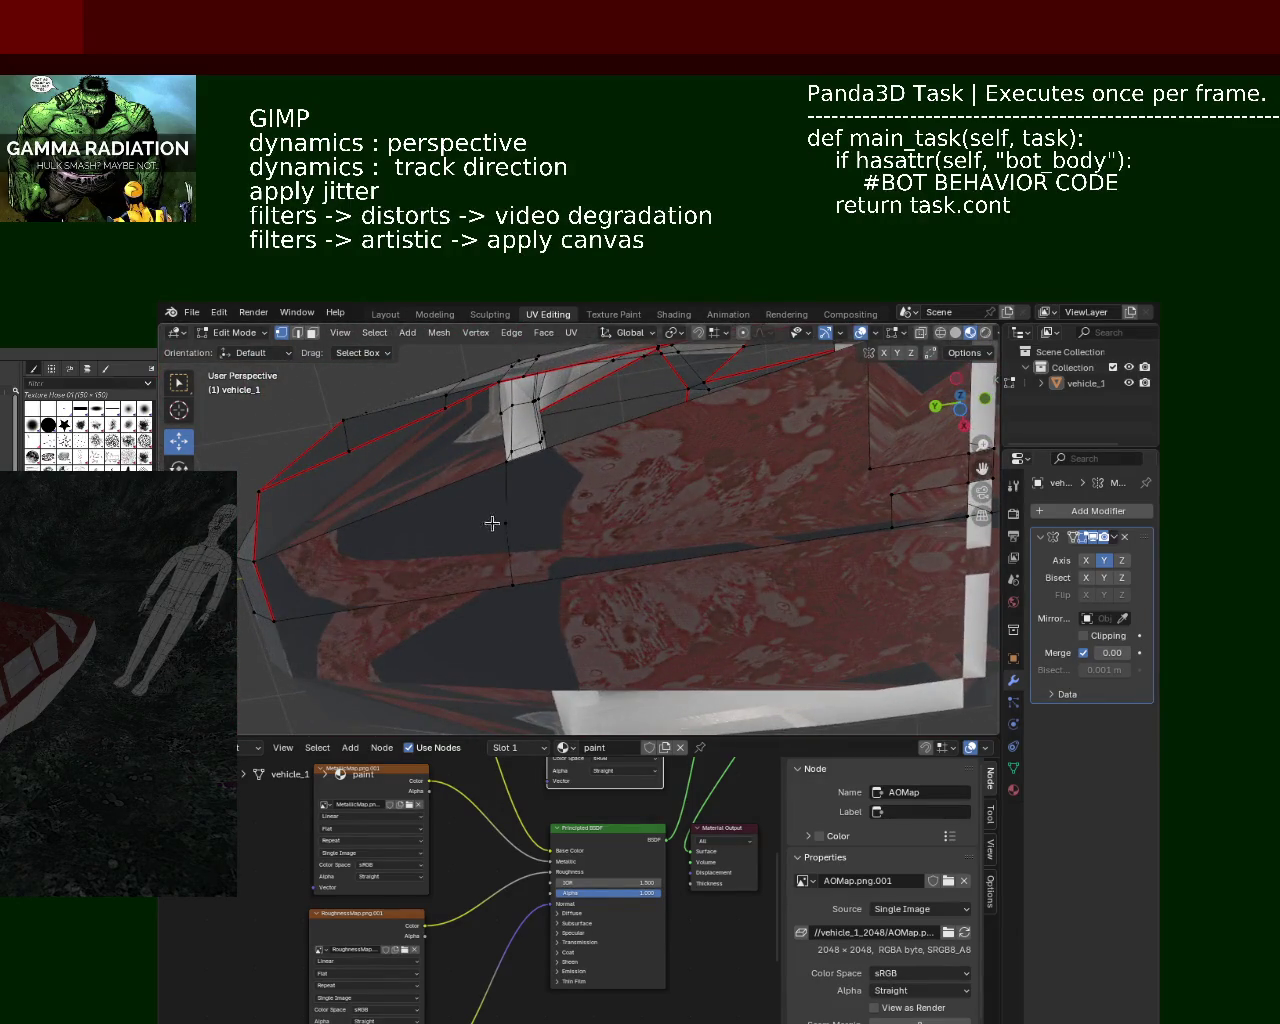
pyautogui.press('g')
pyautogui.press('y')
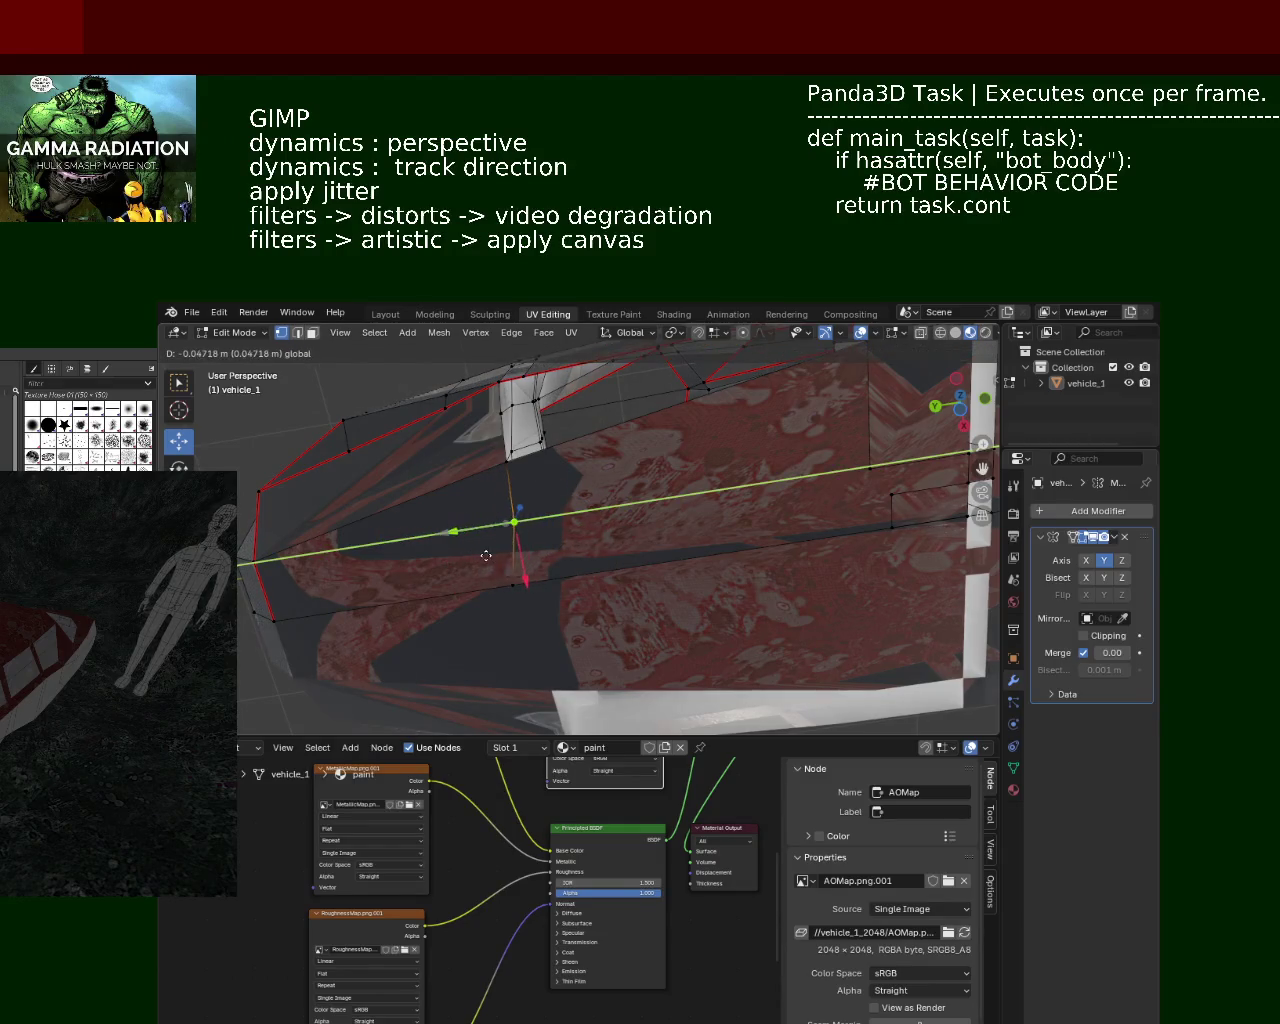
pyautogui.click(486, 555)
pyautogui.scroll(3, 443, 586)
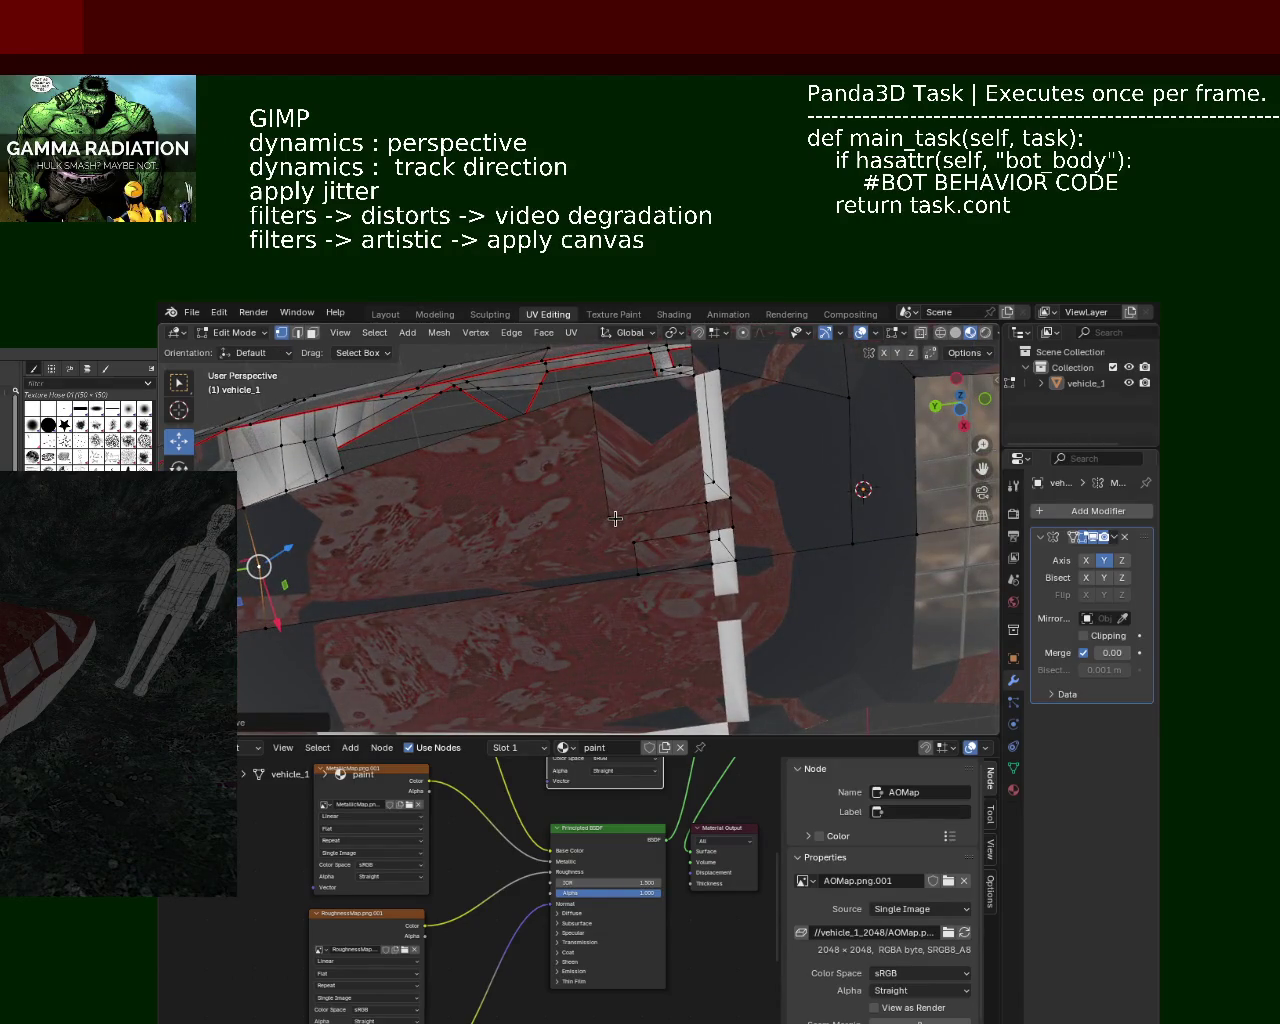
pyautogui.hotkey('ctrl', 'z')
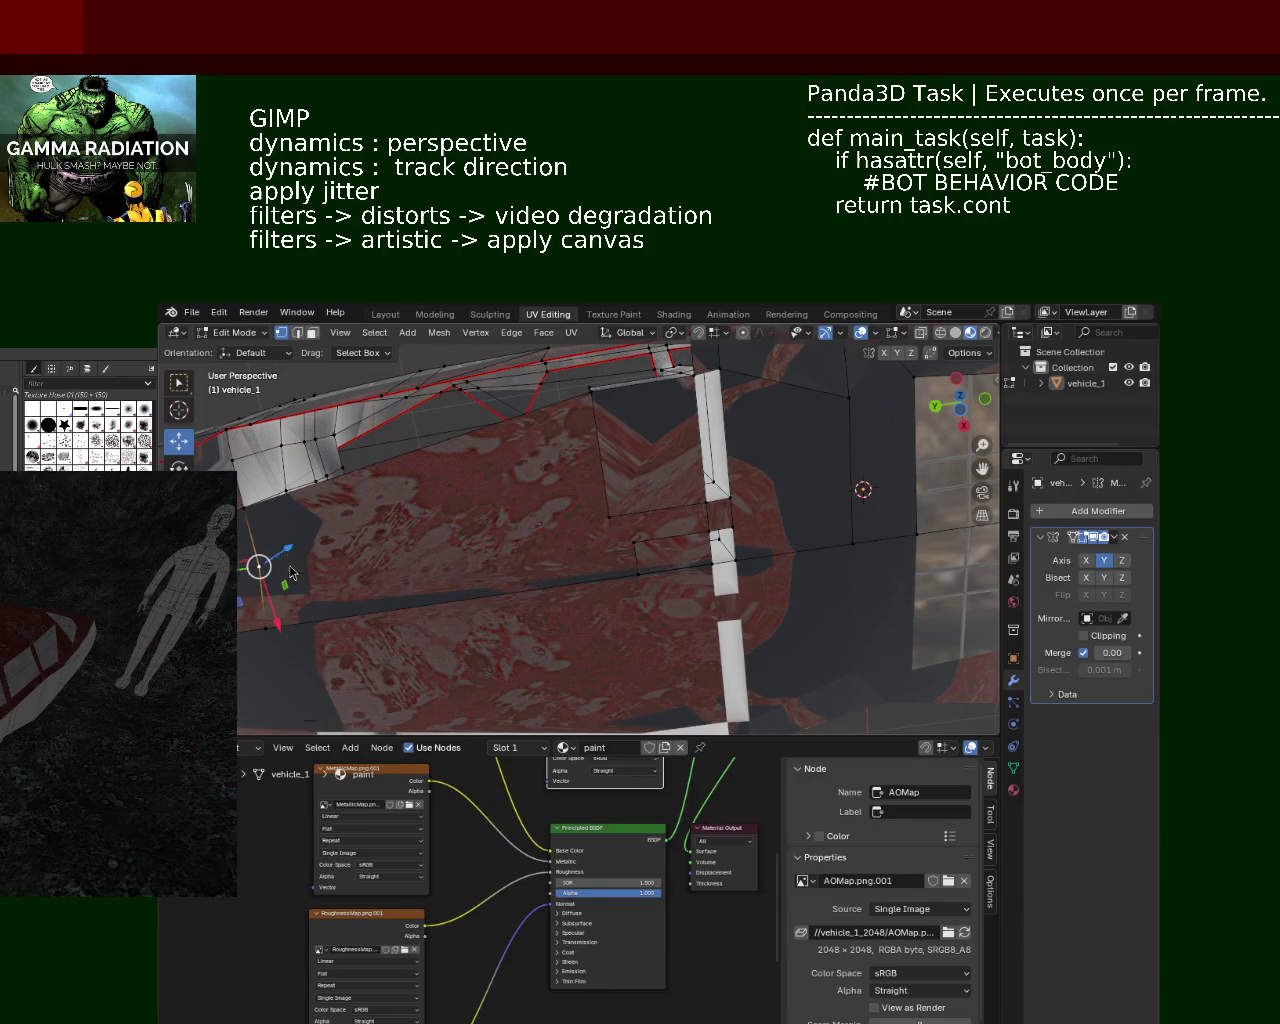
pyautogui.click(610, 535)
pyautogui.click(297, 333)
pyautogui.click(312, 333)
pyautogui.rightClick(420, 500)
pyautogui.click(457, 547)
pyautogui.moveTo(457, 547)
pyautogui.mouseDown(button='middle')
pyautogui.moveTo(585, 530)
pyautogui.moveTo(597, 486)
pyautogui.moveTo(566, 492)
pyautogui.moveTo(589, 513)
pyautogui.moveTo(611, 603)
pyautogui.moveTo(502, 411)
pyautogui.moveTo(501, 427)
pyautogui.mouseUp(button='middle')
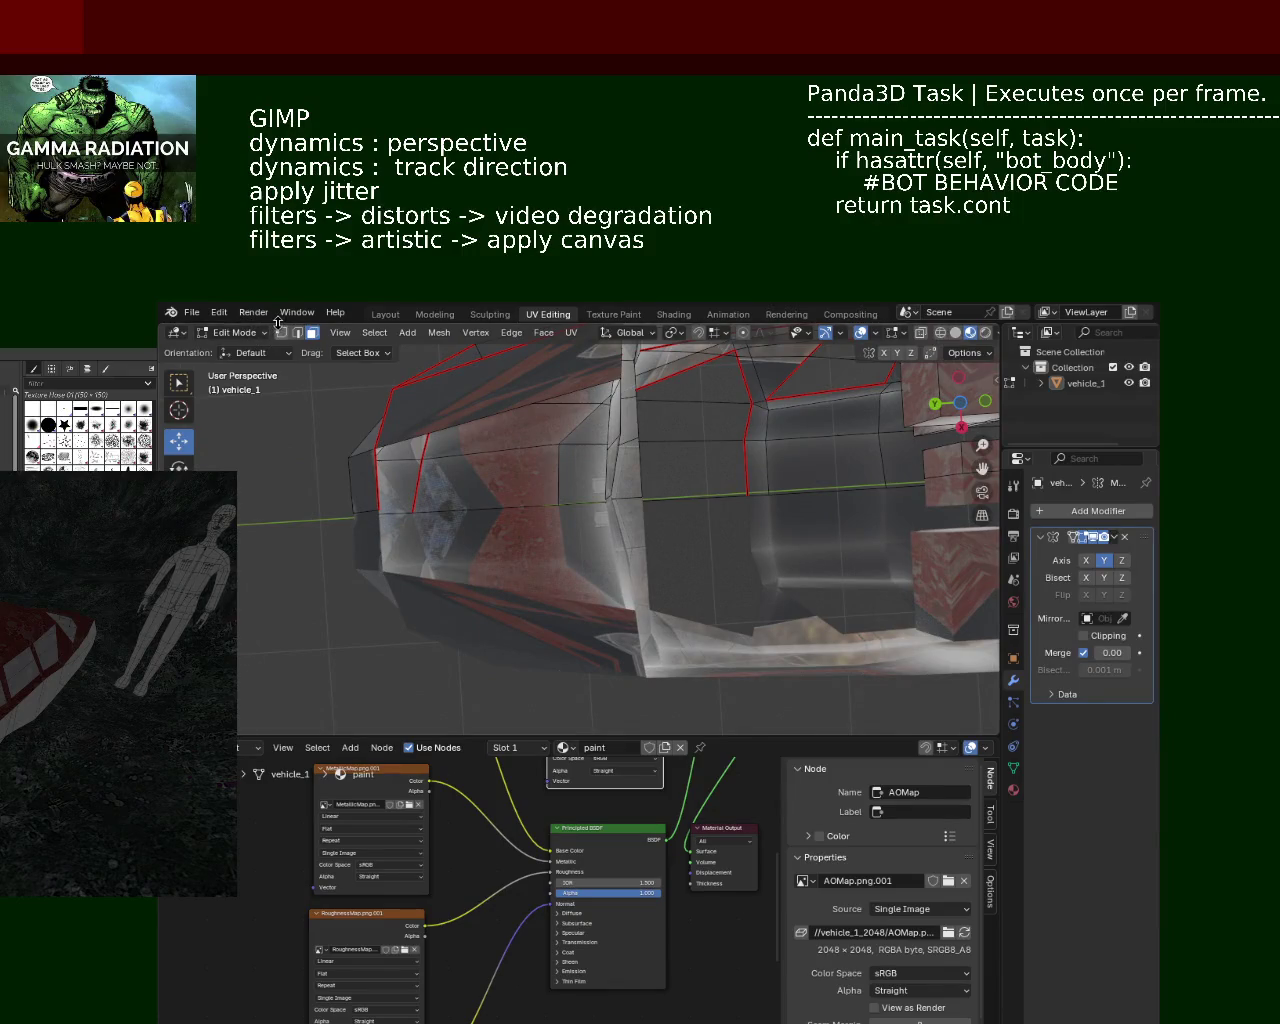
pyautogui.moveTo(591, 403); pyautogui.dragTo(578, 508, button='middle')
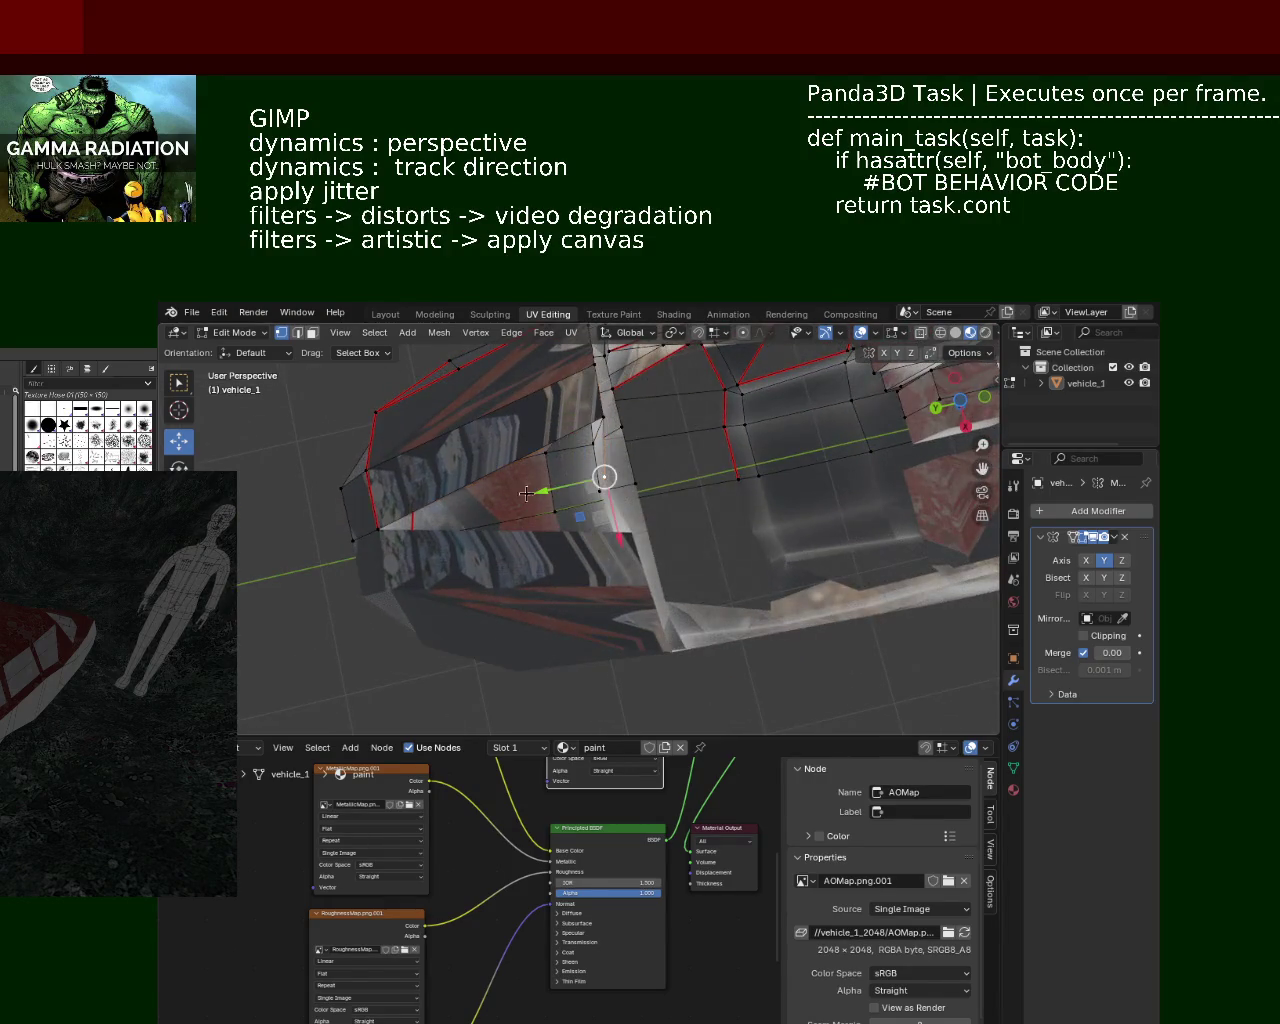
pyautogui.moveTo(424, 529); pyautogui.dragTo(479, 568, button='middle')
pyautogui.moveTo(406, 474)
pyautogui.mouseDown(button='middle')
pyautogui.moveTo(591, 619)
pyautogui.moveTo(620, 519)
pyautogui.mouseUp(button='middle')
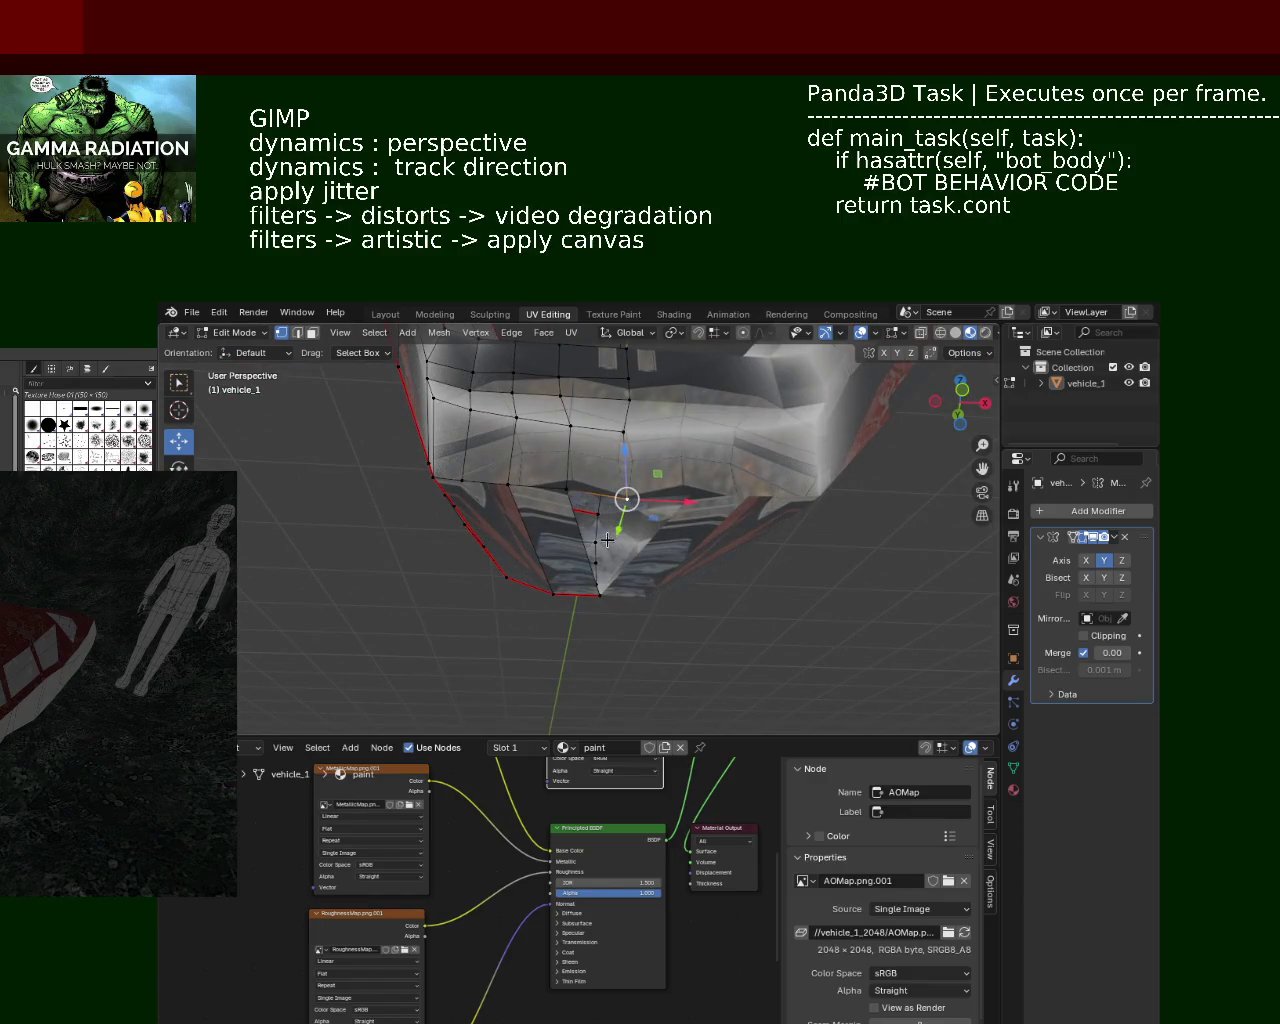
pyautogui.moveTo(587, 576)
pyautogui.mouseDown(button='middle')
pyautogui.moveTo(659, 590)
pyautogui.moveTo(394, 606)
pyautogui.moveTo(409, 534)
pyautogui.moveTo(538, 545)
pyautogui.moveTo(544, 498)
pyautogui.mouseUp(button='middle')
pyautogui.moveTo(645, 547)
pyautogui.mouseDown(button='middle')
pyautogui.moveTo(640, 486)
pyautogui.moveTo(511, 529)
pyautogui.moveTo(484, 625)
pyautogui.moveTo(520, 560)
pyautogui.moveTo(391, 614)
pyautogui.moveTo(655, 533)
pyautogui.moveTo(491, 603)
pyautogui.moveTo(563, 577)
pyautogui.moveTo(530, 550)
pyautogui.moveTo(585, 536)
pyautogui.mouseUp(button='middle')
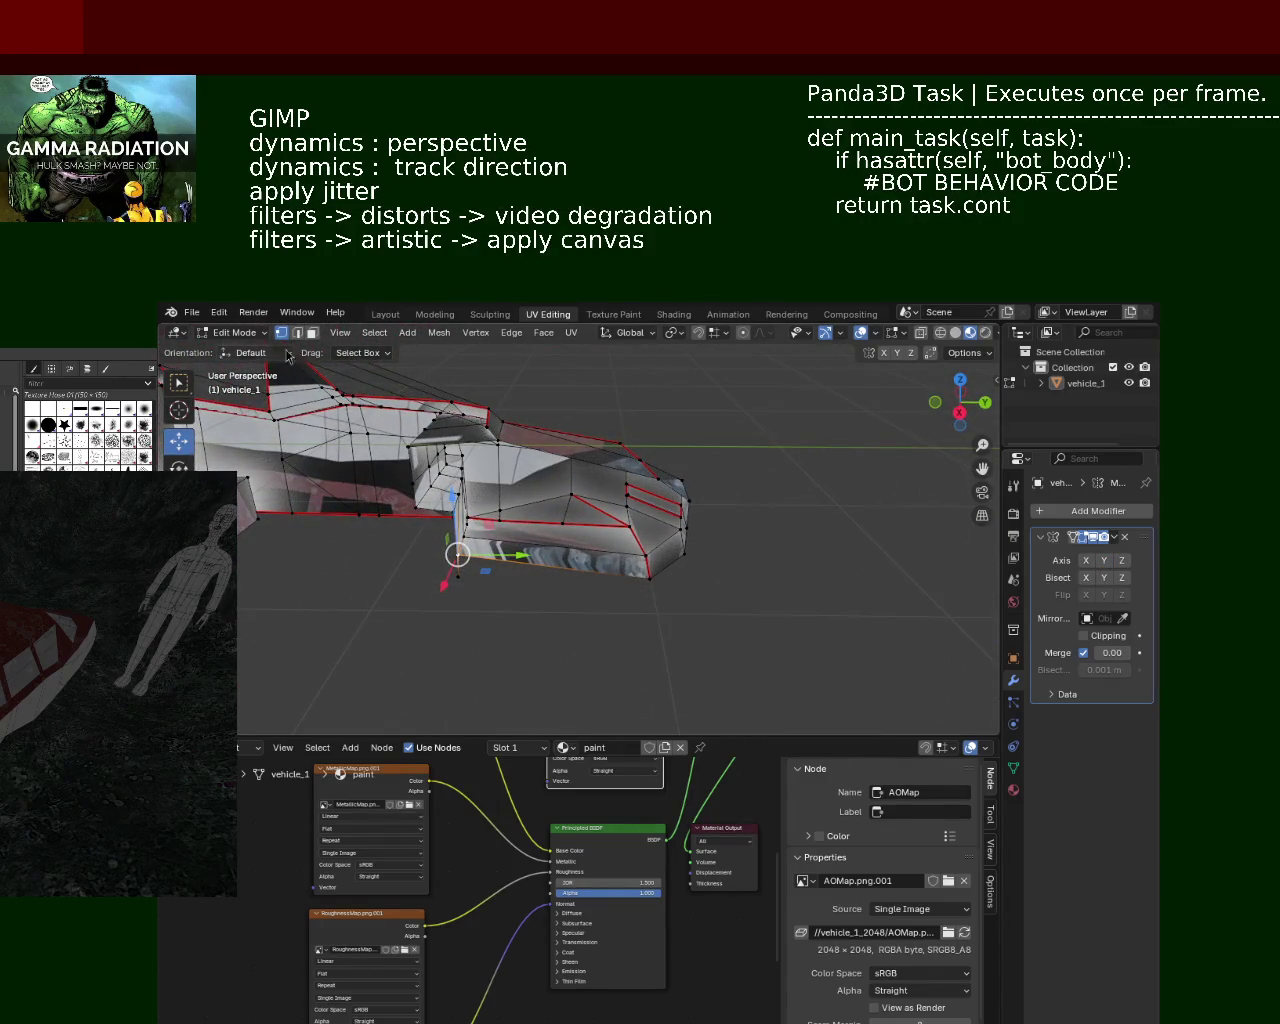
pyautogui.click(312, 334)
# Step: Delete the selected faces via X > Faces, then orbit around vehicle_1 to inspect the gaps
pyautogui.press('x')
pyautogui.press('Escape')
pyautogui.press('x')
pyautogui.click(561, 567)
pyautogui.moveTo(561, 567)
pyautogui.mouseDown(button='middle')
pyautogui.moveTo(486, 554)
pyautogui.moveTo(267, 375)
pyautogui.mouseUp(button='middle')
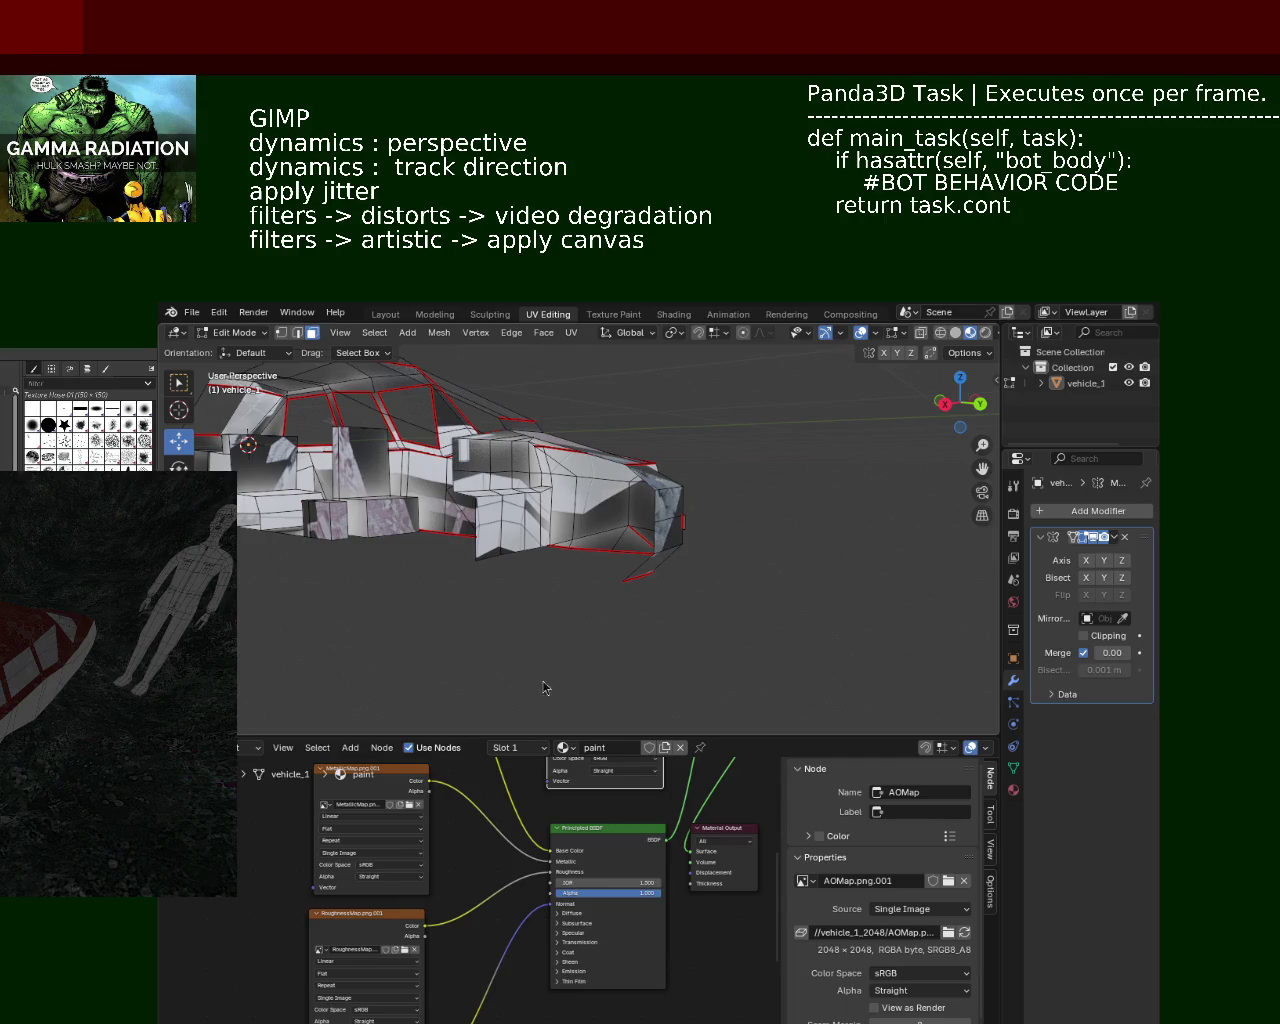
pyautogui.moveTo(522, 558)
pyautogui.mouseDown(button='middle')
pyautogui.moveTo(645, 519)
pyautogui.moveTo(323, 345)
pyautogui.mouseUp(button='middle')
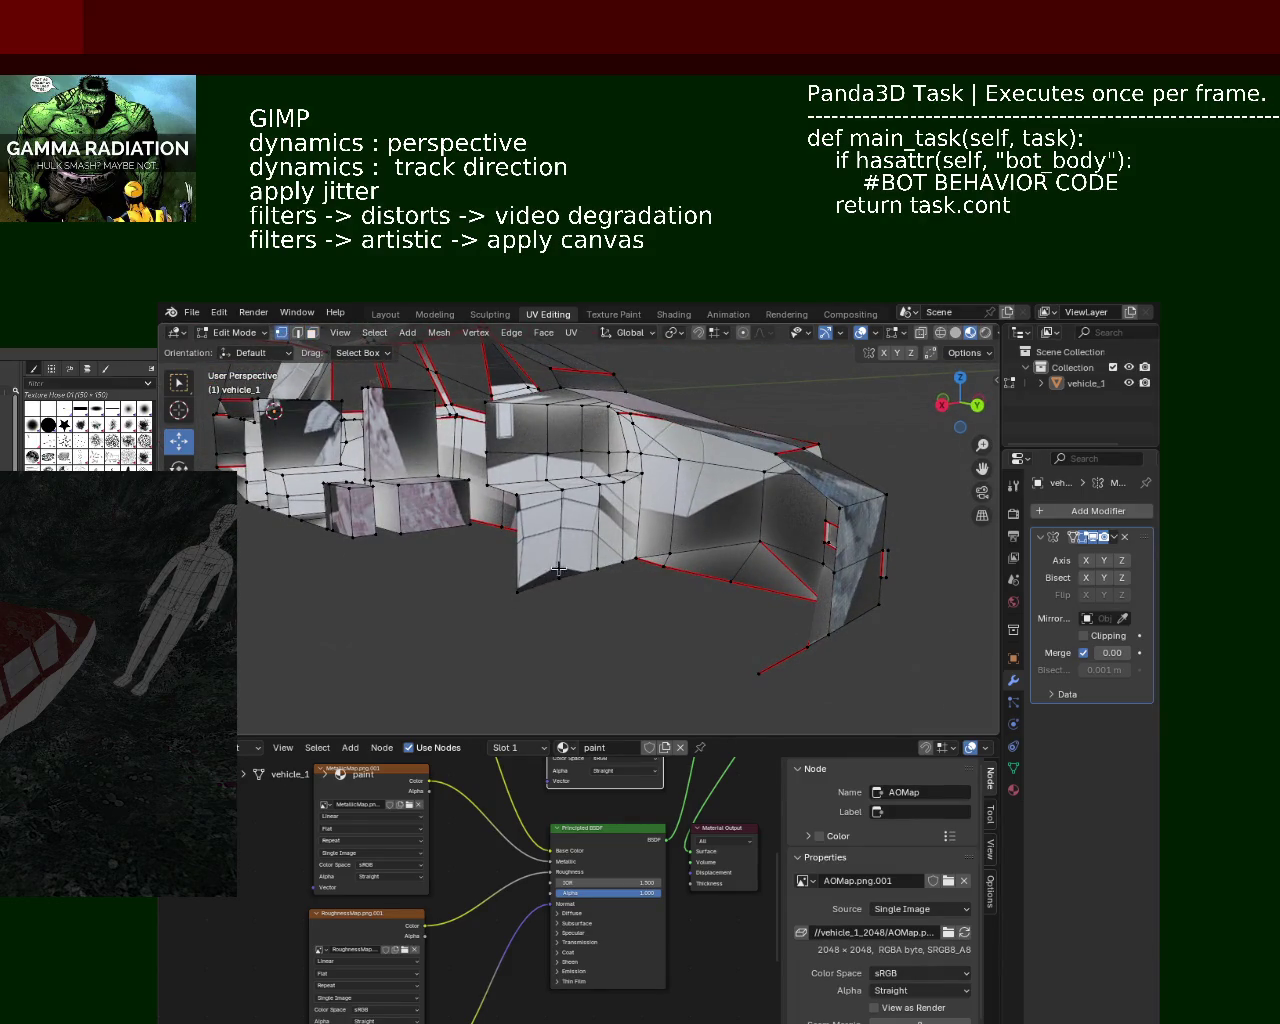
pyautogui.moveTo(567, 612)
pyautogui.mouseDown(button='middle')
pyautogui.moveTo(477, 531)
pyautogui.moveTo(583, 517)
pyautogui.moveTo(603, 534)
pyautogui.moveTo(659, 525)
pyautogui.moveTo(520, 540)
pyautogui.moveTo(411, 486)
pyautogui.moveTo(371, 503)
pyautogui.mouseUp(button='middle')
pyautogui.moveTo(548, 549)
pyautogui.mouseDown(button='middle')
pyautogui.moveTo(668, 535)
pyautogui.moveTo(355, 463)
pyautogui.moveTo(349, 512)
pyautogui.moveTo(389, 569)
pyautogui.moveTo(457, 583)
pyautogui.moveTo(605, 530)
pyautogui.moveTo(320, 531)
pyautogui.moveTo(560, 440)
pyautogui.moveTo(606, 540)
pyautogui.moveTo(637, 490)
pyautogui.moveTo(780, 465)
pyautogui.mouseUp(button='middle')
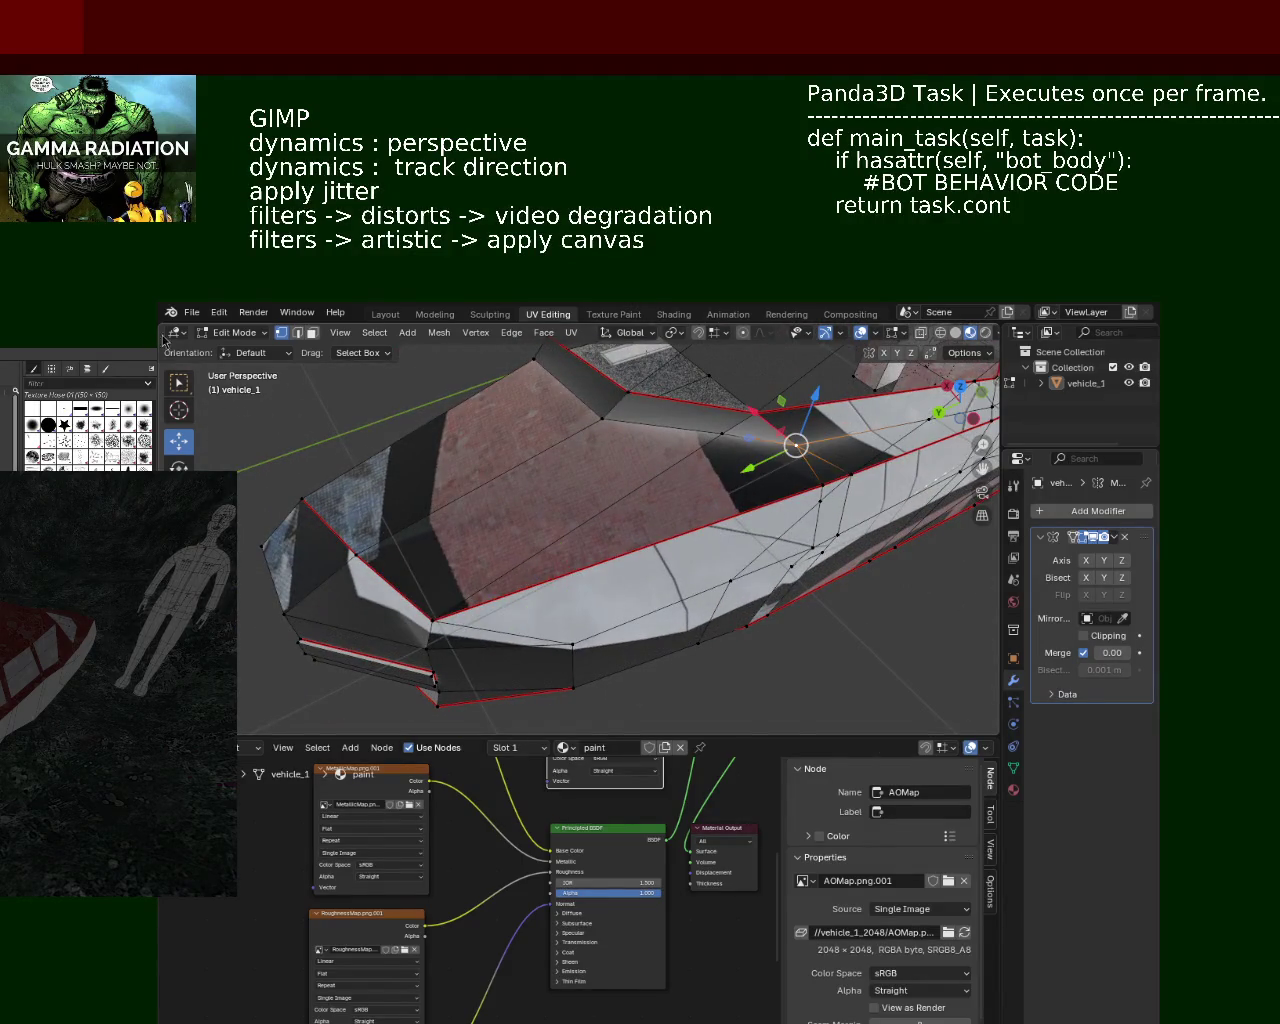
pyautogui.press('x')
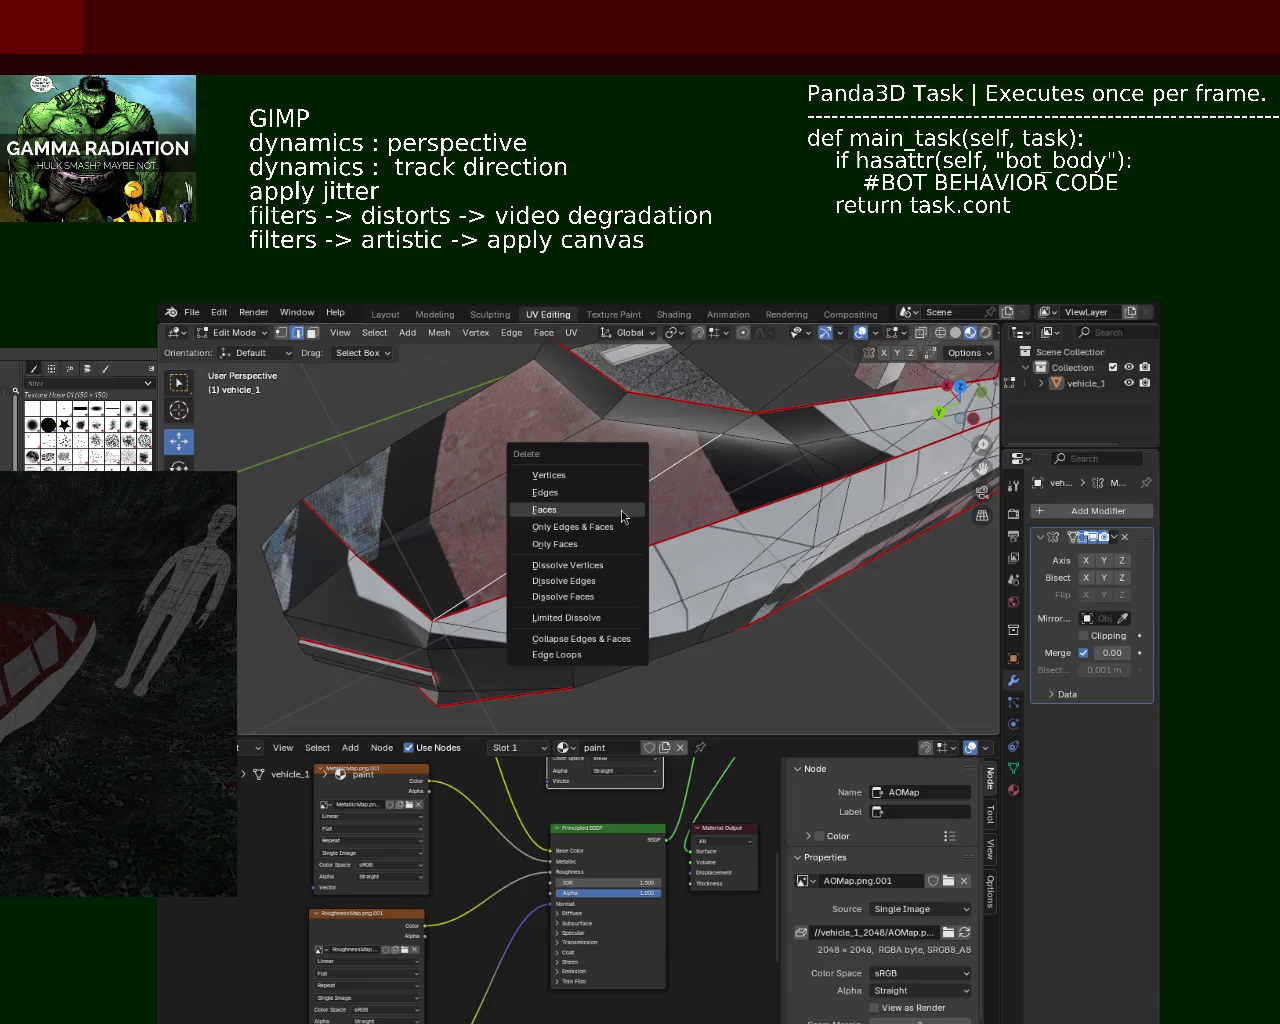
pyautogui.click(585, 580)
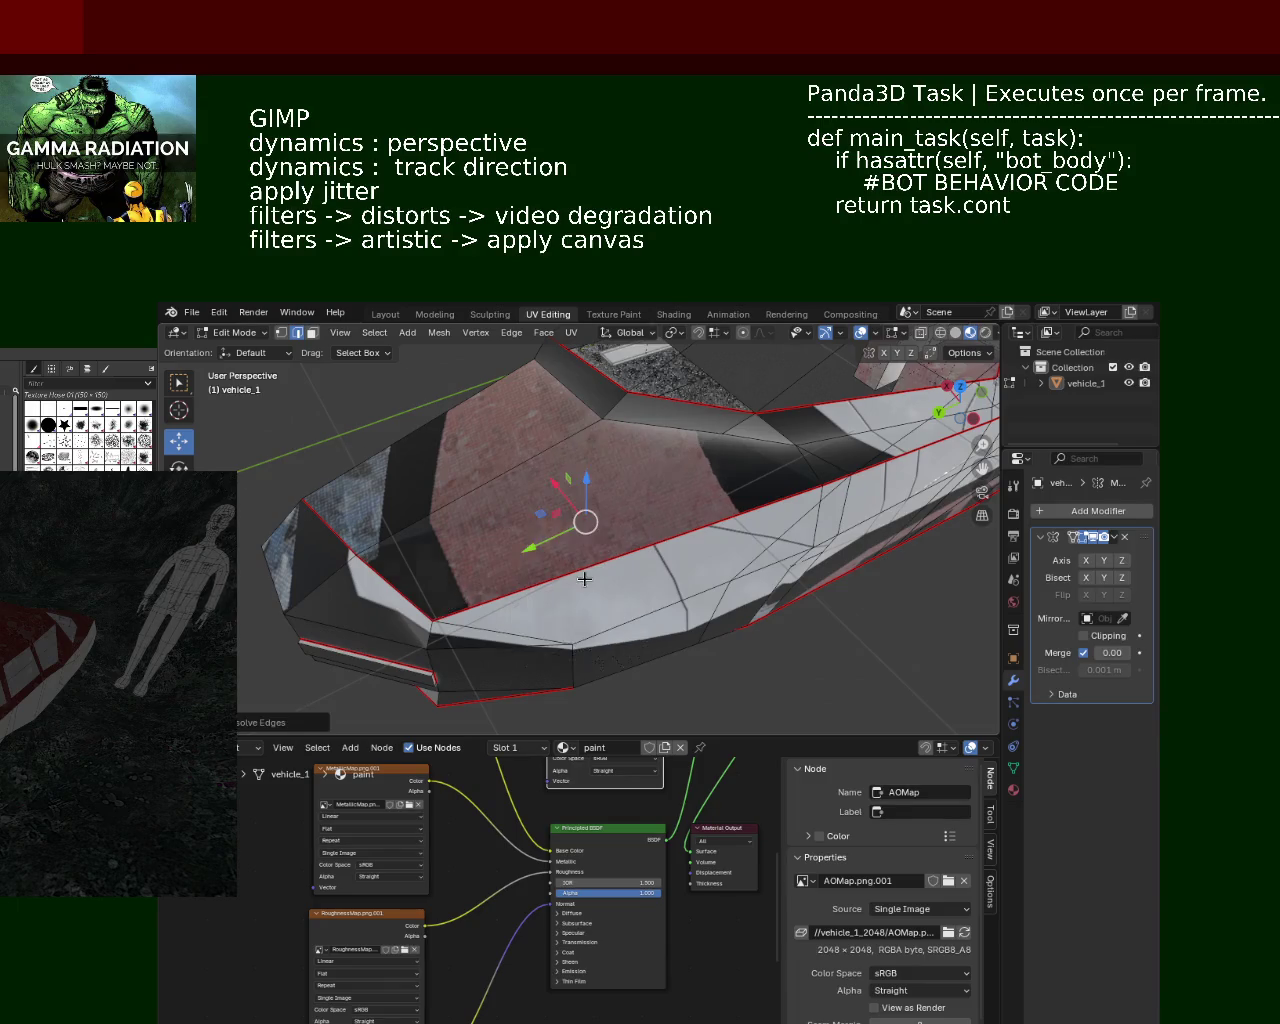
pyautogui.click(281, 332)
pyautogui.moveTo(360, 443)
pyautogui.mouseDown(button='middle')
pyautogui.moveTo(626, 472)
pyautogui.moveTo(472, 451)
pyautogui.mouseUp(button='middle')
pyautogui.hotkey('ctrl', 'x')
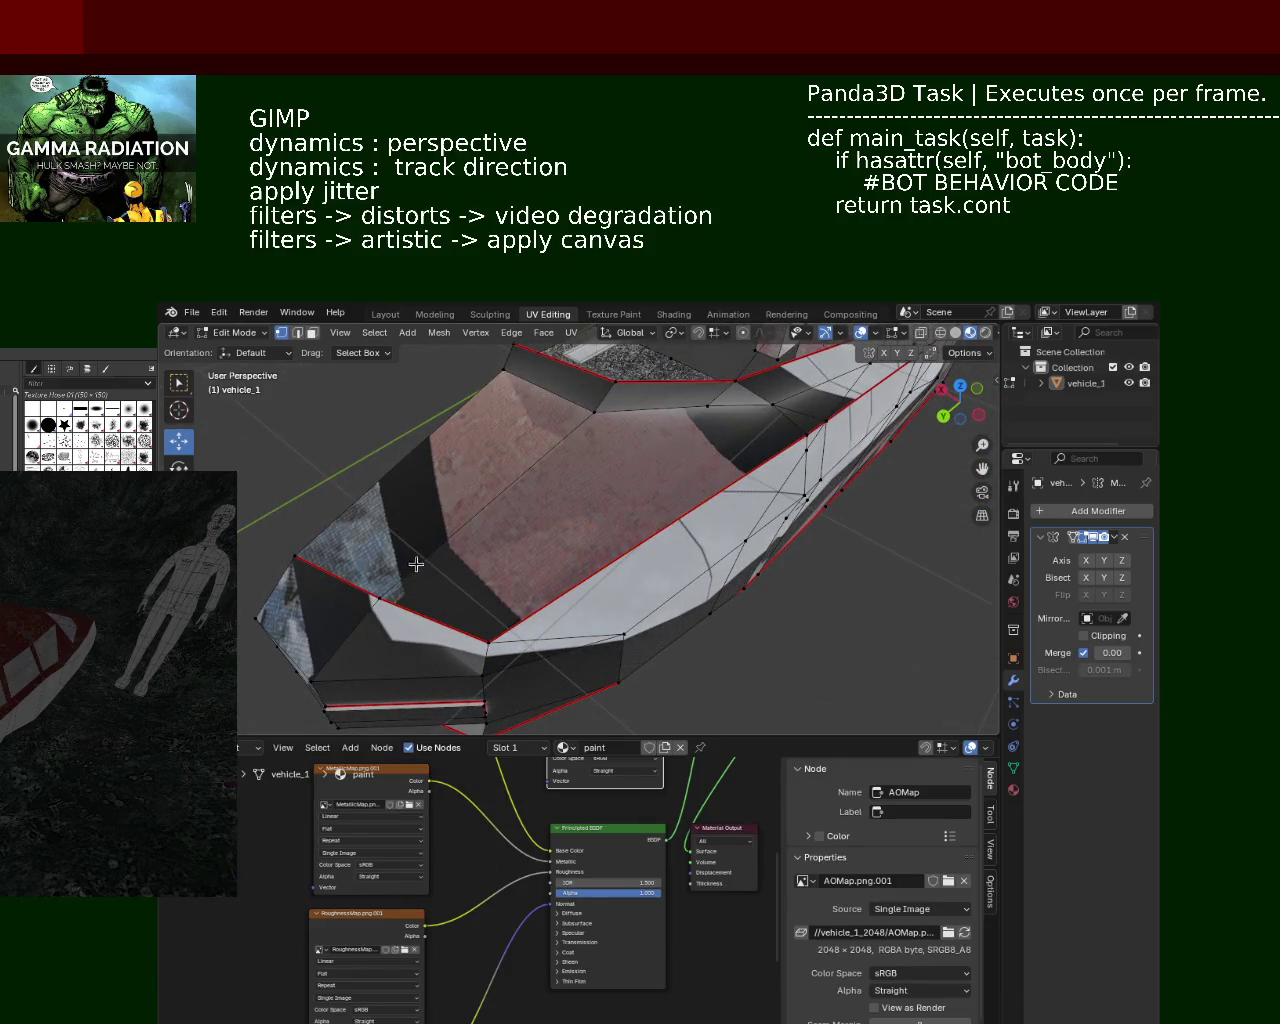
pyautogui.click(371, 593)
pyautogui.click(432, 619)
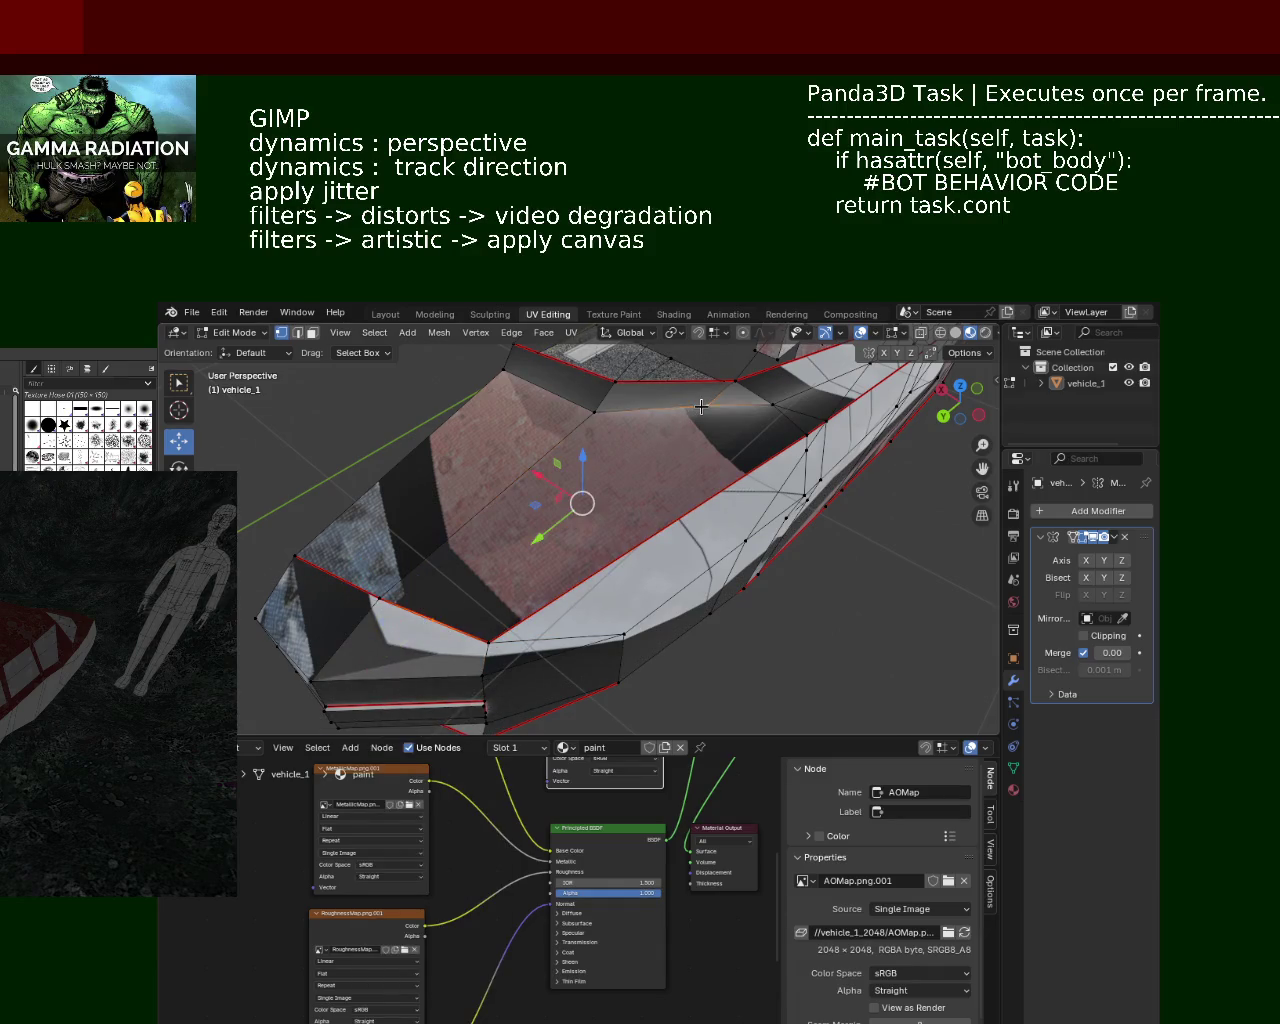
pyautogui.moveTo(701, 406); pyautogui.dragTo(534, 514, button='middle')
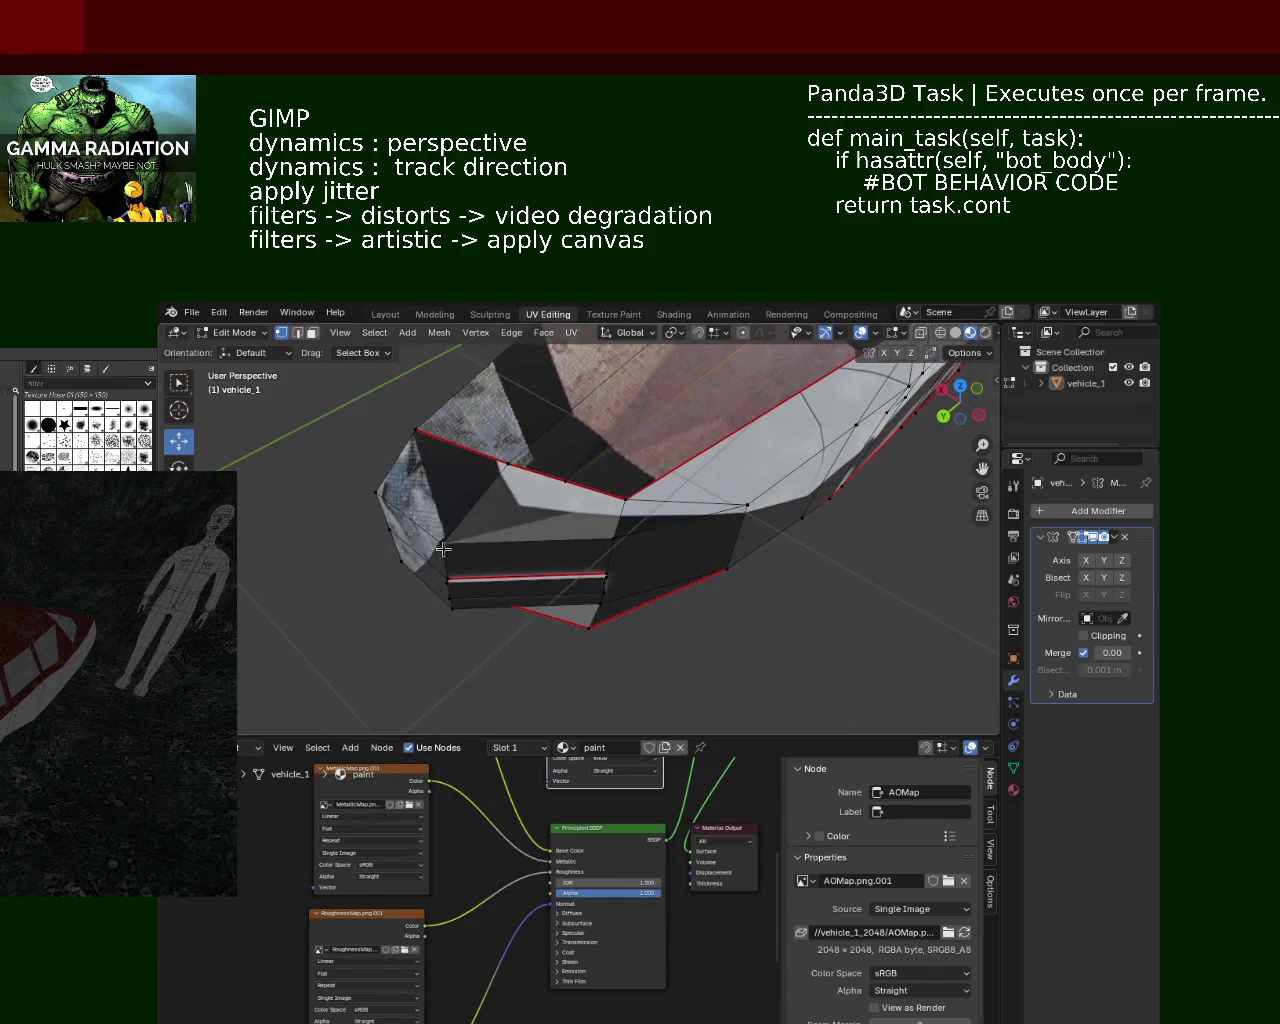
pyautogui.rightClick(595, 543)
pyautogui.click(526, 542)
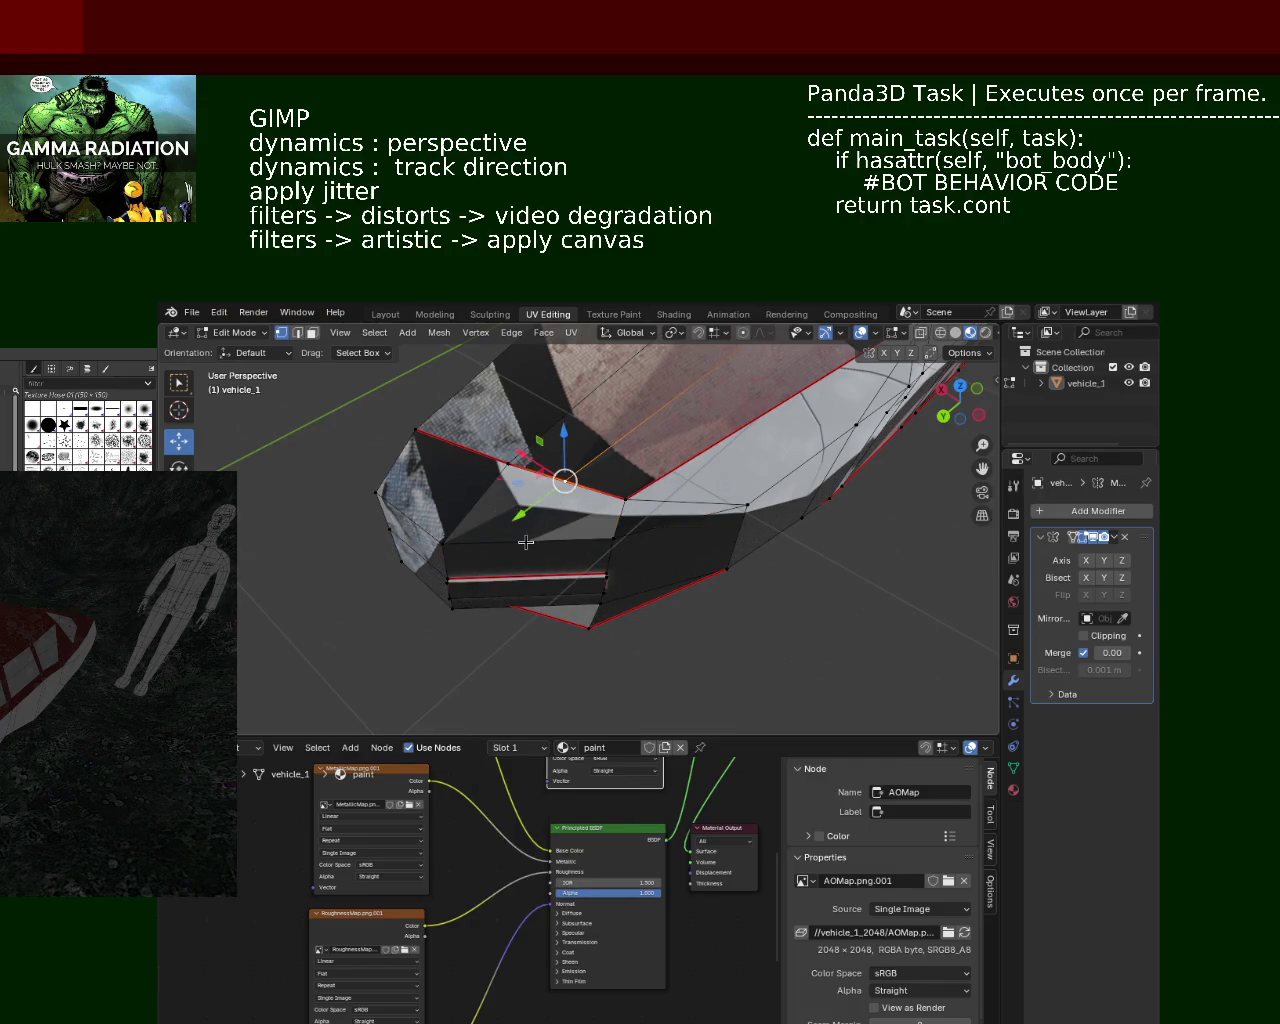
pyautogui.moveTo(512, 596); pyautogui.dragTo(543, 500, button='middle')
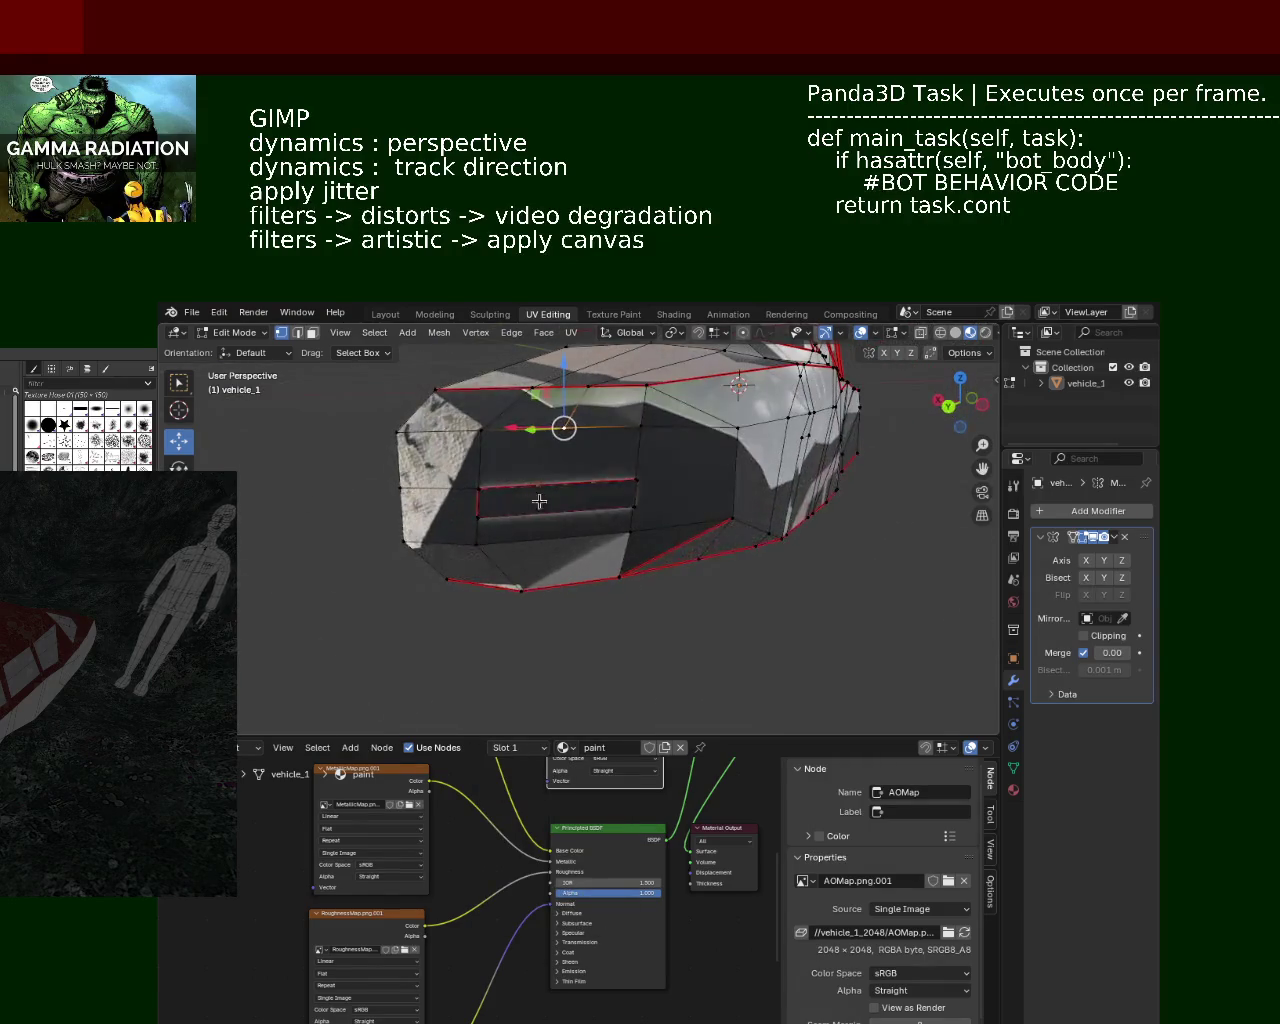
# Step: Clear the selection and pick the lower front edges plus a top edge on vehicle_1's front
pyautogui.rightClick(560, 490)
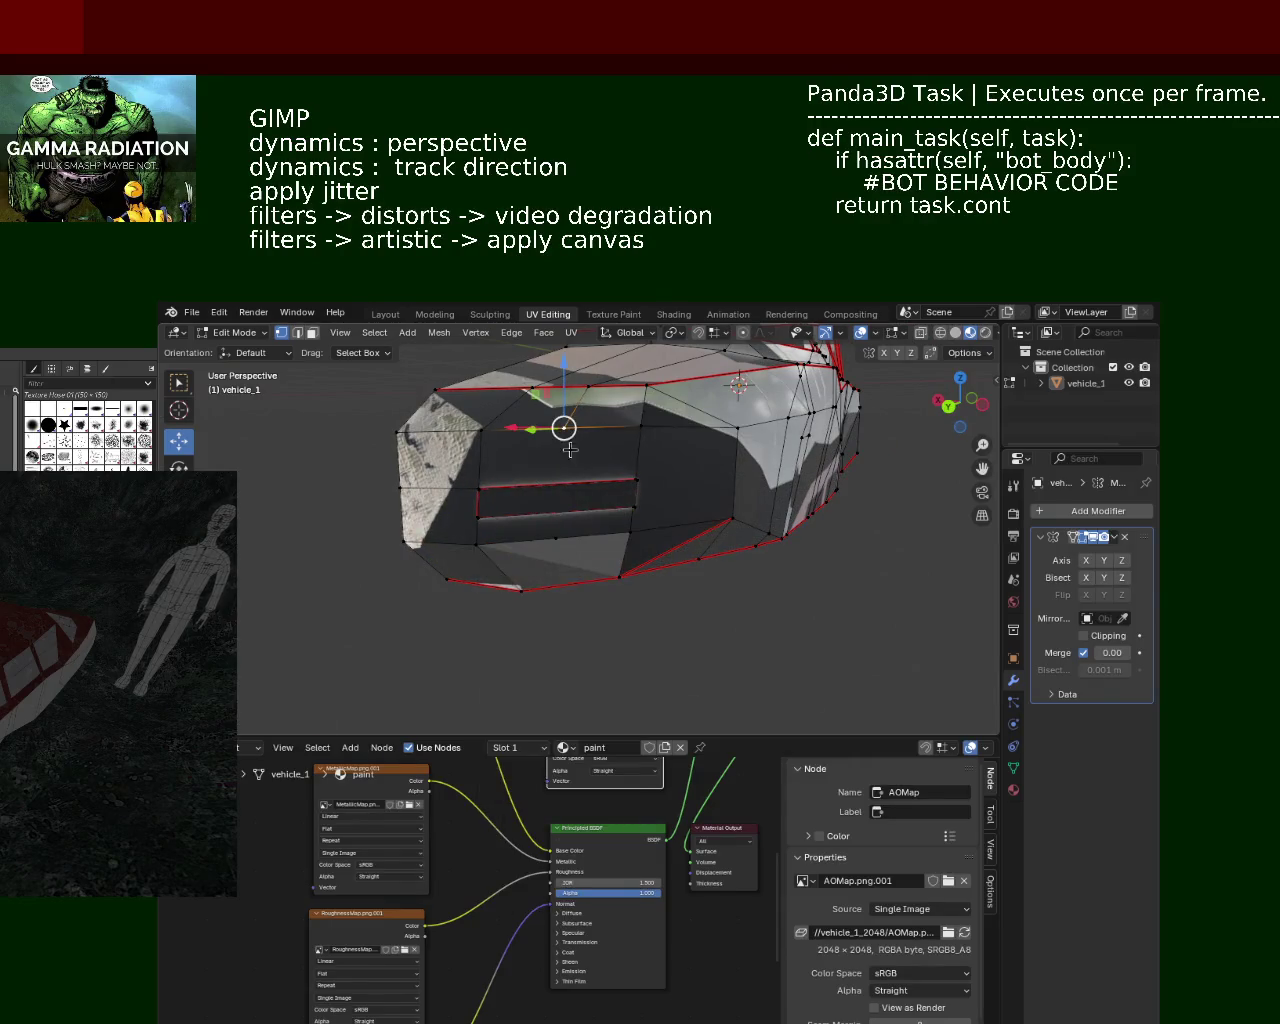
pyautogui.moveTo(551, 541)
pyautogui.mouseDown(button='middle')
pyautogui.moveTo(647, 496)
pyautogui.moveTo(425, 572)
pyautogui.mouseUp(button='middle')
pyautogui.click(446, 592)
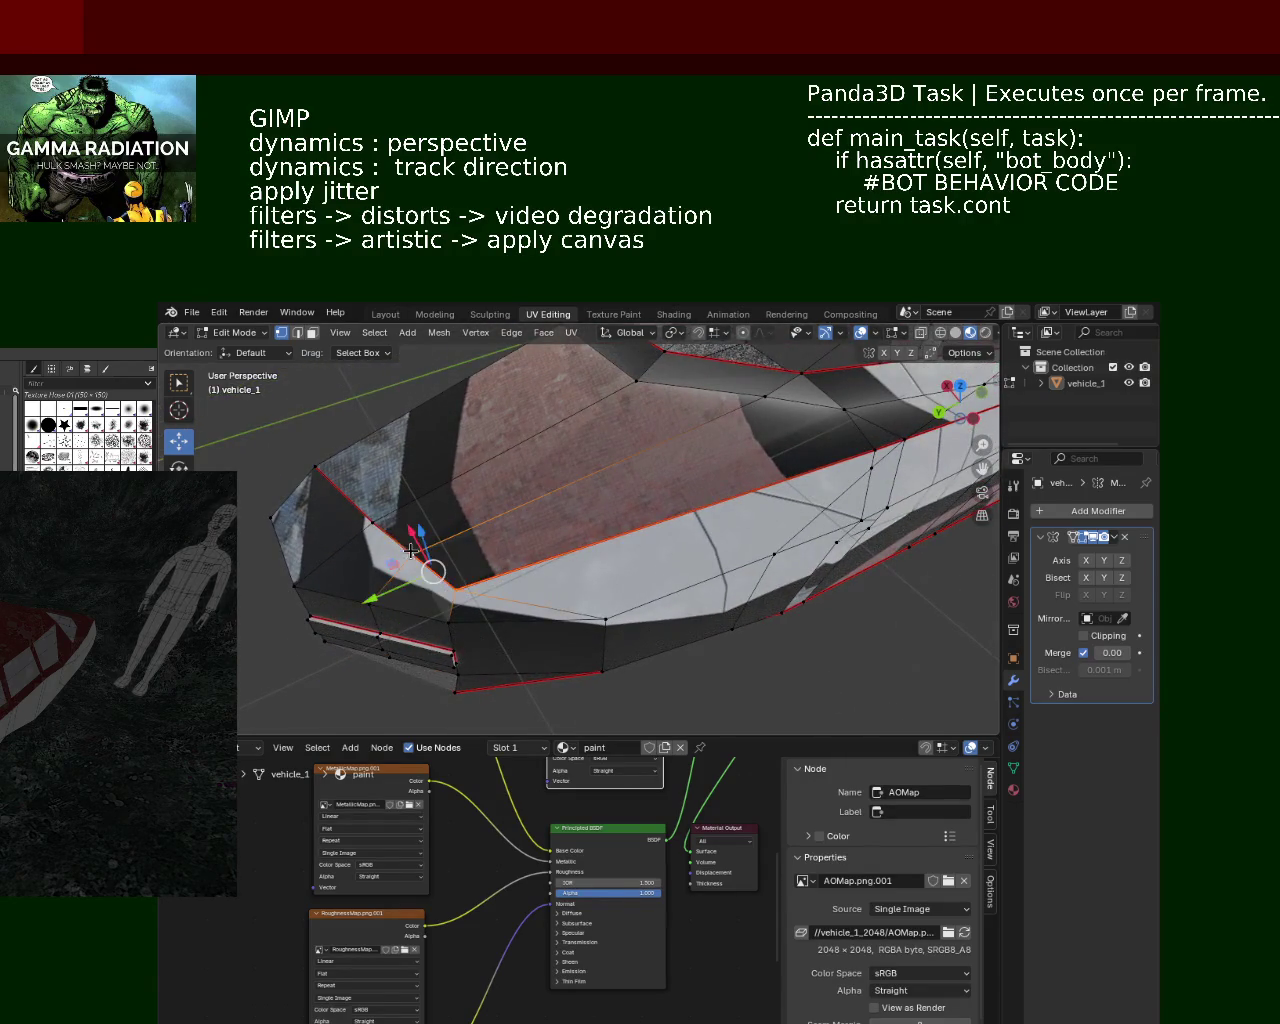
pyautogui.hotkey('ctrl', 'z')
pyautogui.keyDown('shift'); pyautogui.click(844, 418); pyautogui.keyUp('shift')
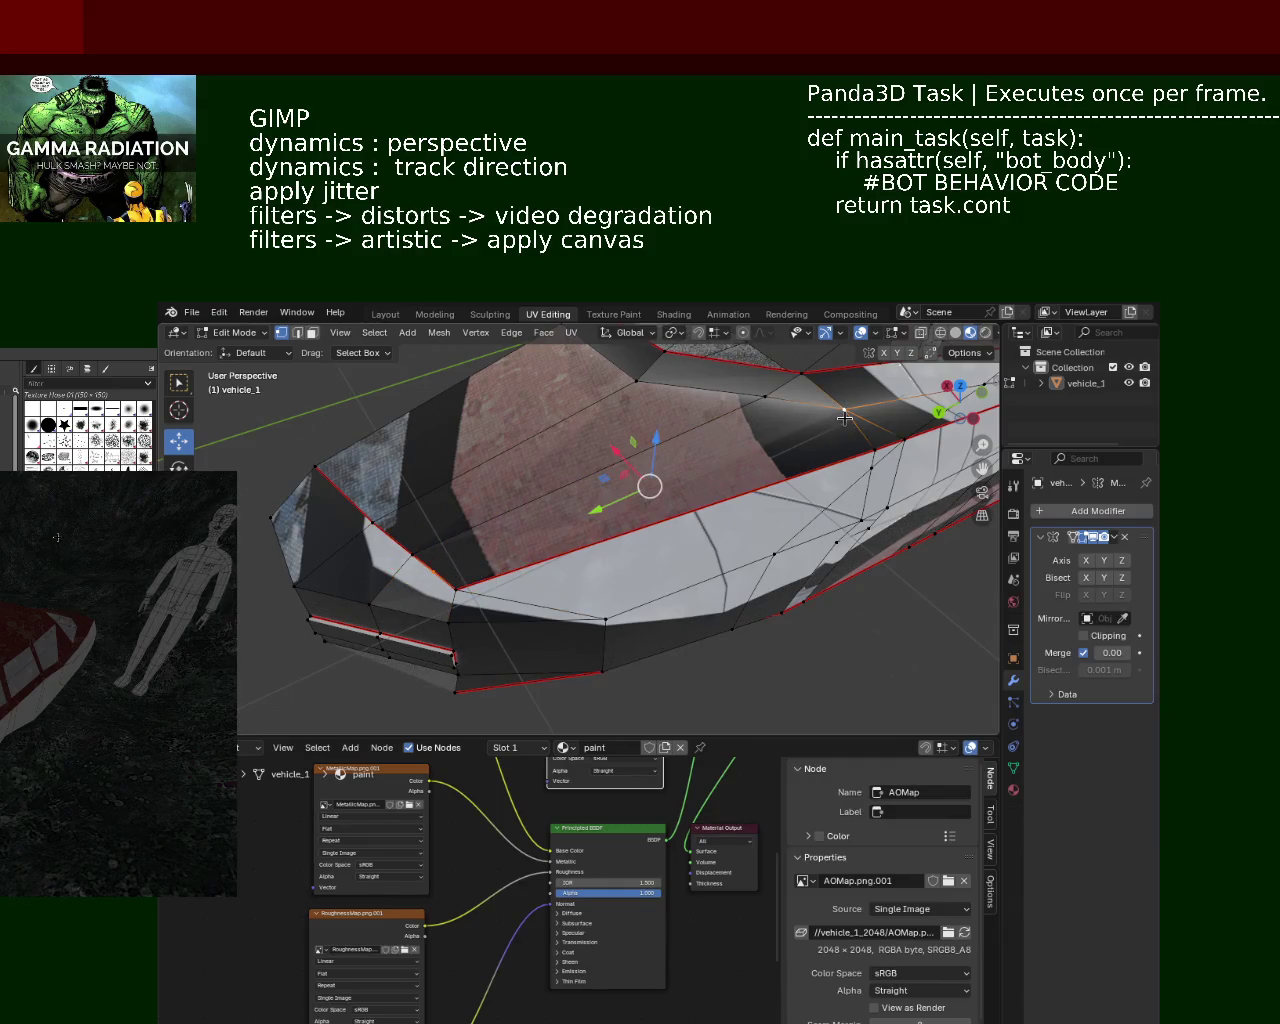
pyautogui.moveTo(844, 418)
pyautogui.mouseDown(button='middle')
pyautogui.moveTo(517, 499)
pyautogui.moveTo(538, 568)
pyautogui.mouseUp(button='middle')
pyautogui.click(541, 644)
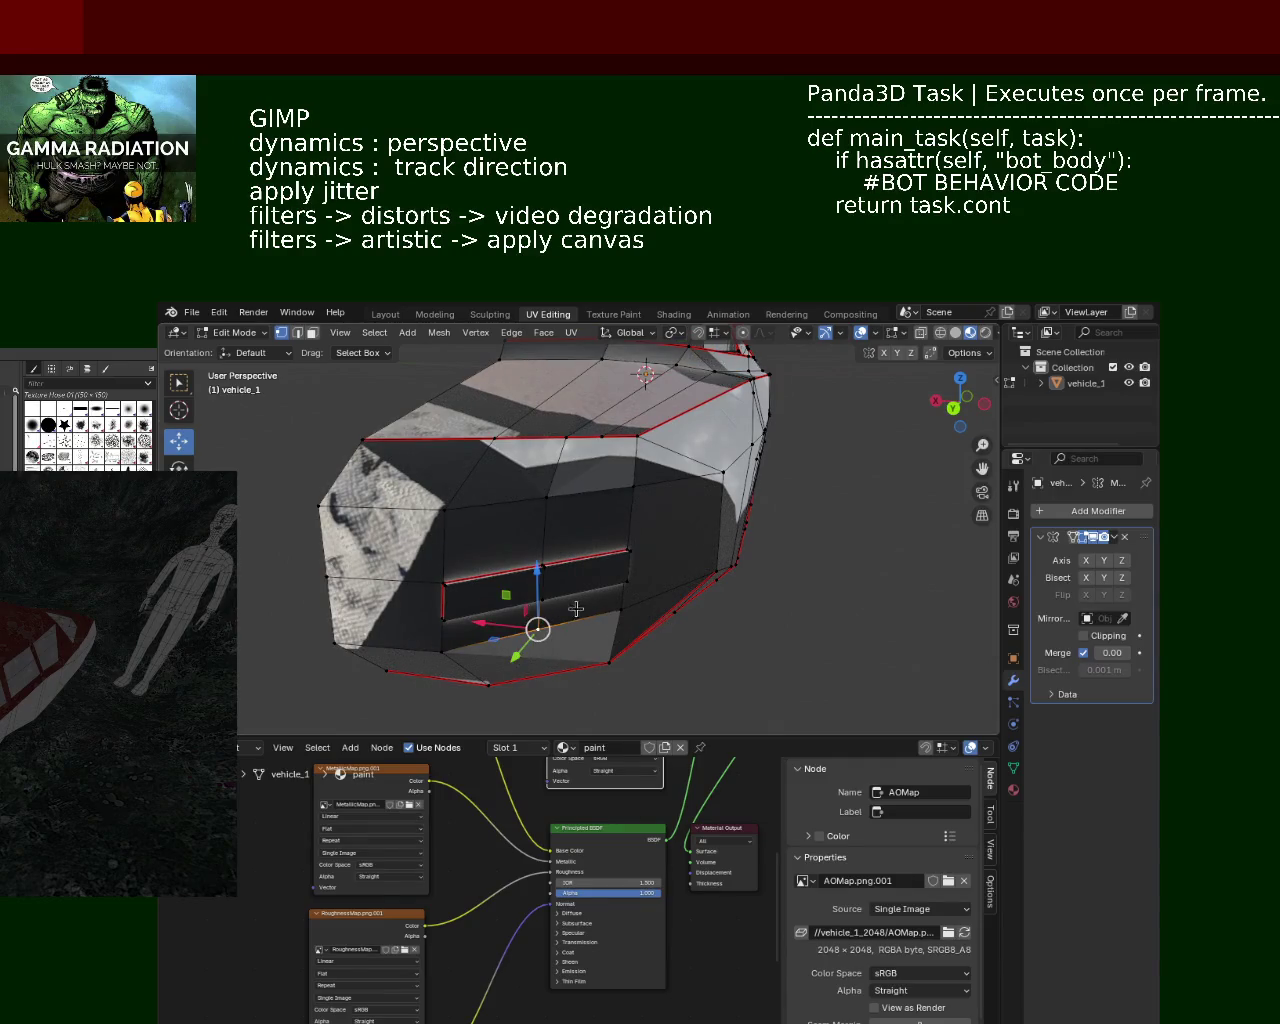
pyautogui.click(616, 612)
pyautogui.keyDown('shift'); pyautogui.click(601, 432); pyautogui.keyUp('shift')
pyautogui.moveTo(601, 432)
pyautogui.mouseDown(button='middle')
pyautogui.moveTo(636, 508)
pyautogui.moveTo(626, 503)
pyautogui.moveTo(689, 520)
pyautogui.mouseUp(button='middle')
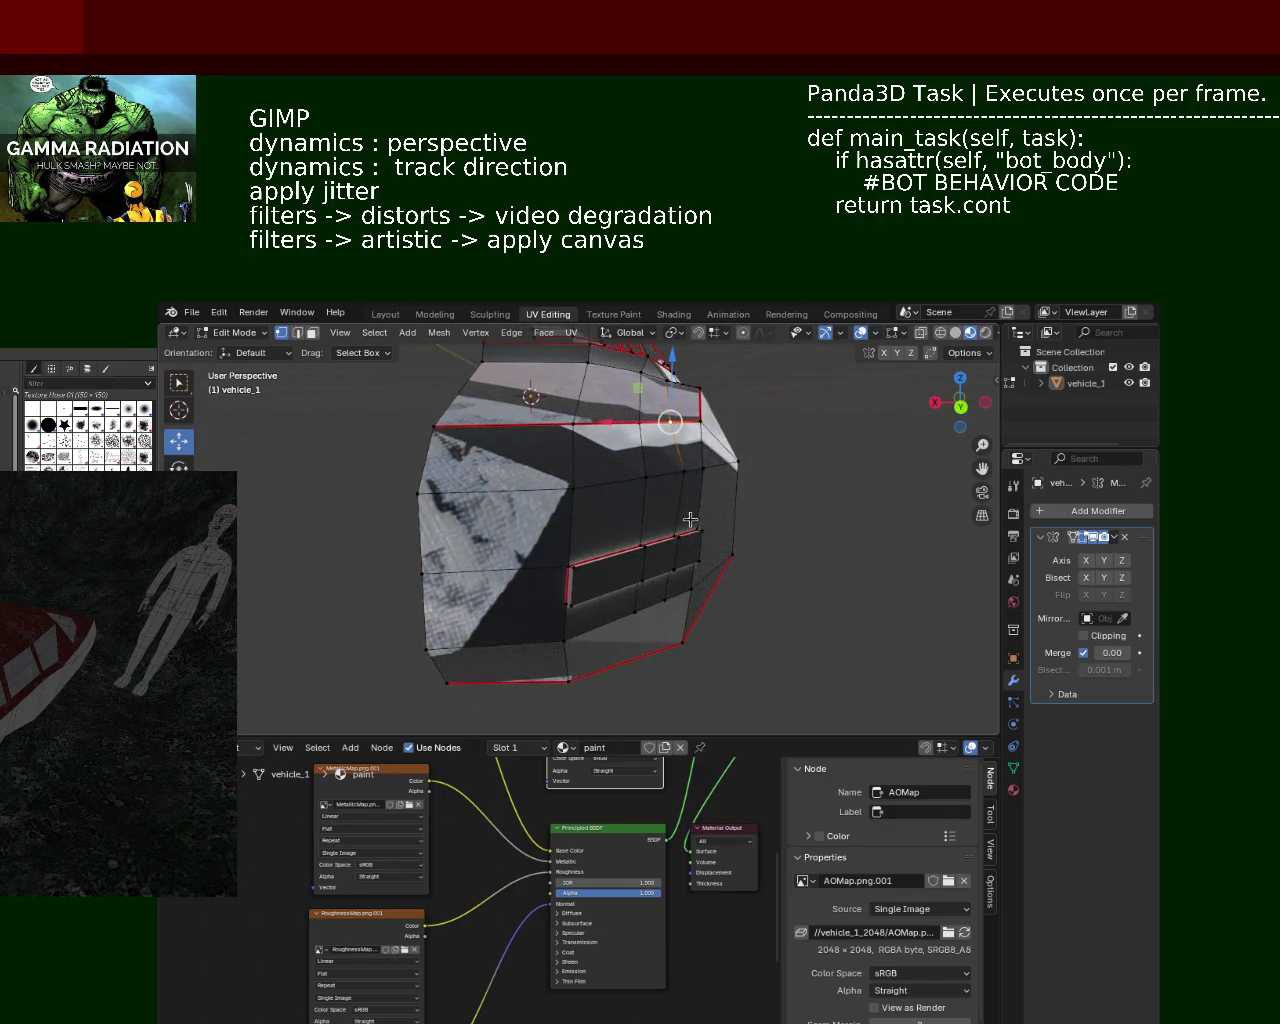
# Step: Box-select the front's middle edges and move them along one axis with G then Y
pyautogui.moveTo(653, 587); pyautogui.dragTo(655, 585)
pyautogui.moveTo(655, 585); pyautogui.dragTo(667, 513, button='middle')
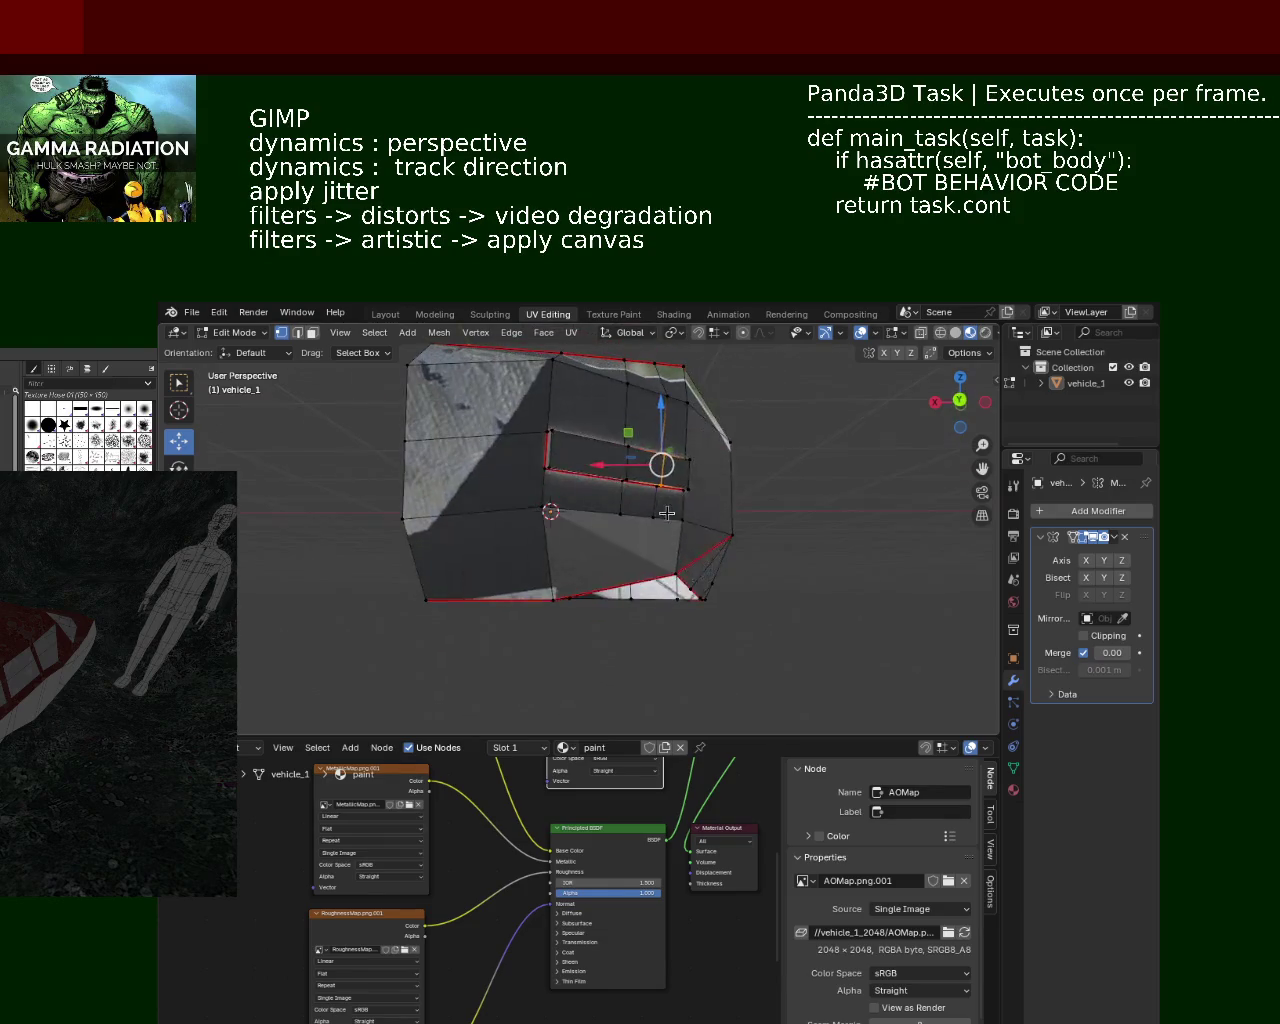
pyautogui.press('KP_8')
pyautogui.press('KP_8')
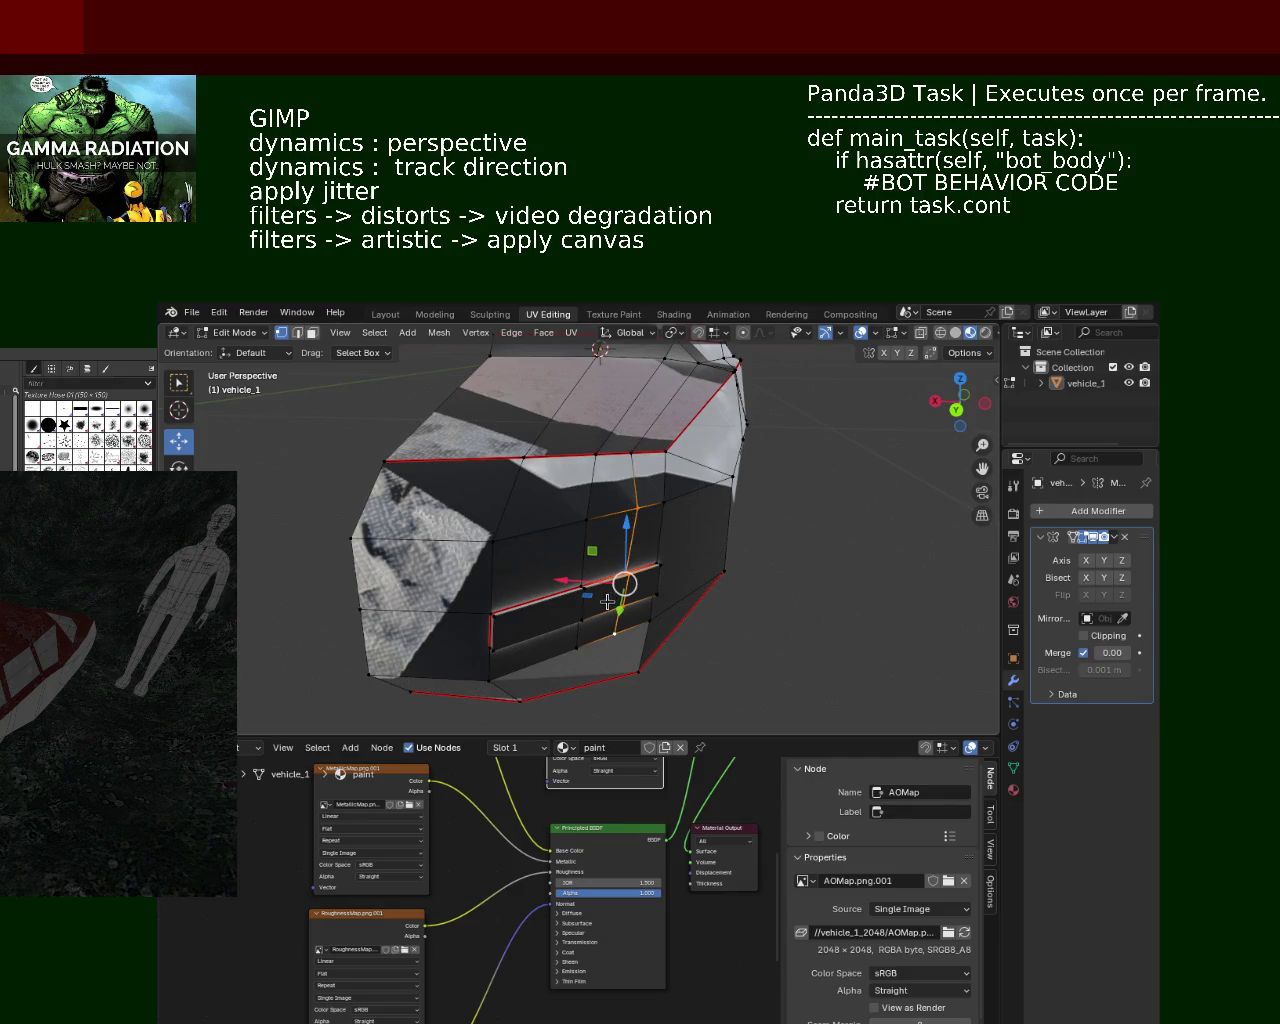
pyautogui.press('g')
pyautogui.press('y')
pyautogui.click(614, 607)
pyautogui.moveTo(614, 607)
pyautogui.mouseDown(button='middle')
pyautogui.moveTo(508, 601)
pyautogui.moveTo(593, 609)
pyautogui.mouseUp(button='middle')
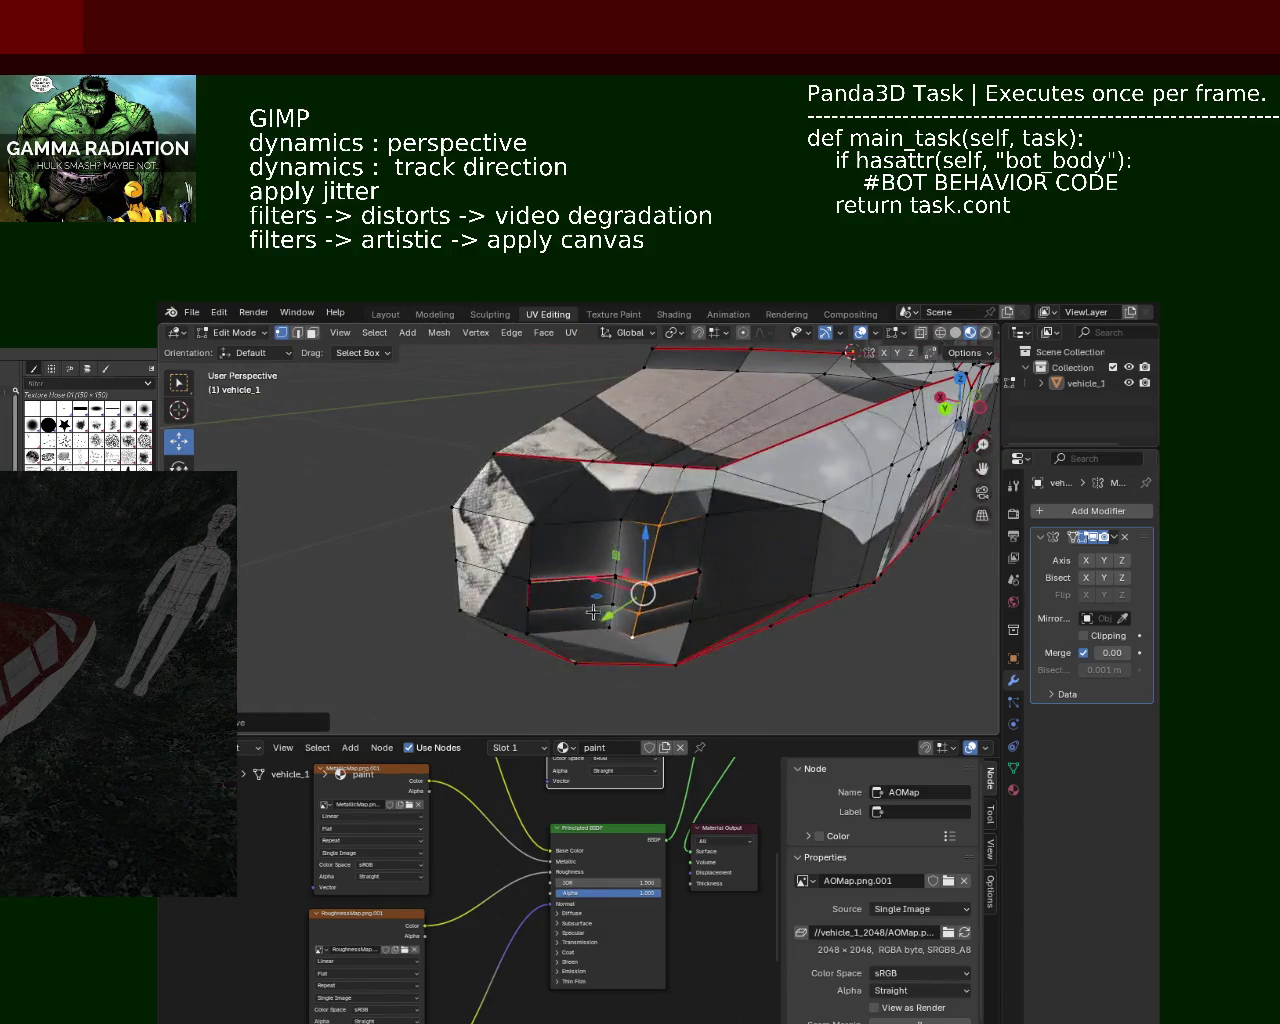
# Step: Box-select the vertical front edges around the slot and shift them left along X
pyautogui.click(594, 648)
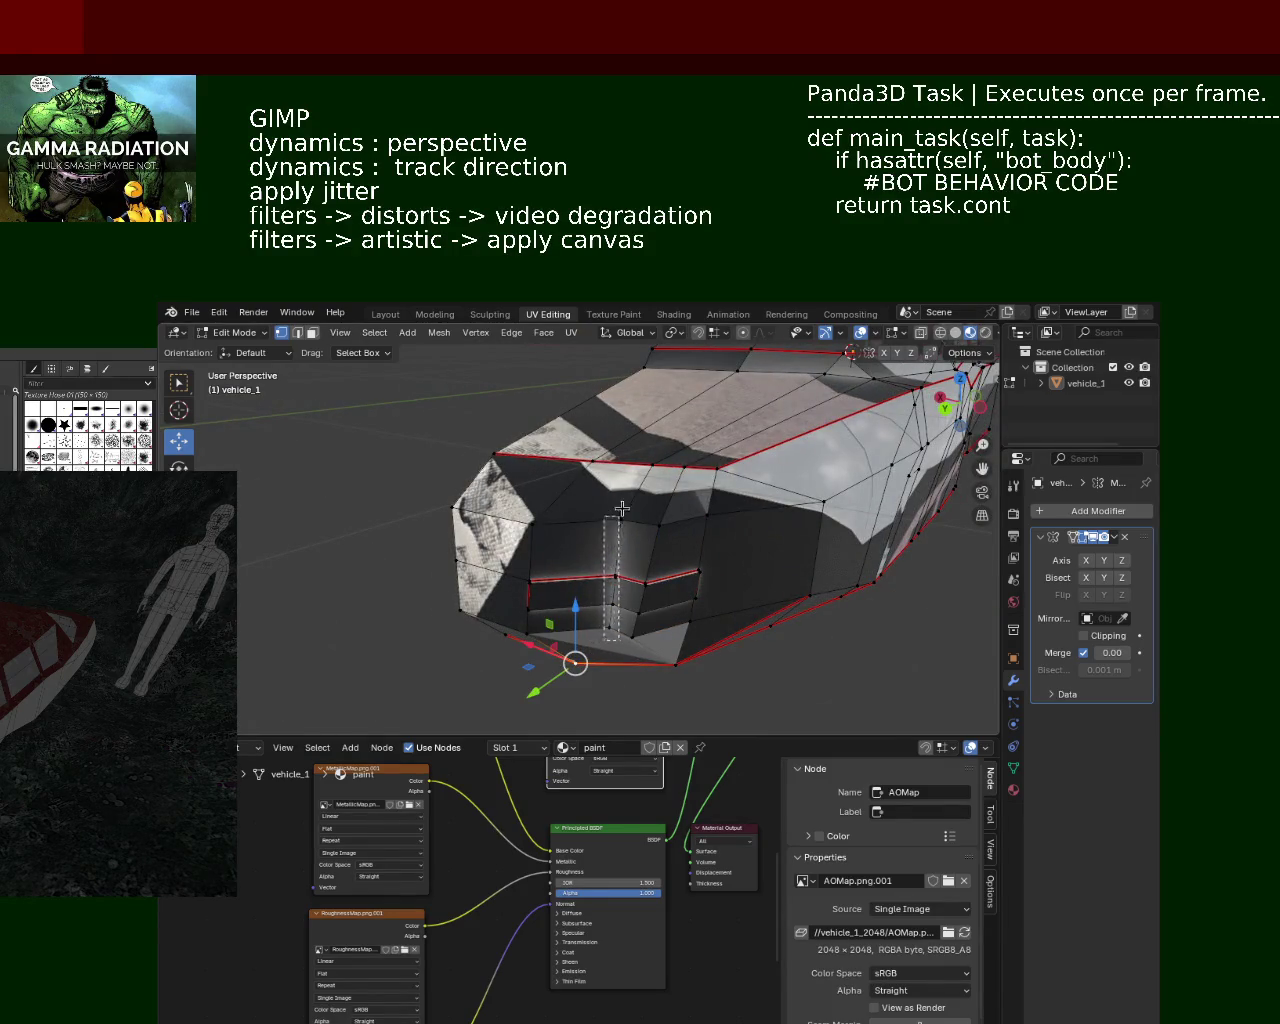
pyautogui.moveTo(620, 510); pyautogui.dragTo(625, 500)
pyautogui.press('g')
pyautogui.press('x')
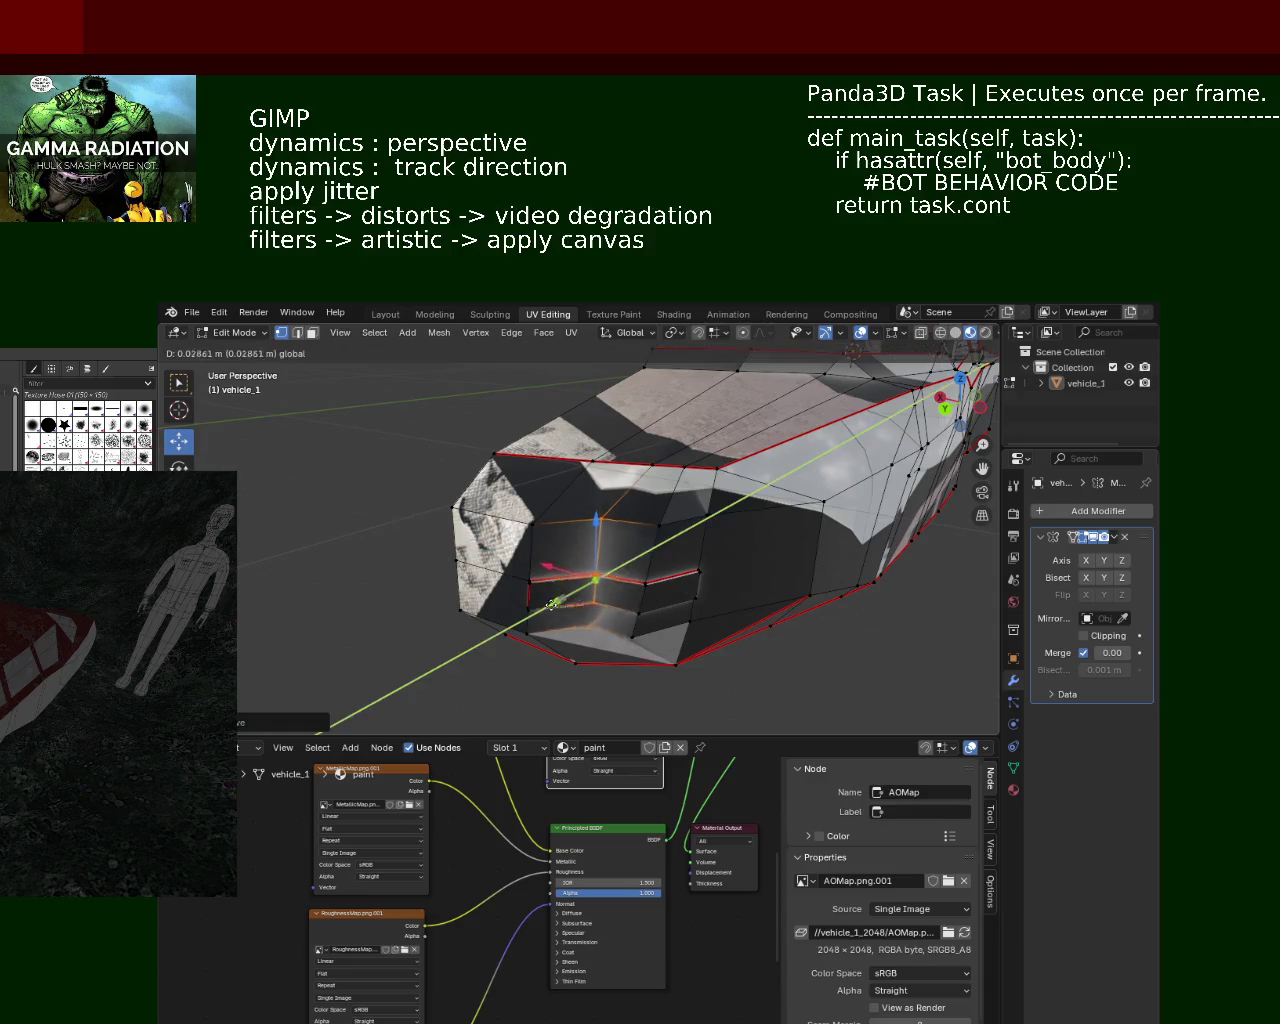
pyautogui.click(550, 572)
pyautogui.moveTo(550, 572)
pyautogui.mouseDown(button='middle')
pyautogui.moveTo(606, 591)
pyautogui.moveTo(686, 591)
pyautogui.mouseUp(button='middle')
# Step: Select the column of lower front vertices
pyautogui.scroll(3, 538, 600)
pyautogui.moveTo(538, 600); pyautogui.dragTo(614, 479, button='middle')
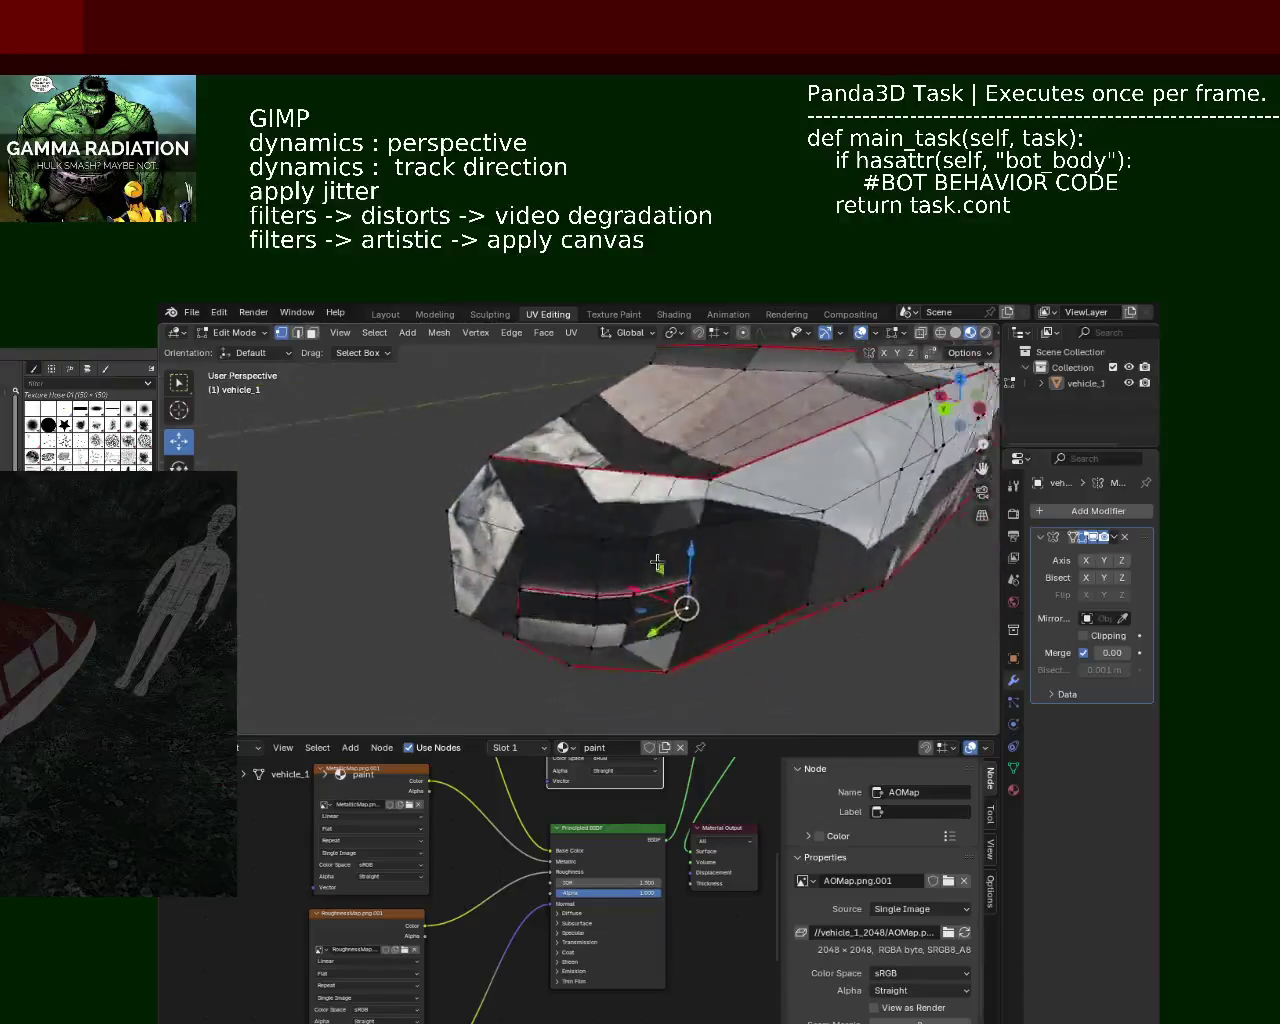
pyautogui.click(620, 457)
pyautogui.moveTo(605, 482)
pyautogui.mouseDown(button='middle')
pyautogui.moveTo(634, 689)
pyautogui.moveTo(635, 598)
pyautogui.mouseUp(button='middle')
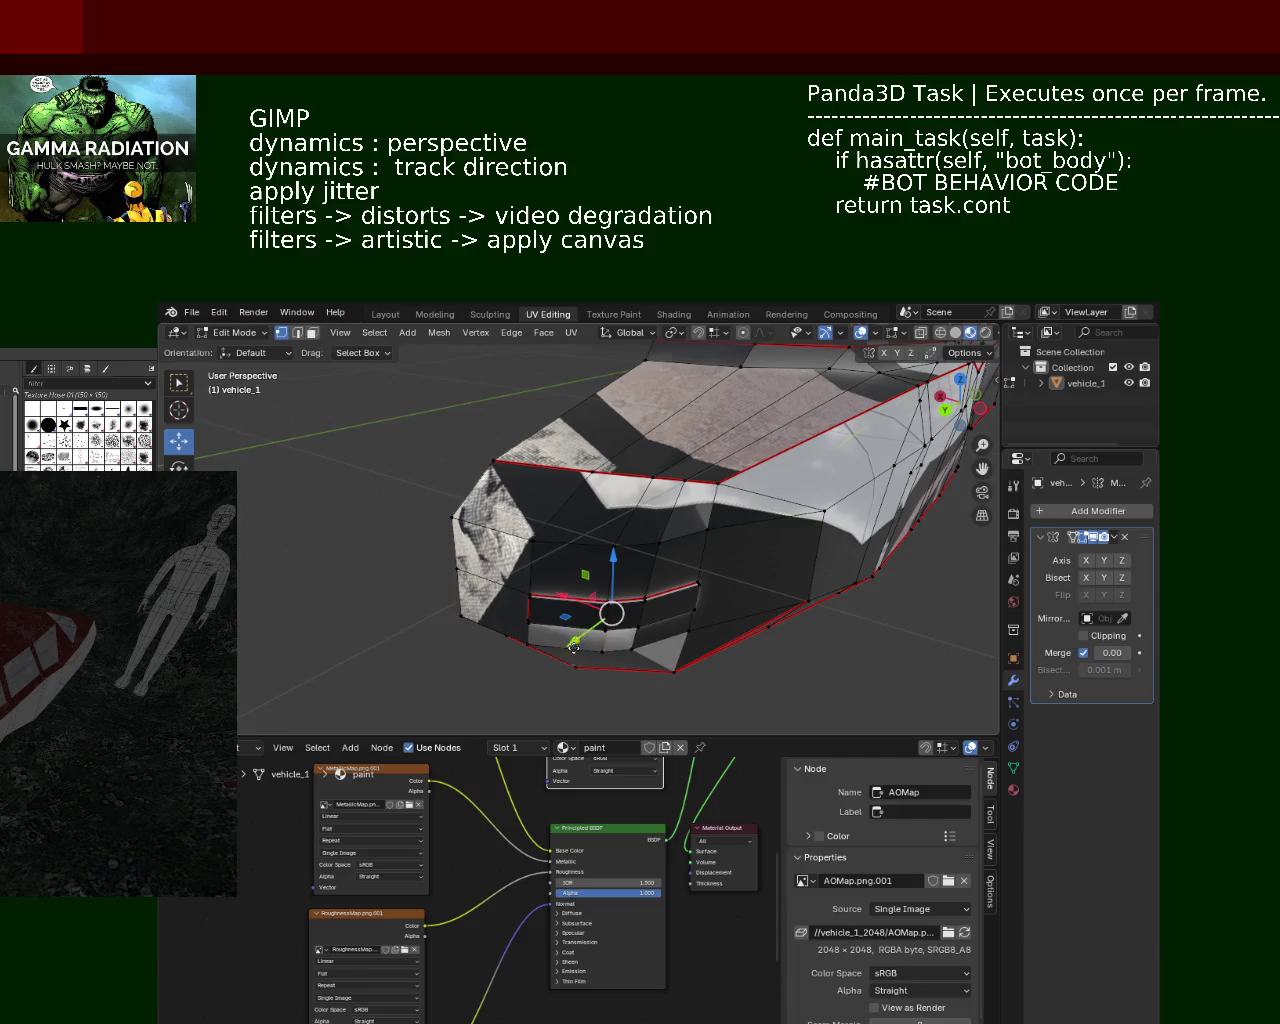
pyautogui.moveTo(556, 656)
pyautogui.mouseDown(button='middle')
pyautogui.moveTo(640, 520)
pyautogui.moveTo(658, 453)
pyautogui.moveTo(637, 474)
pyautogui.moveTo(660, 450)
pyautogui.moveTo(699, 464)
pyautogui.moveTo(635, 568)
pyautogui.mouseUp(button='middle')
pyautogui.moveTo(641, 562); pyautogui.dragTo(661, 418)
# Step: Shift the front vertex column outward, then pick an edge near the side window
pyautogui.moveTo(661, 418); pyautogui.dragTo(636, 627, button='middle')
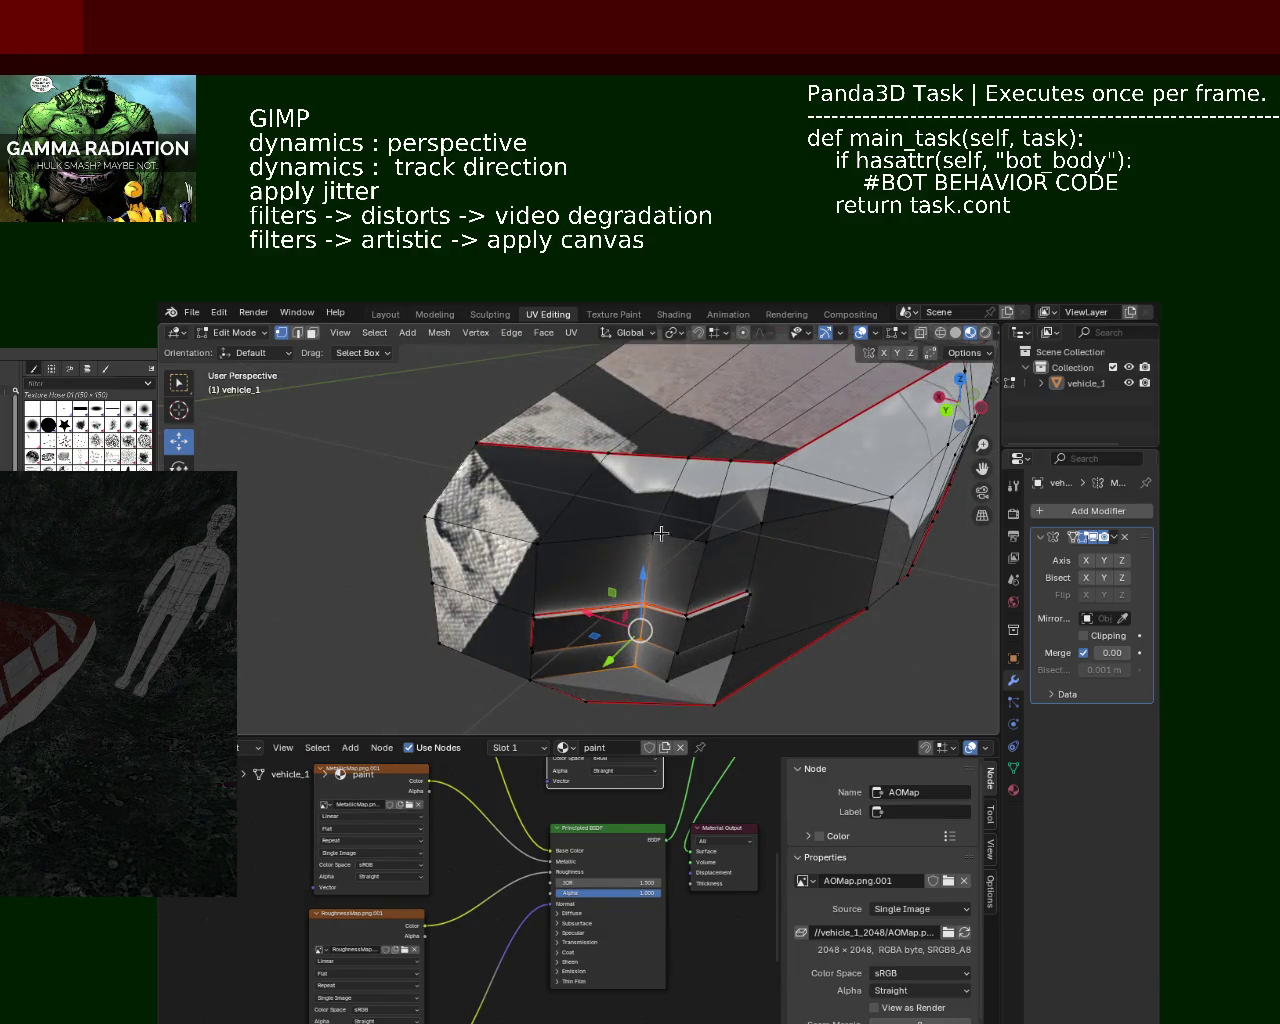
pyautogui.moveTo(616, 648); pyautogui.dragTo(640, 600)
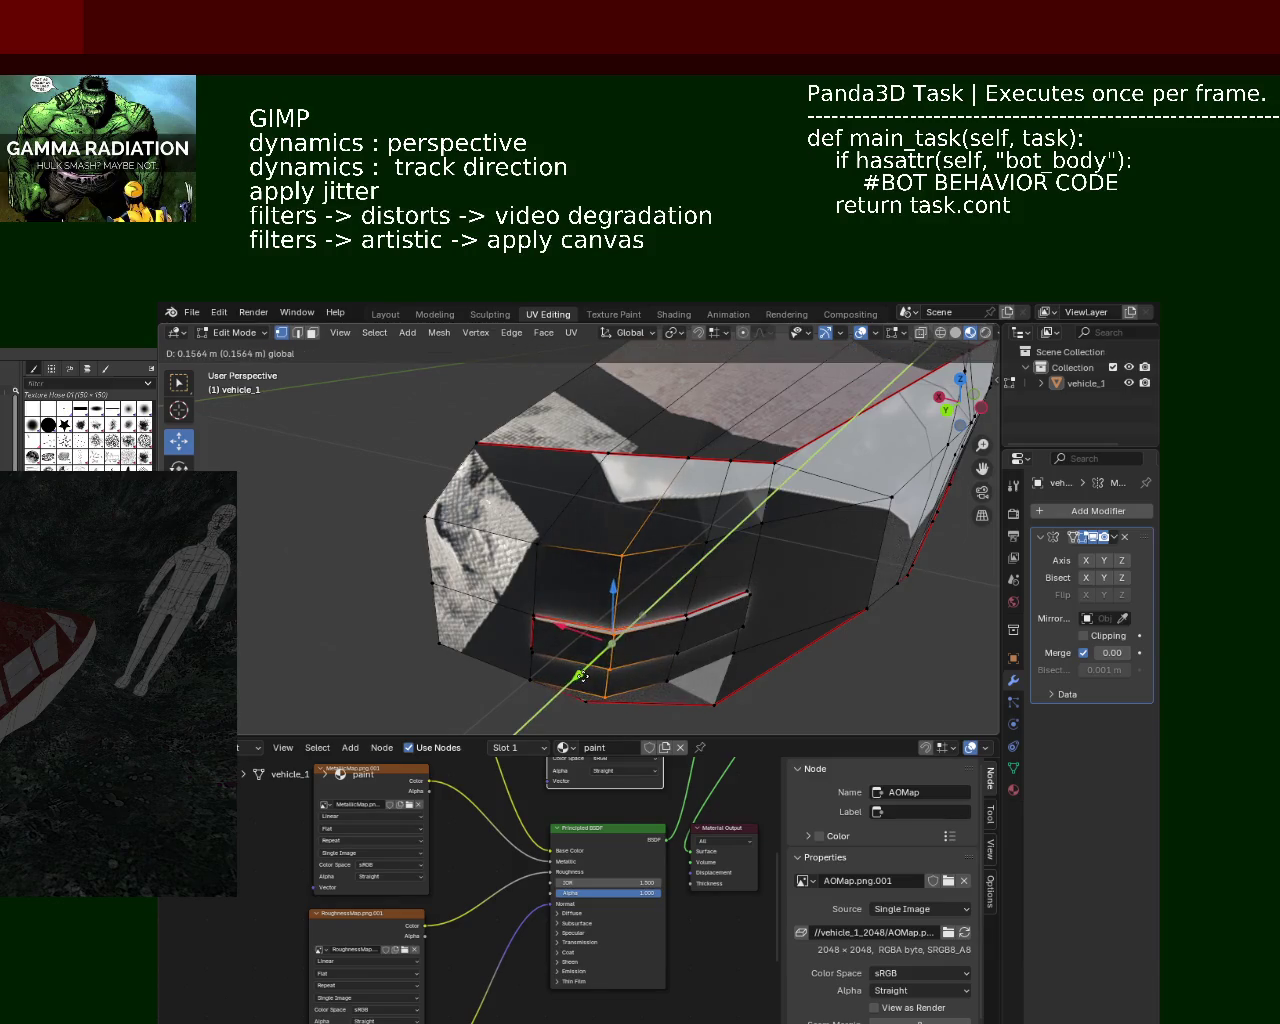
pyautogui.press('Escape')
pyautogui.moveTo(640, 600)
pyautogui.mouseDown(button='middle')
pyautogui.moveTo(707, 484)
pyautogui.moveTo(624, 528)
pyautogui.moveTo(612, 668)
pyautogui.mouseUp(button='middle')
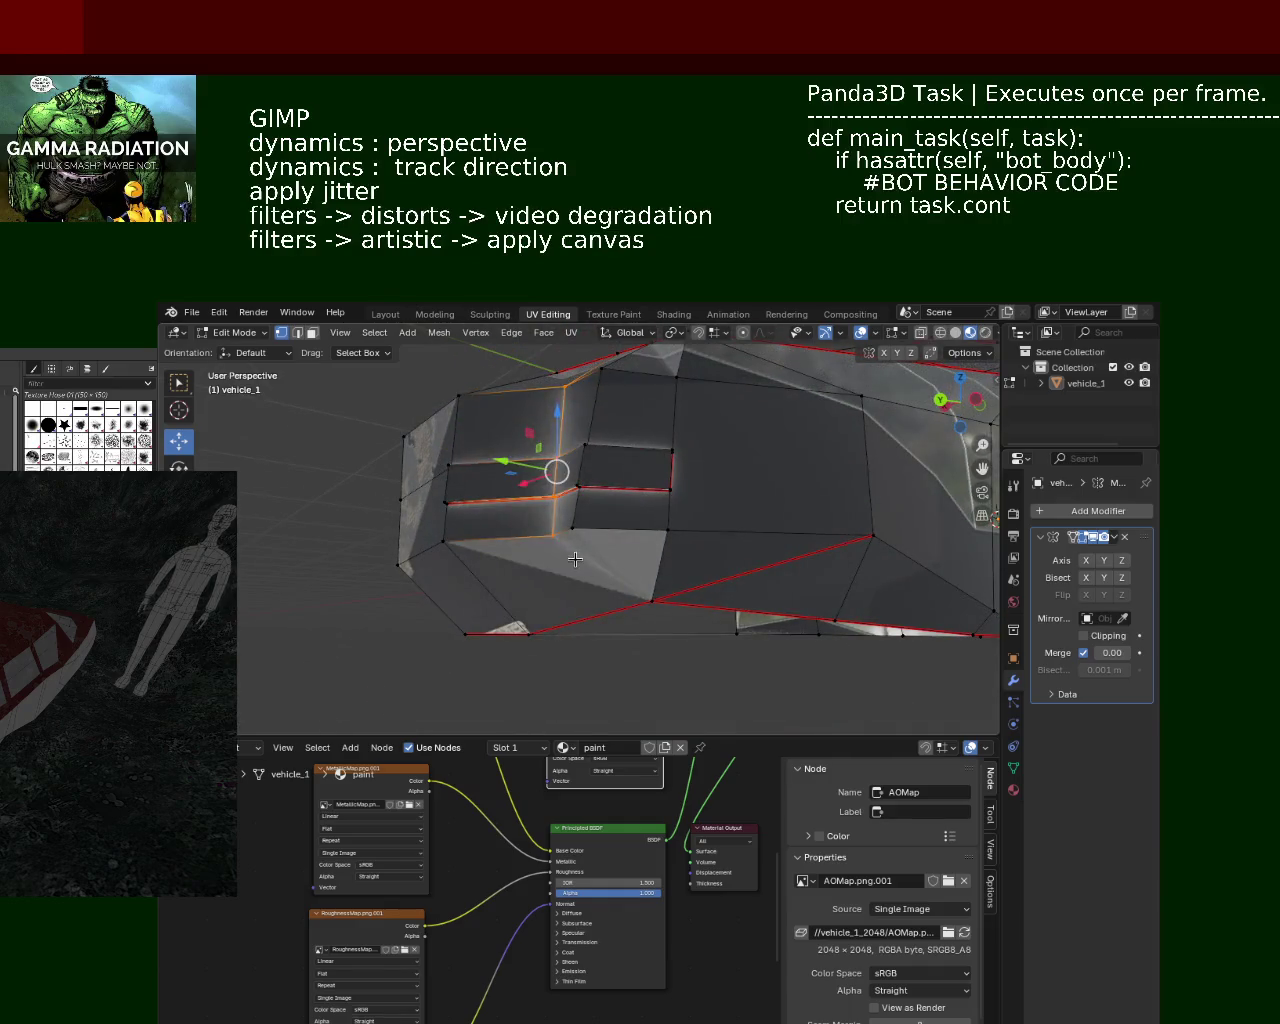
pyautogui.moveTo(612, 668); pyautogui.dragTo(592, 688)
pyautogui.moveTo(592, 688)
pyautogui.mouseDown(button='middle')
pyautogui.moveTo(683, 467)
pyautogui.moveTo(660, 455)
pyautogui.mouseUp(button='middle')
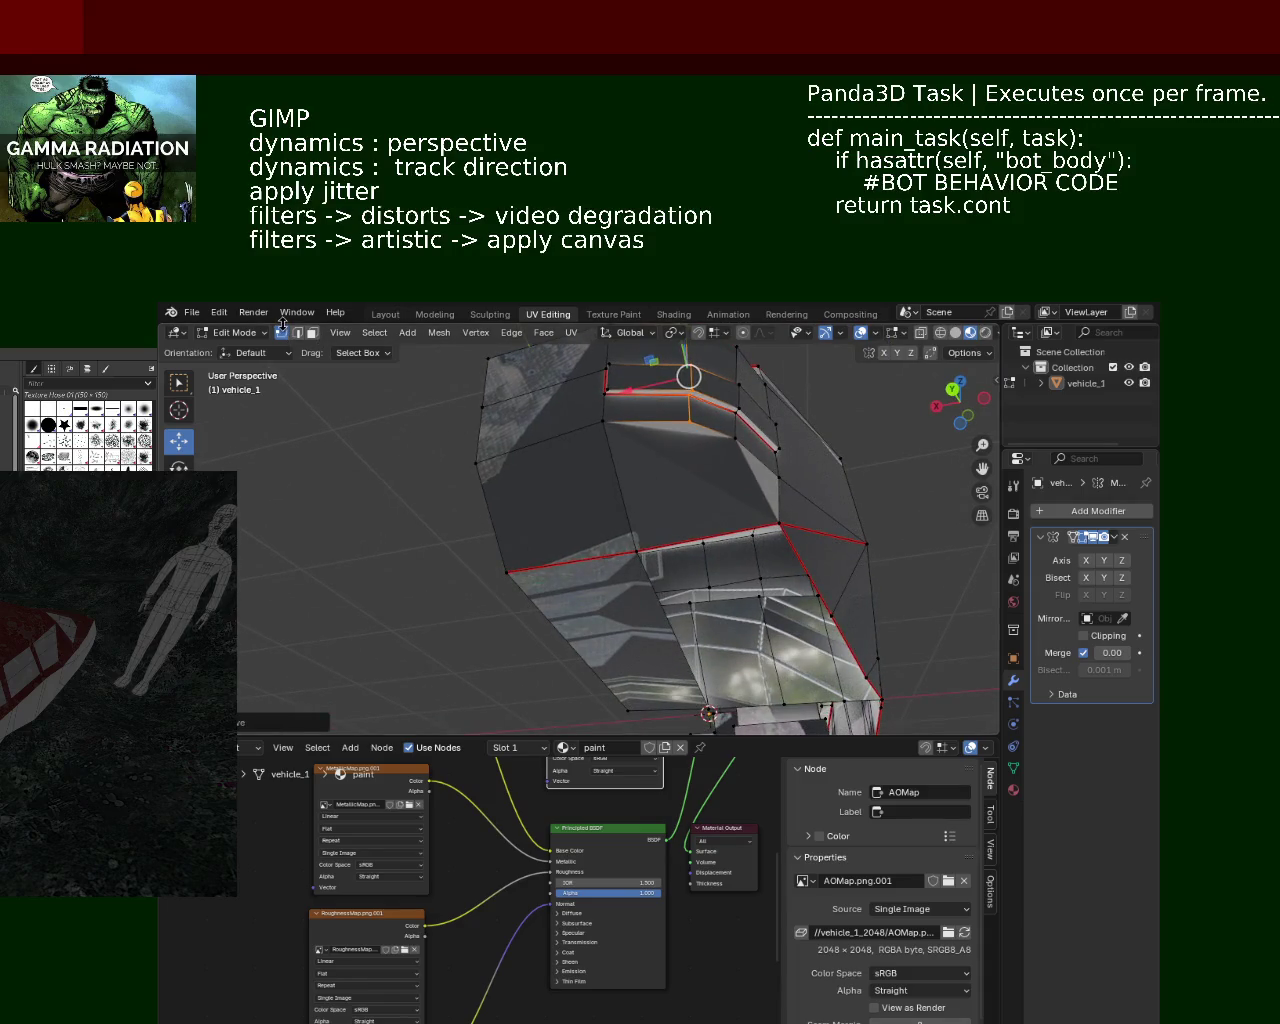
pyautogui.hotkey('ctrl', 'z')
pyautogui.hotkey('ctrl', 'z')
pyautogui.hotkey('ctrl', 'z')
pyautogui.keyDown('alt'); pyautogui.click(710, 523); pyautogui.keyUp('alt')
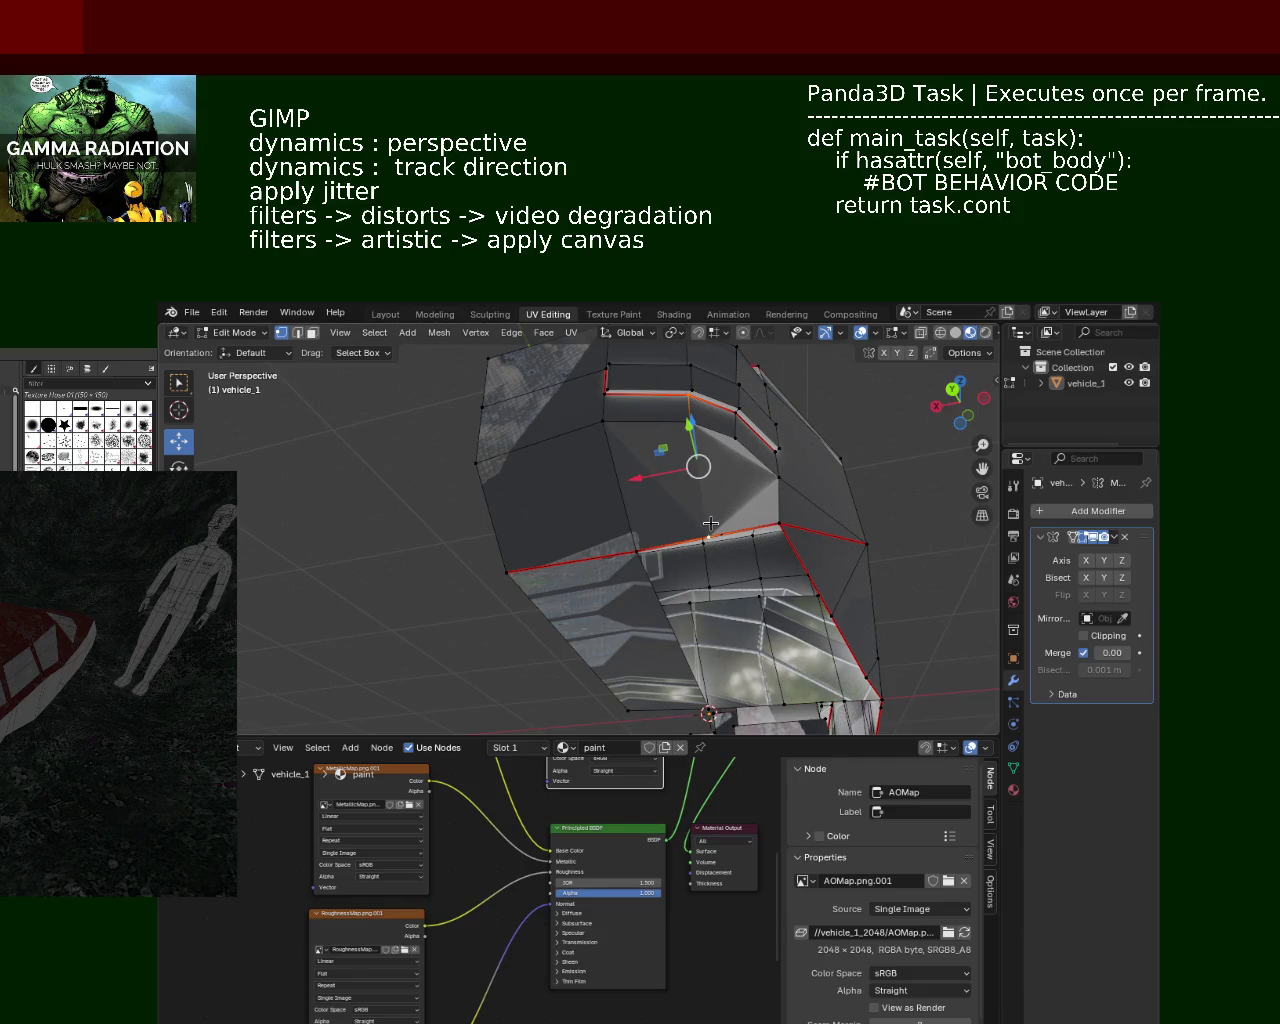
pyautogui.click(710, 523)
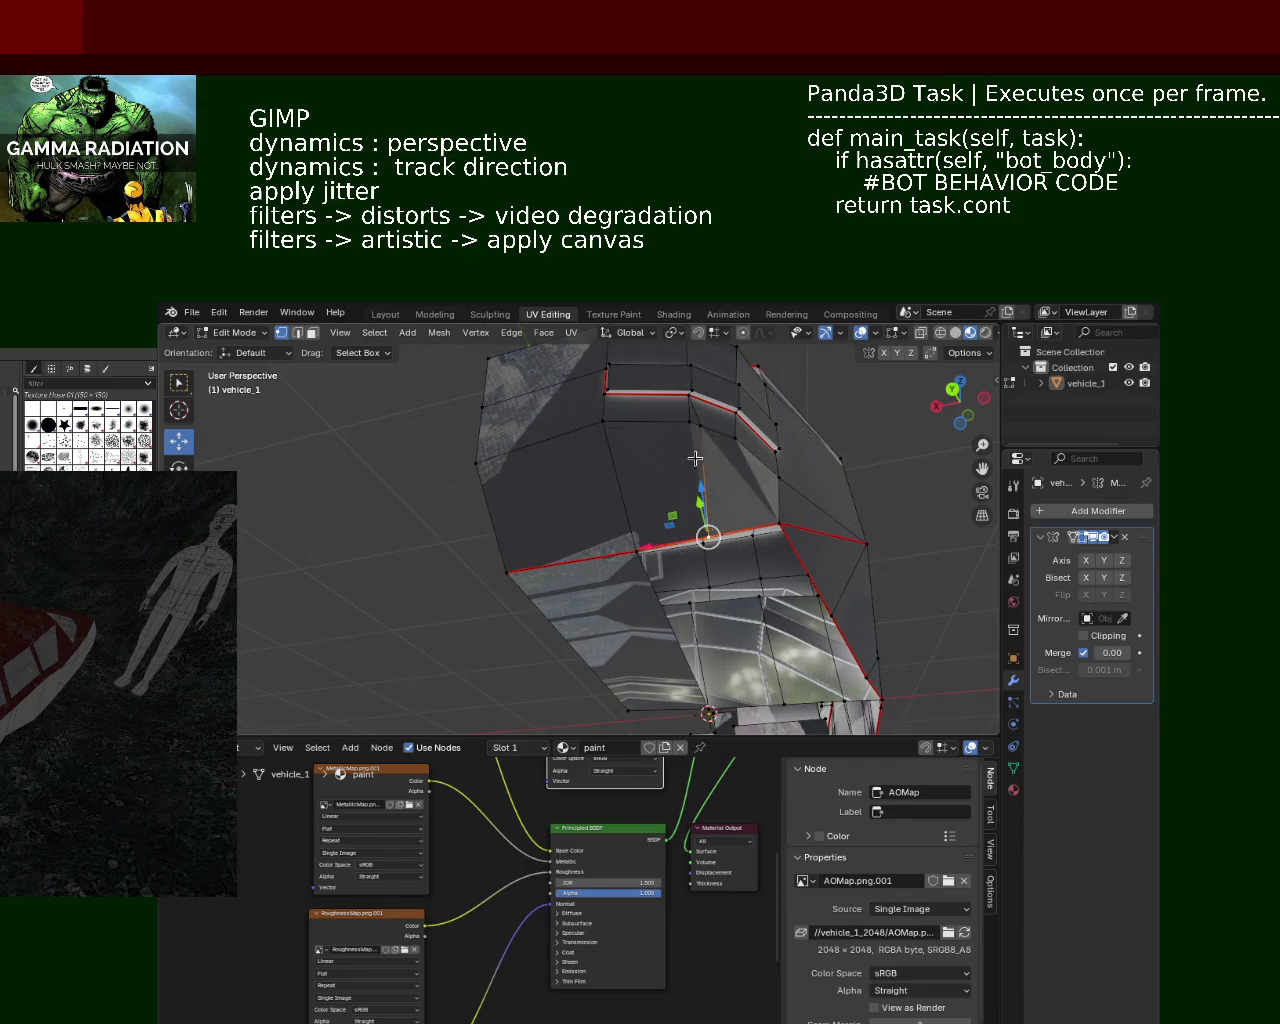
pyautogui.moveTo(710, 523); pyautogui.dragTo(664, 531, button='middle')
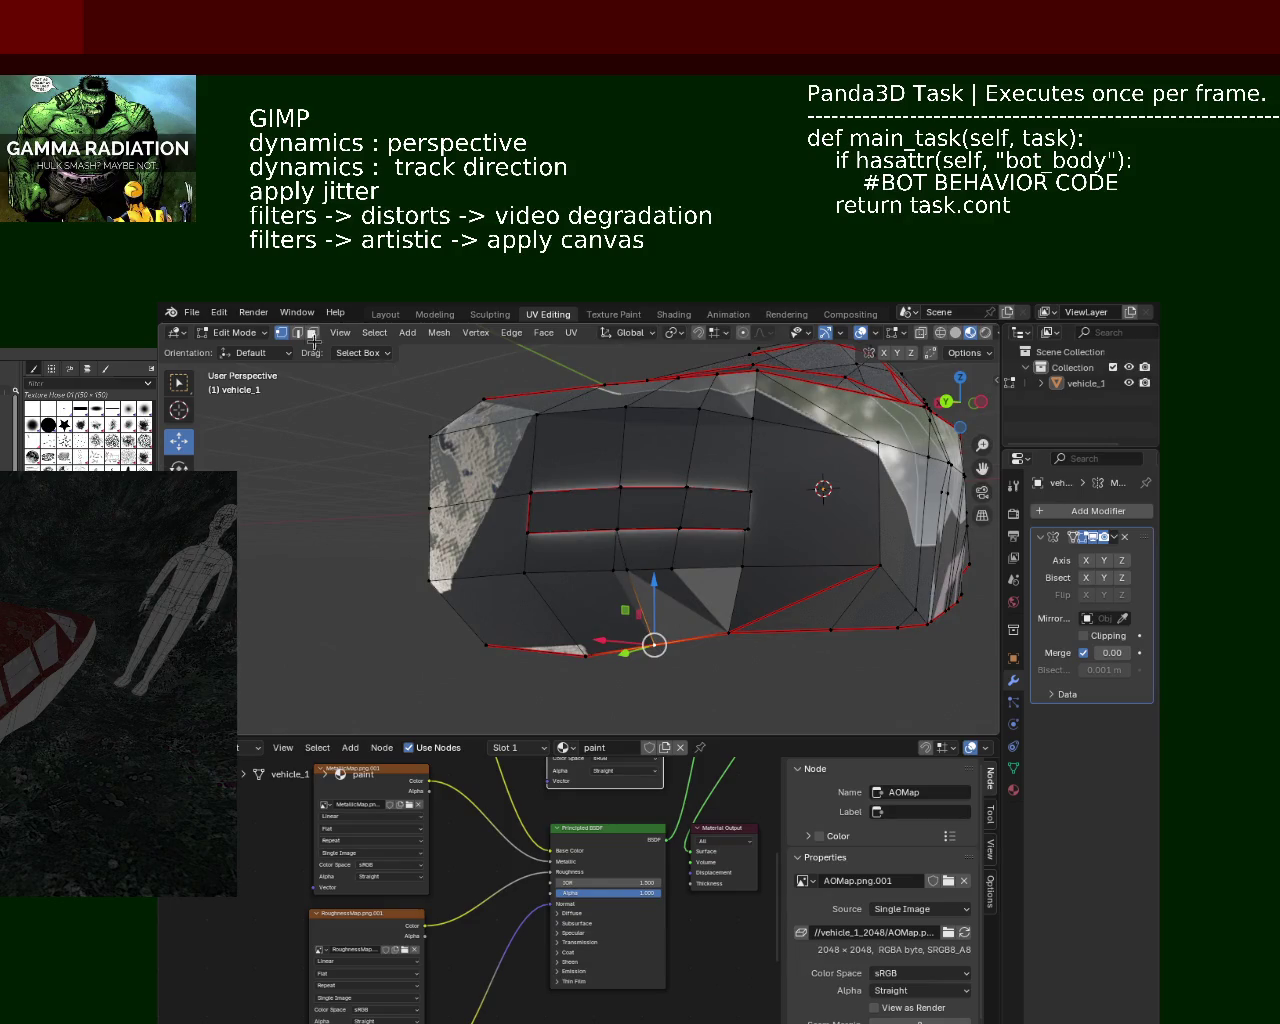
# Step: Dissolve the extra front edges via the right-click Dissolve Edges option
pyautogui.rightClick(617, 546)
pyautogui.click(617, 546)
pyautogui.click(648, 617)
pyautogui.moveTo(673, 569); pyautogui.dragTo(734, 452, button='middle')
pyautogui.rightClick(734, 452)
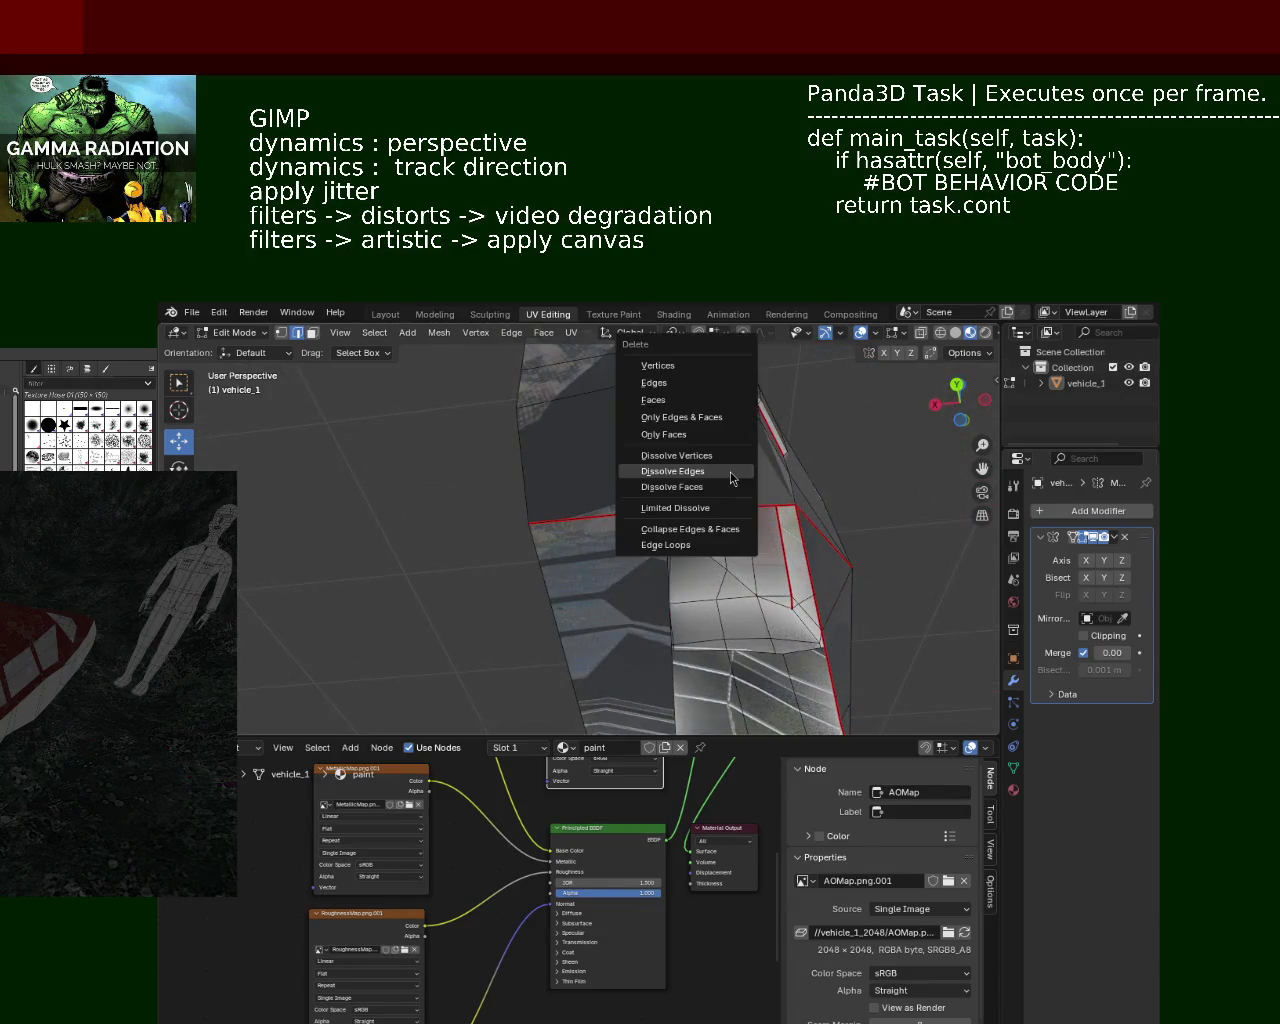
pyautogui.click(697, 478)
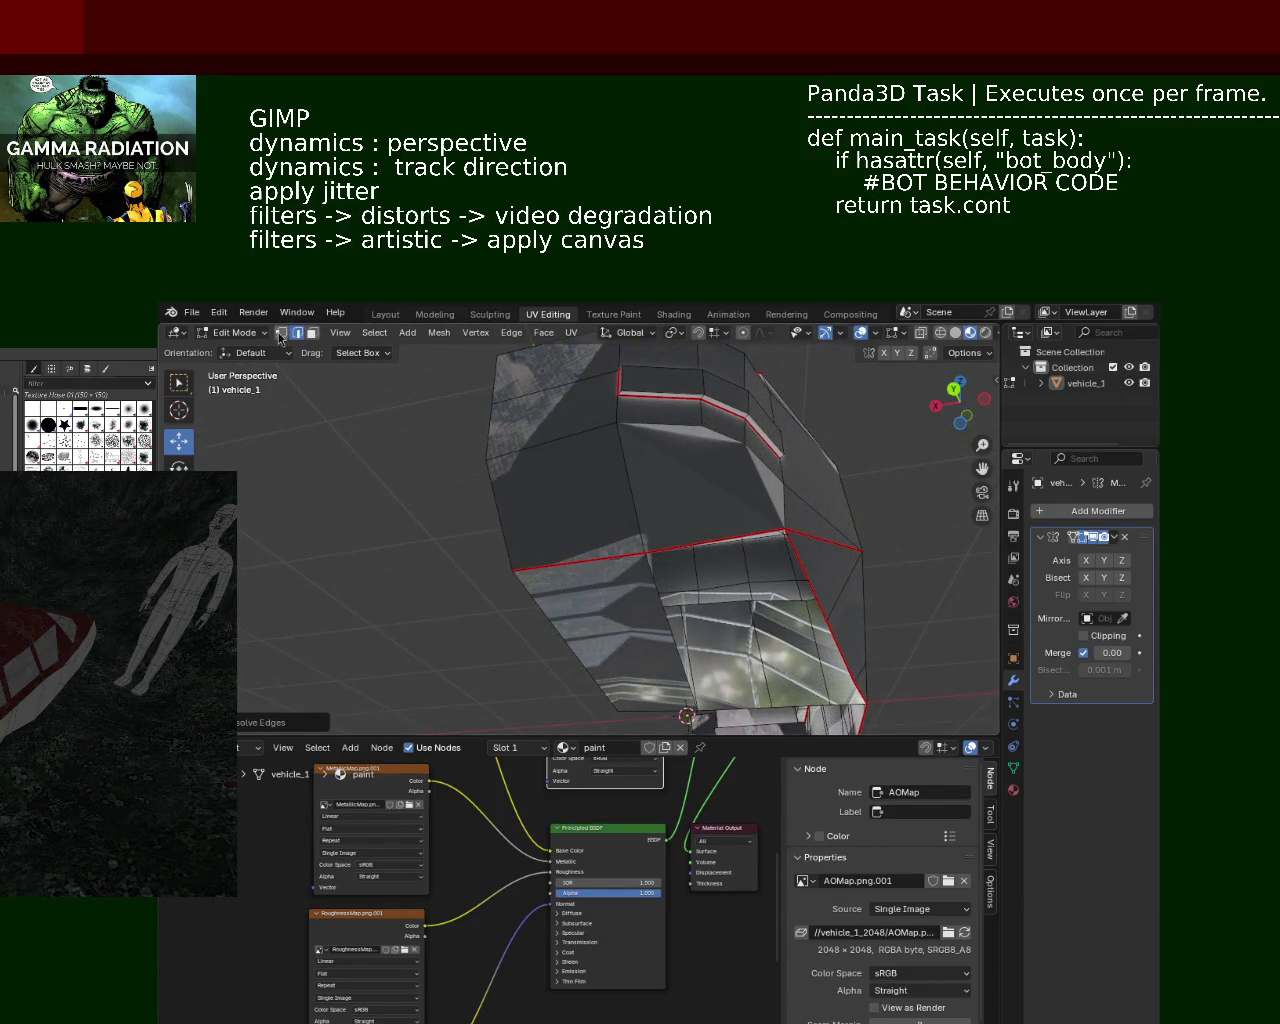
# Step: Enable vertex selection and add the bottom underside edges to the selection
pyautogui.keyDown('shift'); pyautogui.click(281, 333); pyautogui.keyUp('shift')
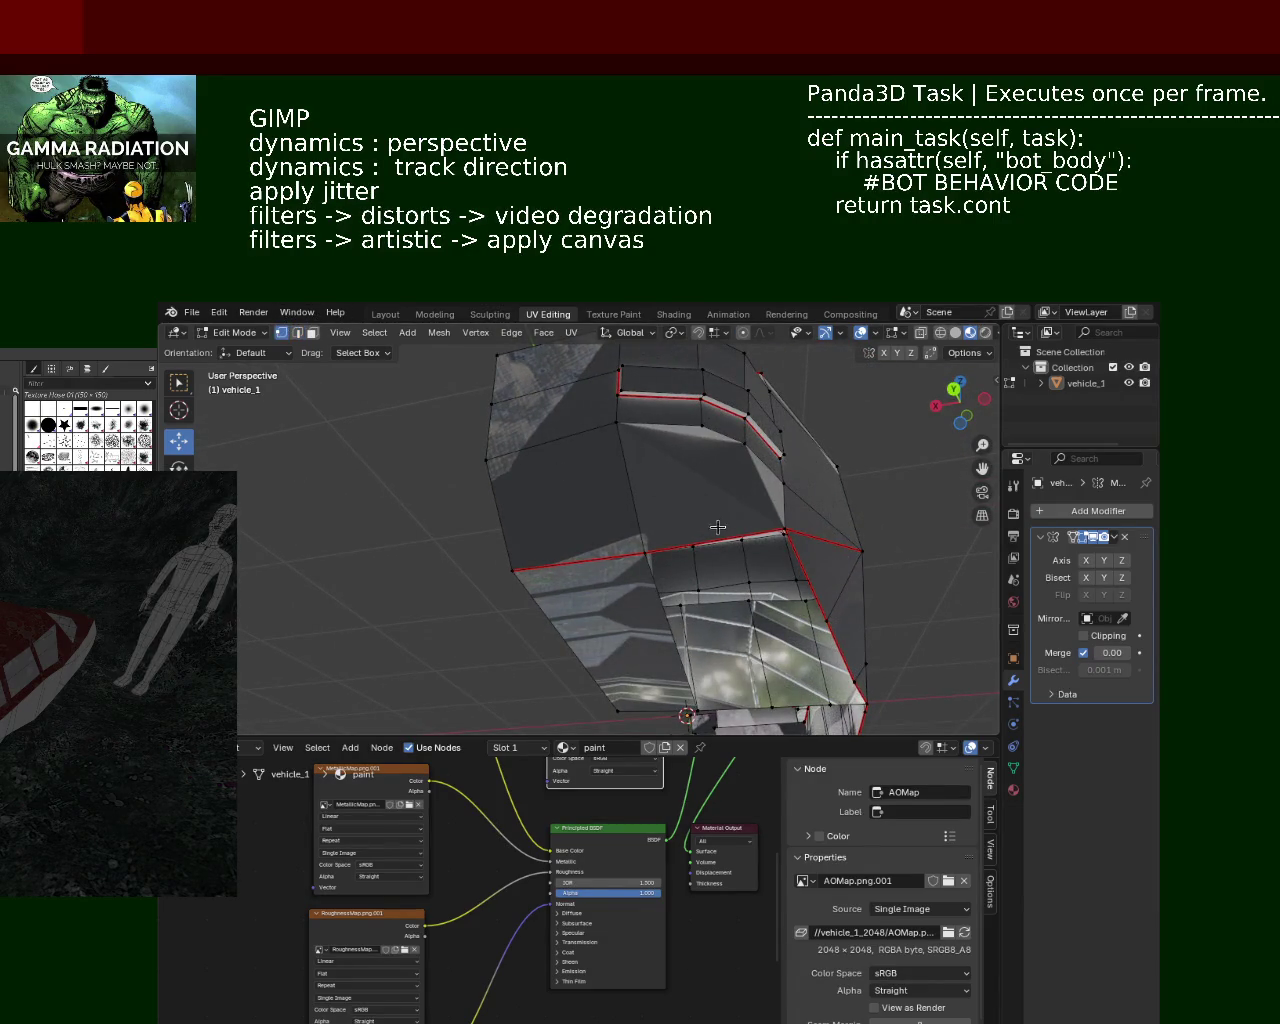
pyautogui.moveTo(684, 539); pyautogui.dragTo(760, 500, button='middle')
pyautogui.keyDown('shift'); pyautogui.click(720, 632); pyautogui.keyUp('shift')
pyautogui.keyDown('shift'); pyautogui.click(647, 647); pyautogui.keyUp('shift')
pyautogui.hotkey('ctrl', 'e')
pyautogui.click(600, 646)
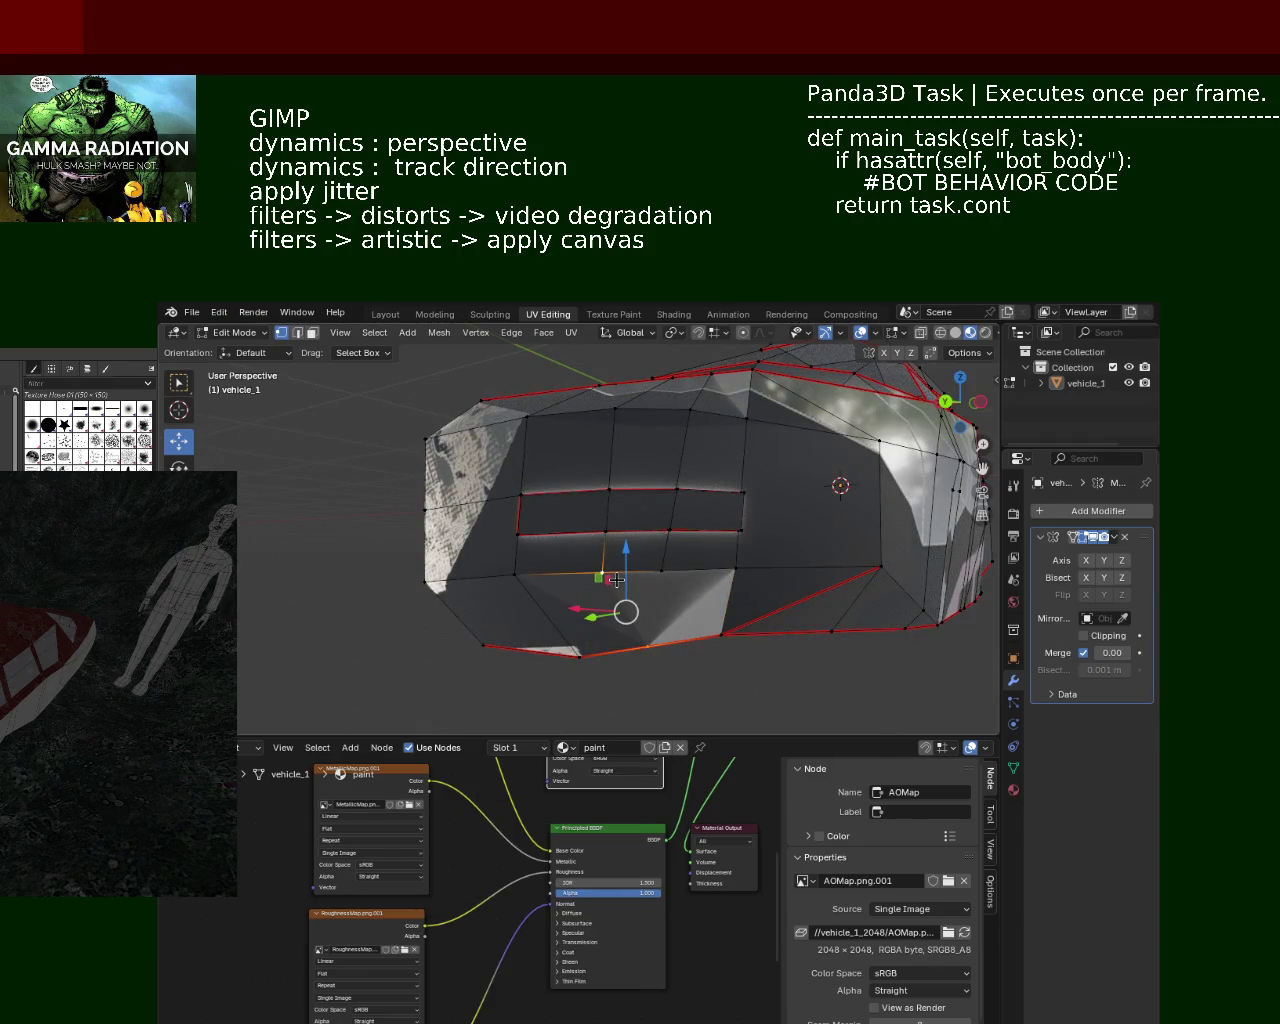
# Step: Nudge the selected underside vertex left along X and switch to Solid shading
pyautogui.rightClick(714, 603)
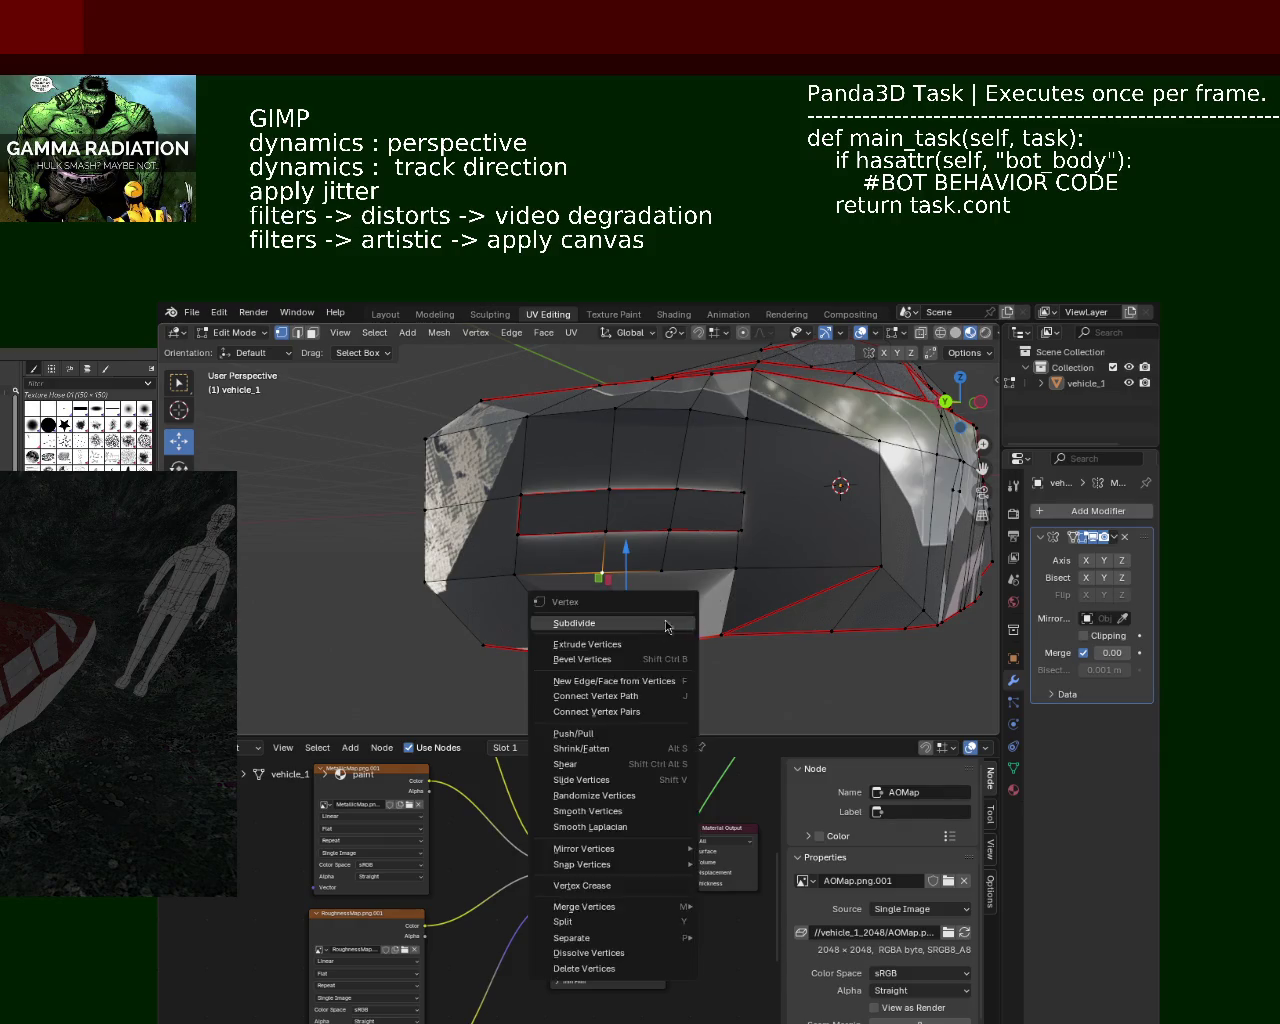
pyautogui.moveTo(714, 603); pyautogui.dragTo(728, 530, button='middle')
pyautogui.moveTo(718, 551); pyautogui.dragTo(697, 550)
pyautogui.click(955, 332)
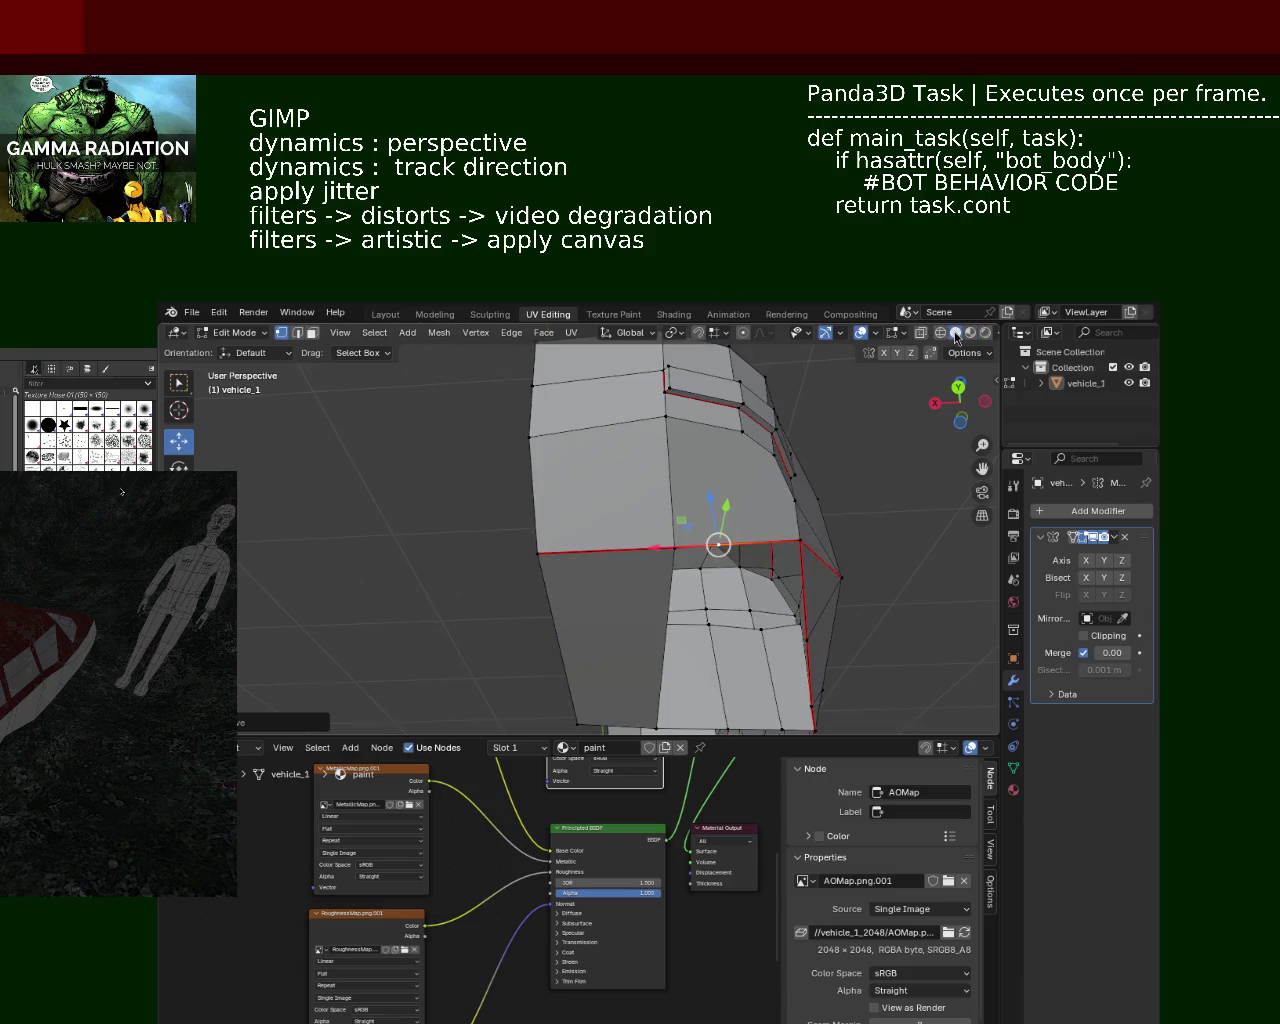
# Step: Select the upper and lower edges and a vertex of vehicle_1's side window seam
pyautogui.moveTo(700, 560); pyautogui.dragTo(726, 451, button='middle')
pyautogui.click(710, 580)
pyautogui.keyDown('shift'); pyautogui.click(728, 460); pyautogui.keyUp('shift')
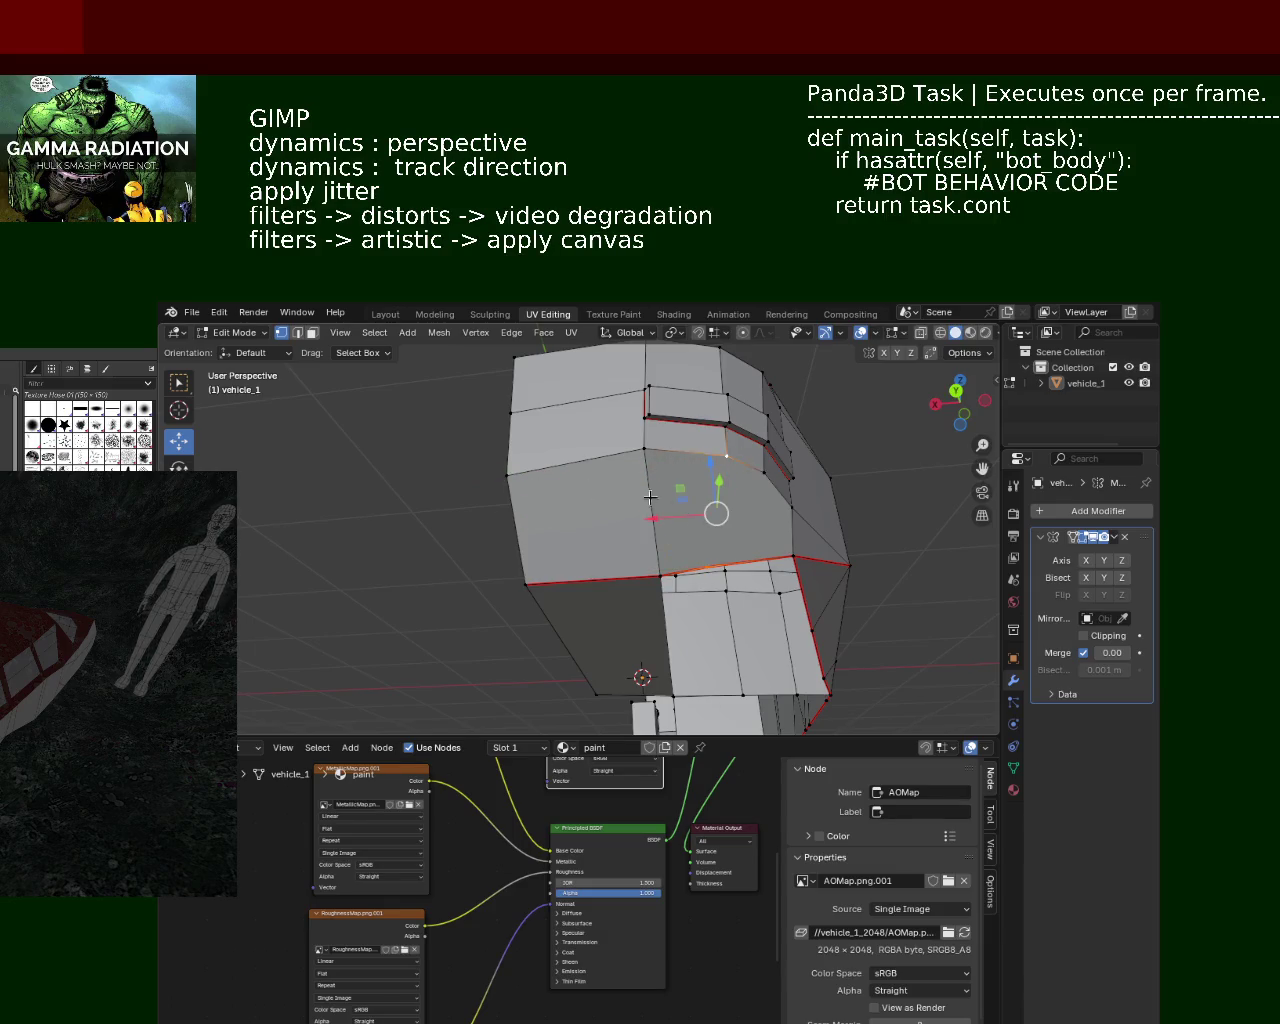
pyautogui.click(664, 562)
pyautogui.keyDown('shift'); pyautogui.click(714, 565); pyautogui.keyUp('shift')
pyautogui.keyDown('shift'); pyautogui.click(733, 454); pyautogui.keyUp('shift')
pyautogui.click(728, 456)
pyautogui.click(700, 568)
pyautogui.keyDown('shift'); pyautogui.click(790, 556); pyautogui.keyUp('shift')
pyautogui.click(754, 464)
pyautogui.keyDown('shift'); pyautogui.click(744, 550); pyautogui.keyUp('shift')
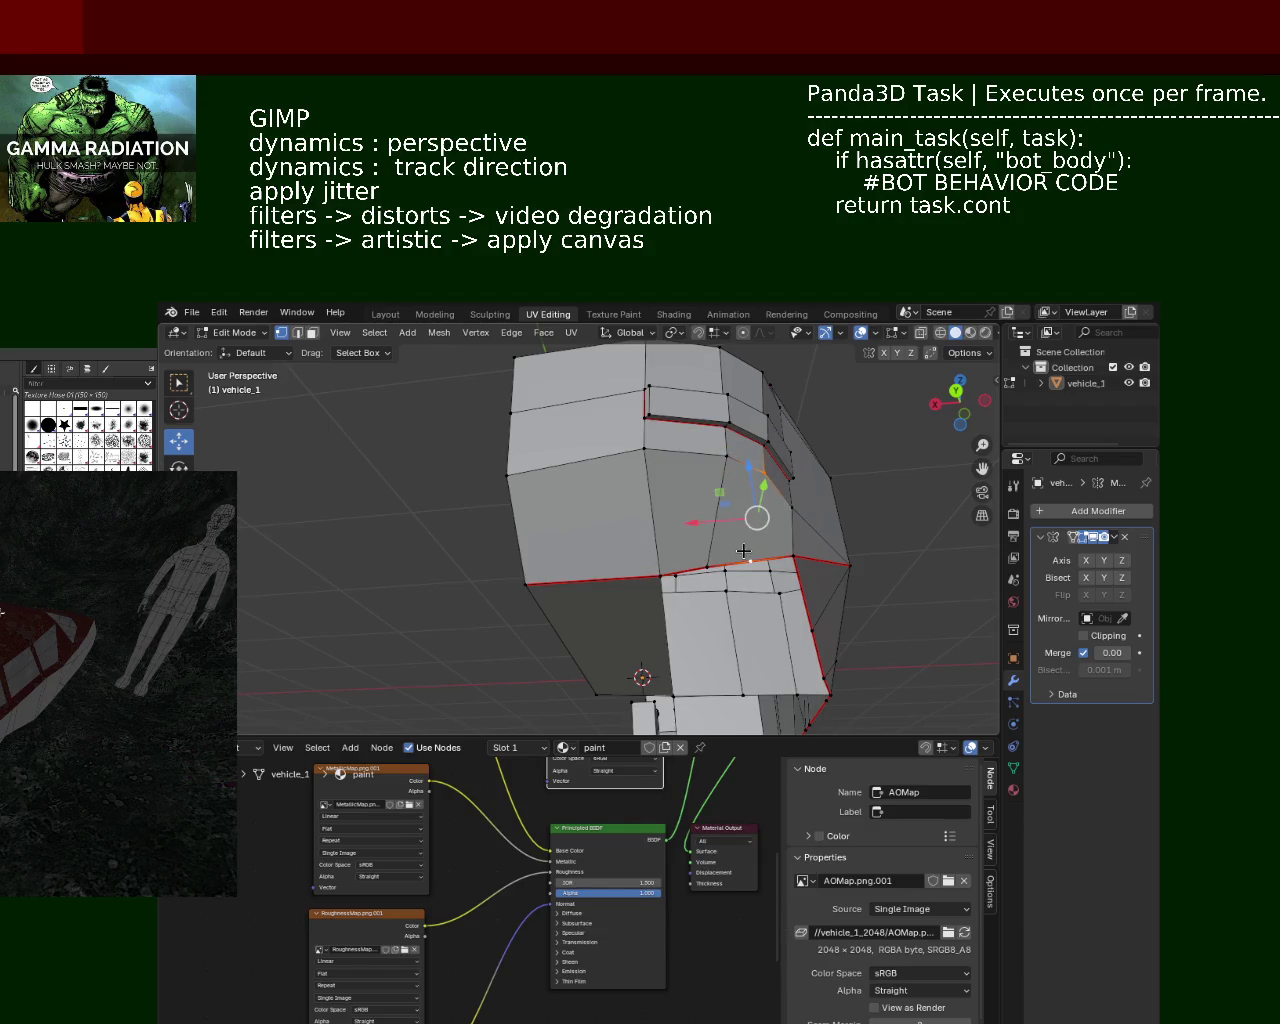
pyautogui.click(765, 483)
pyautogui.keyDown('shift'); pyautogui.click(746, 556); pyautogui.keyUp('shift')
# Step: Slide the seam along X, then move a single seam vertex about 0.11 m along X
pyautogui.press('g')
pyautogui.press('x')
pyautogui.click(774, 487)
pyautogui.click(776, 473)
pyautogui.press('g')
pyautogui.press('x')
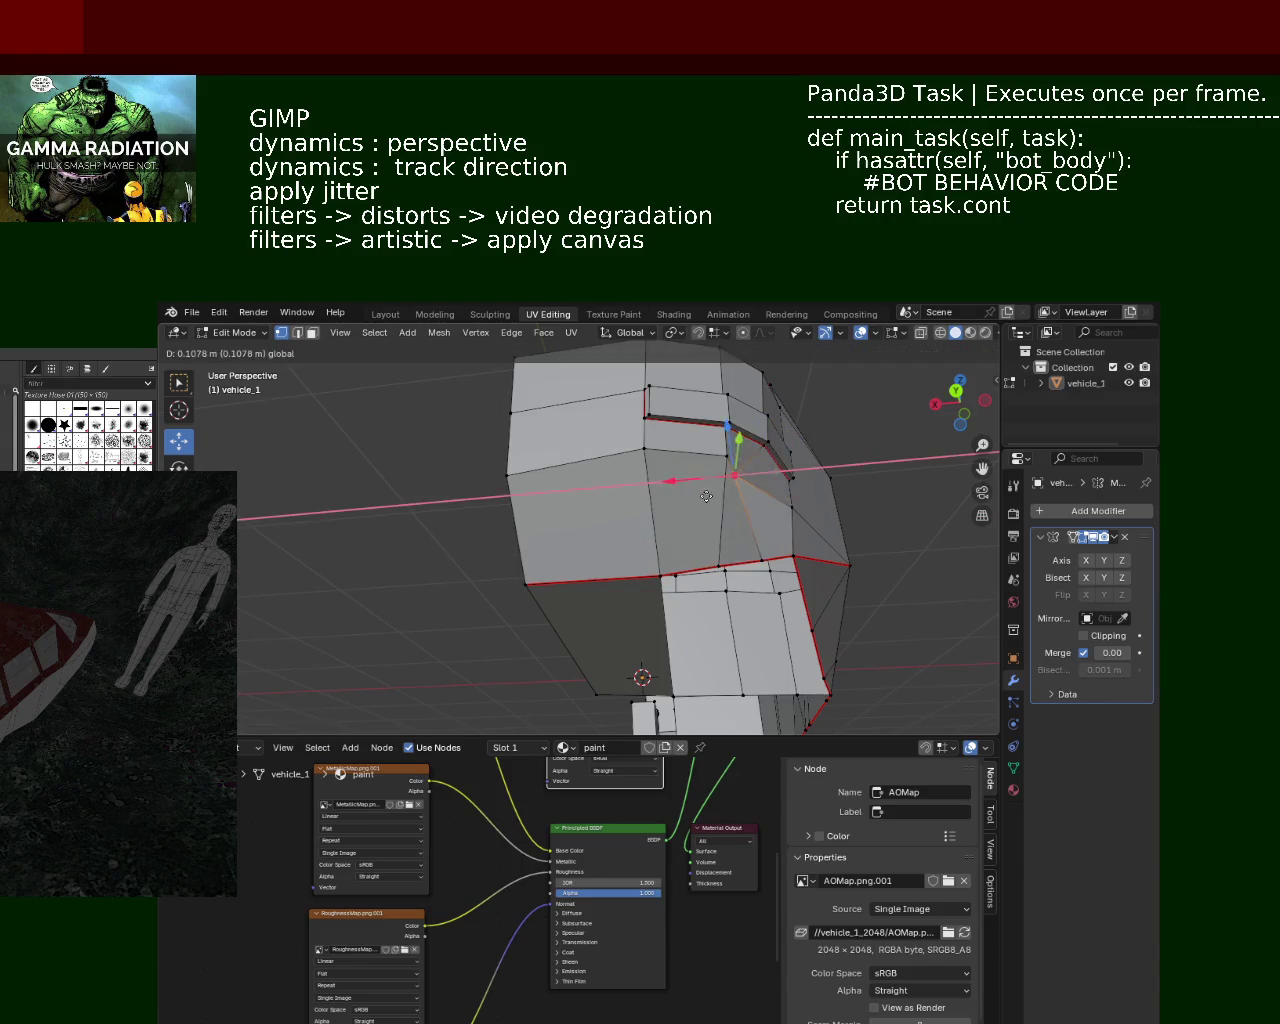
pyautogui.click(732, 498)
pyautogui.moveTo(732, 498)
pyautogui.mouseDown(button='middle')
pyautogui.moveTo(753, 494)
pyautogui.moveTo(742, 590)
pyautogui.moveTo(831, 620)
pyautogui.moveTo(712, 549)
pyautogui.moveTo(731, 514)
pyautogui.mouseUp(button='middle')
pyautogui.click(710, 501)
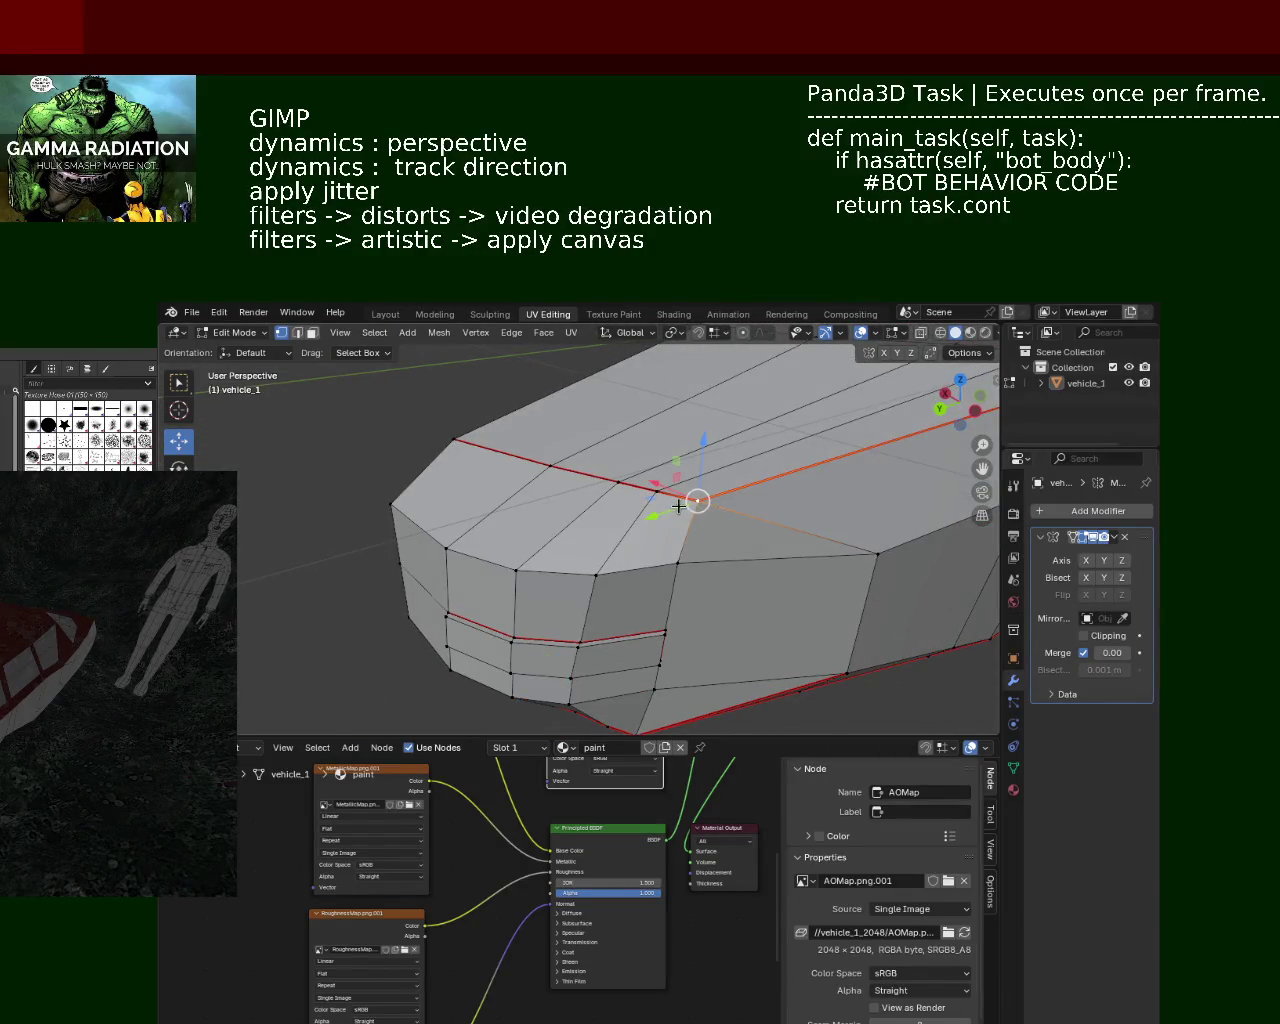
# Step: Nudge the neighbouring lower-front vertex about 0.009 m along X
pyautogui.click(646, 490)
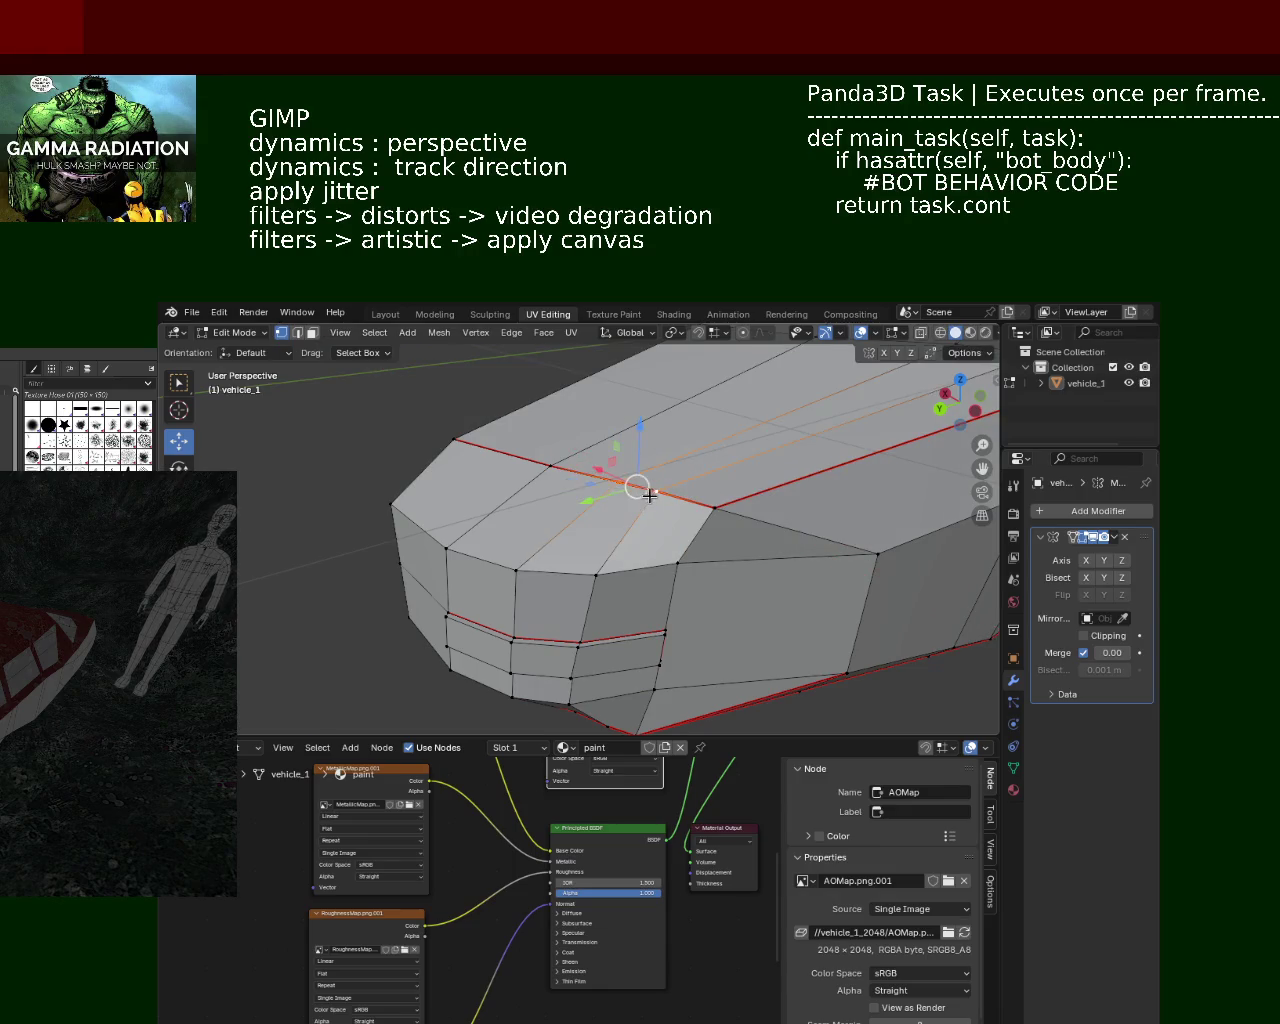
pyautogui.moveTo(631, 562)
pyautogui.mouseDown(button='middle')
pyautogui.moveTo(662, 577)
pyautogui.moveTo(752, 530)
pyautogui.moveTo(634, 503)
pyautogui.moveTo(655, 430)
pyautogui.moveTo(627, 473)
pyautogui.moveTo(737, 614)
pyautogui.moveTo(668, 456)
pyautogui.mouseUp(button='middle')
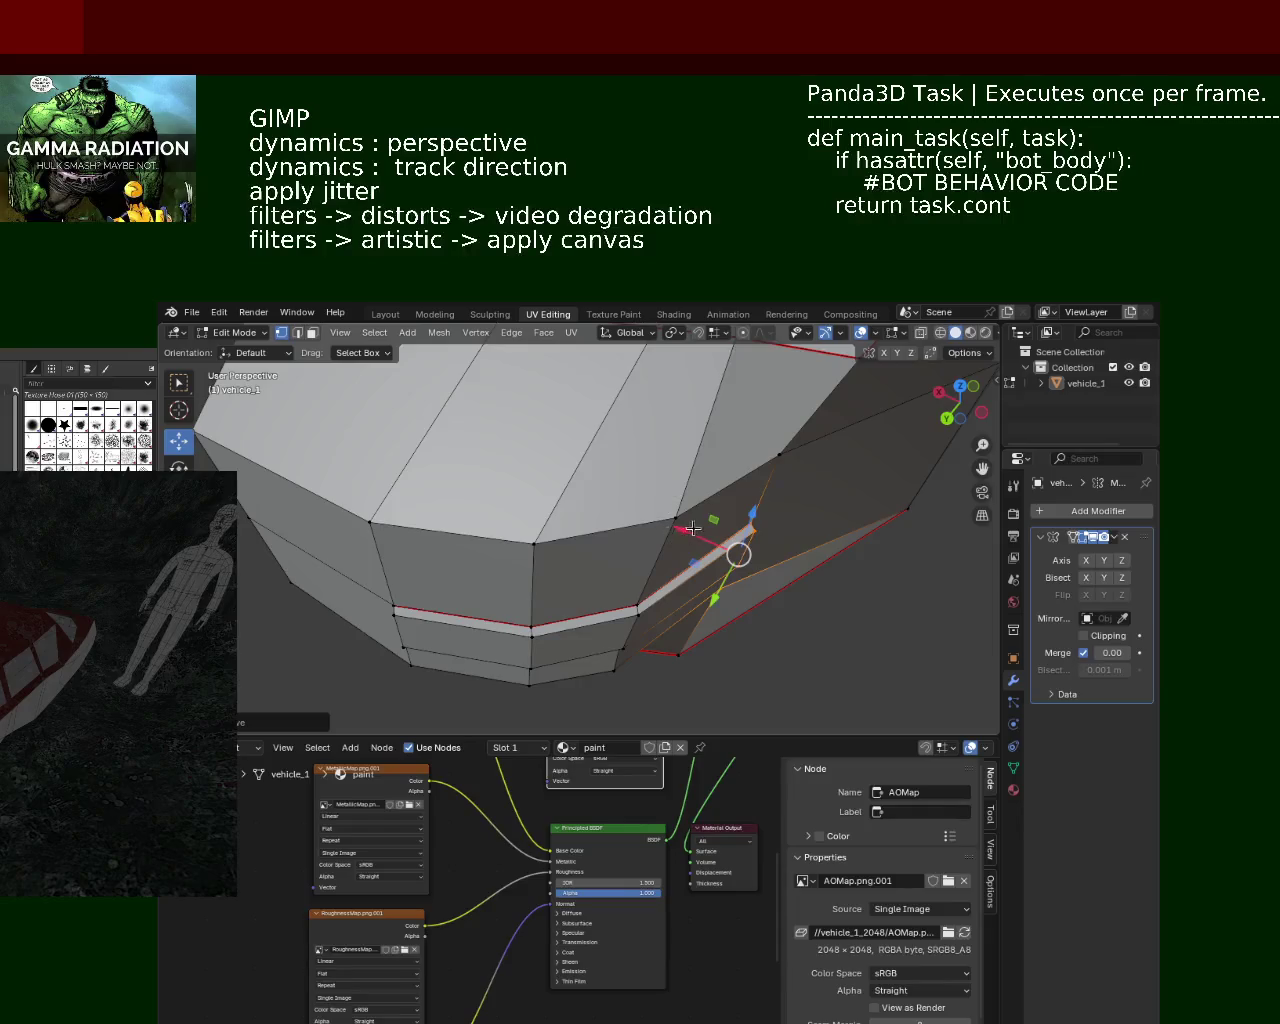
pyautogui.press('g')
pyautogui.press('Escape')
pyautogui.moveTo(693, 527); pyautogui.dragTo(751, 543, button='middle')
pyautogui.press('g')
pyautogui.press('Escape')
pyautogui.moveTo(731, 424)
pyautogui.mouseDown(button='middle')
pyautogui.moveTo(749, 391)
pyautogui.moveTo(700, 514)
pyautogui.mouseUp(button='middle')
pyautogui.press('g')
pyautogui.press('x')
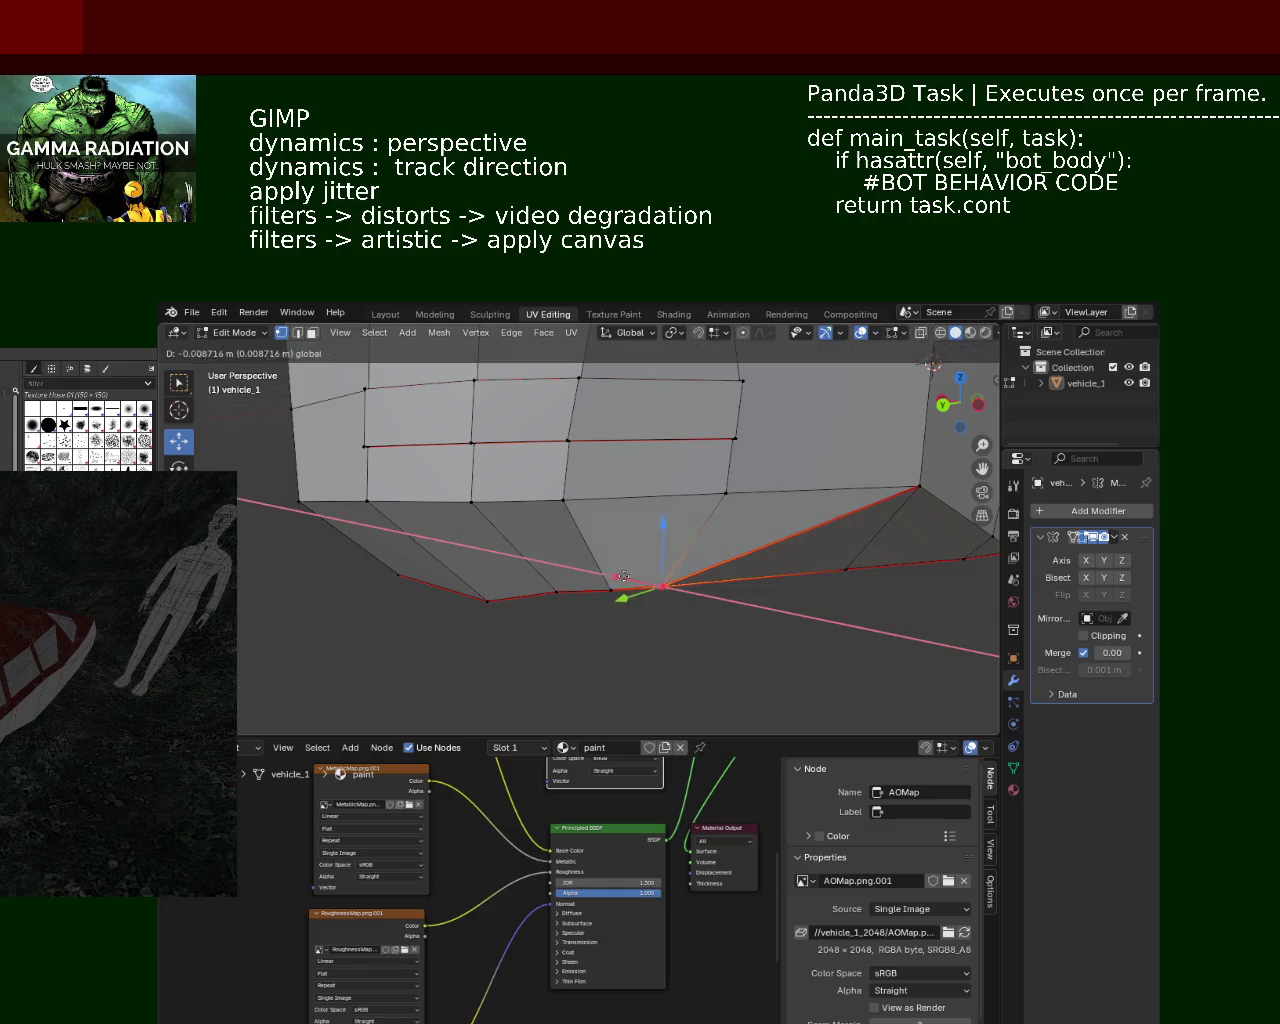
pyautogui.press('Escape')
# Step: Orbit and zoom in to look at the car's front from a raised angle
pyautogui.moveTo(677, 609)
pyautogui.mouseDown(button='middle')
pyautogui.moveTo(677, 529)
pyautogui.moveTo(720, 566)
pyautogui.moveTo(659, 478)
pyautogui.moveTo(720, 432)
pyautogui.moveTo(703, 532)
pyautogui.mouseUp(button='middle')
pyautogui.scroll(3, 703, 532)
pyautogui.scroll(2, 780, 559)
pyautogui.moveTo(780, 559)
pyautogui.mouseDown(button='middle')
pyautogui.moveTo(657, 556)
pyautogui.moveTo(800, 456)
pyautogui.mouseUp(button='middle')
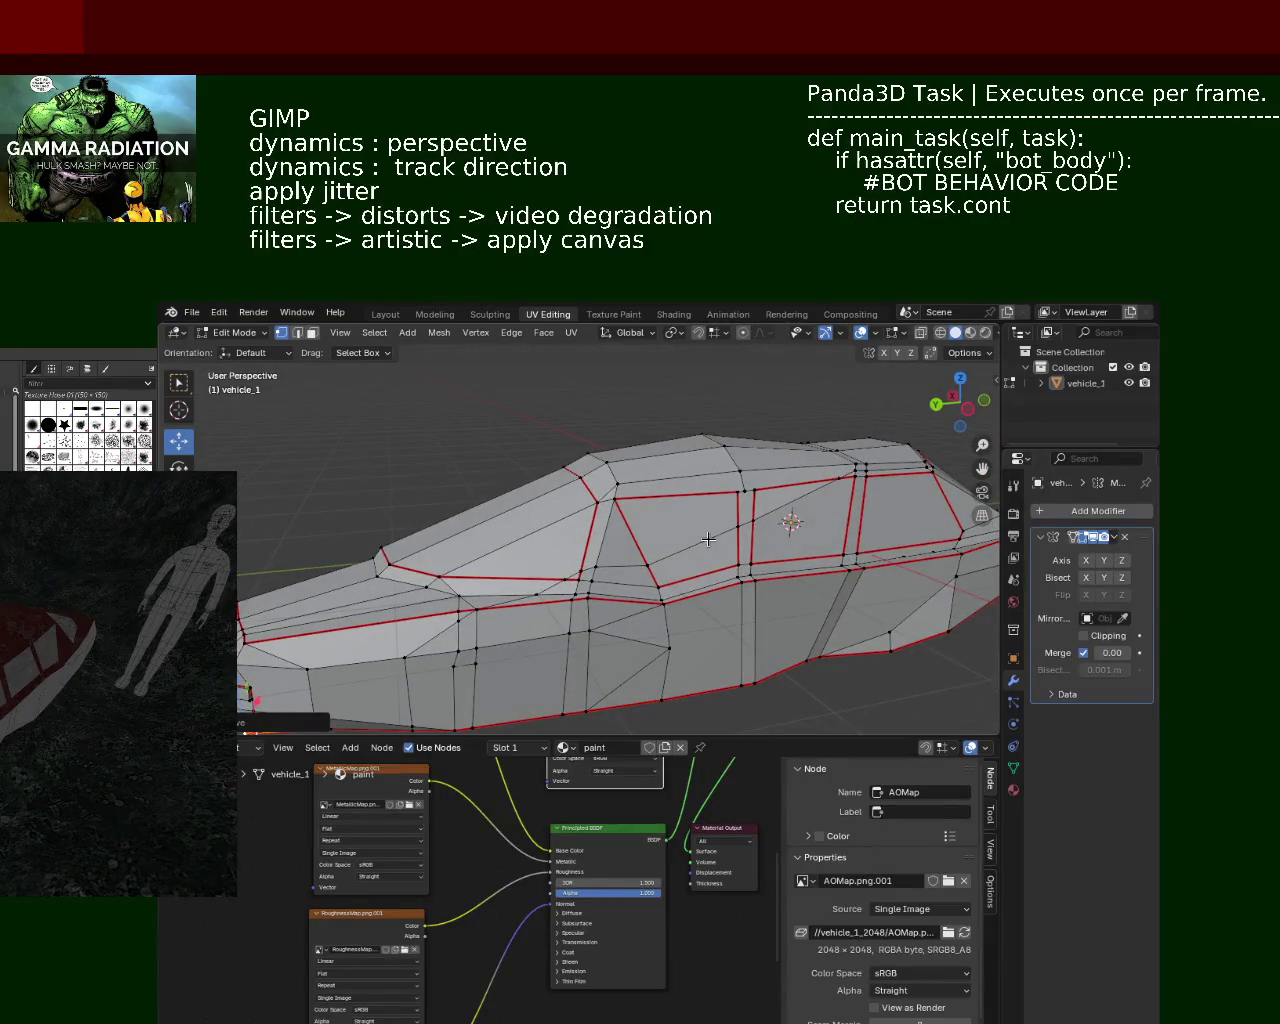
# Step: In edge mode, slide an edge up along the car's side and dissolve it
pyautogui.moveTo(708, 539); pyautogui.dragTo(752, 438, button='middle')
pyautogui.press('2')
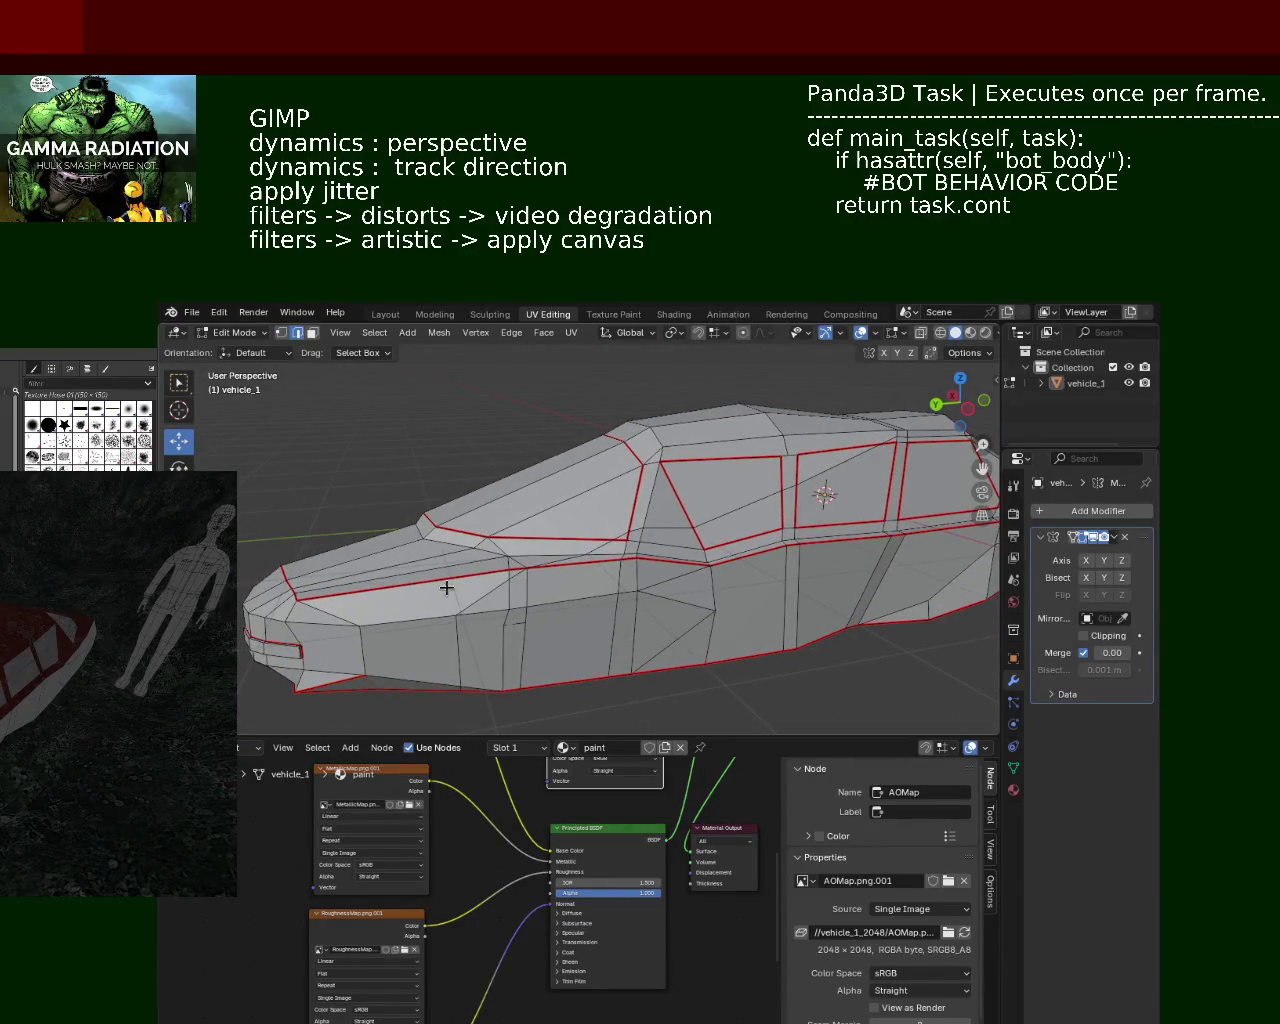
pyautogui.click(476, 605)
pyautogui.moveTo(515, 577); pyautogui.dragTo(890, 441)
pyautogui.press('x')
pyautogui.click(884, 447)
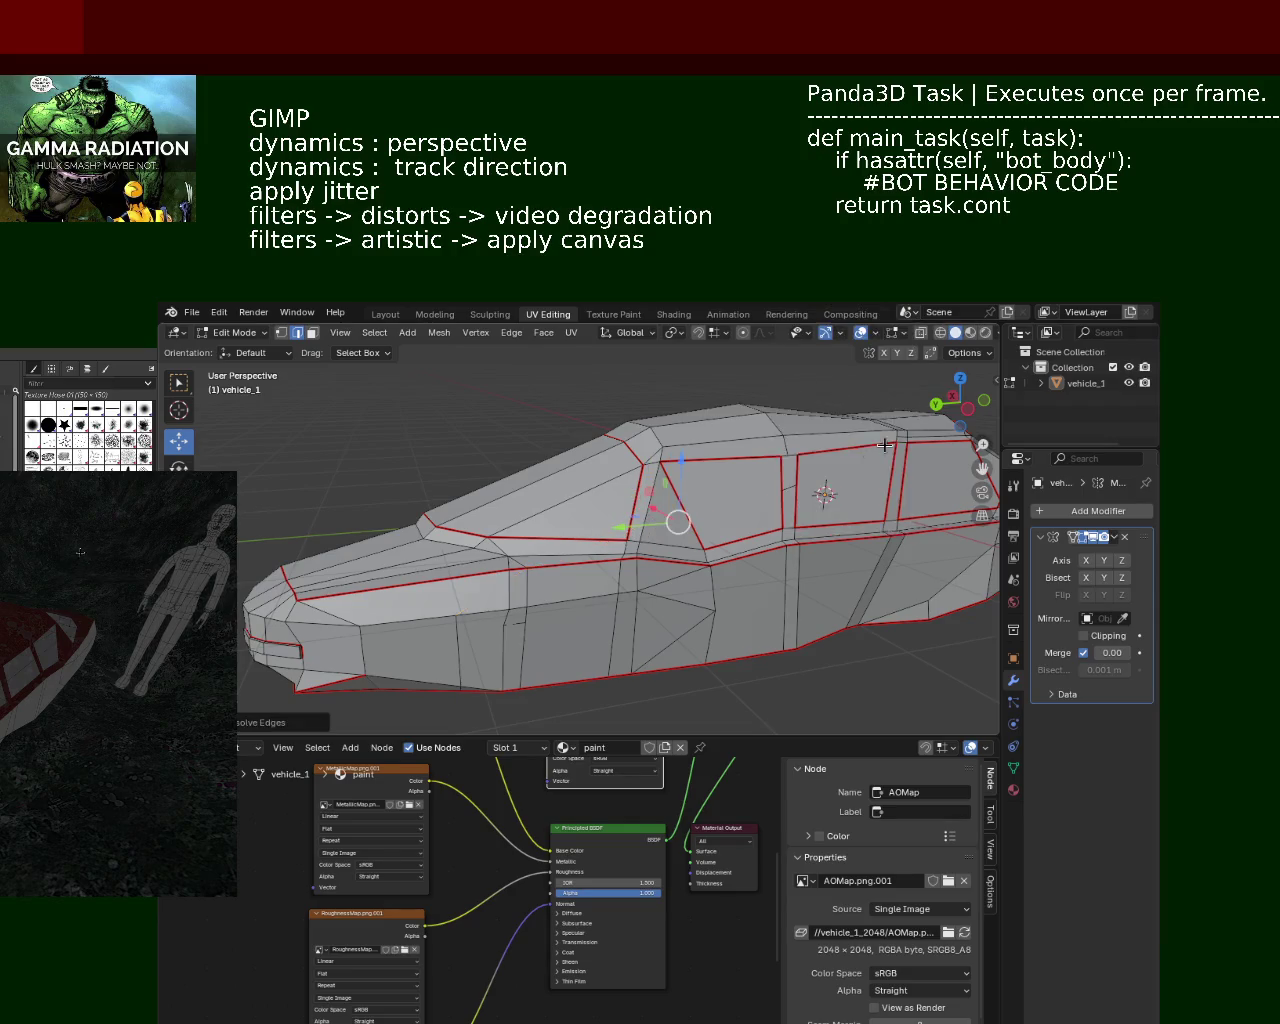
# Step: Dissolve the vertical divider edges between the side windows, merging the window panels
pyautogui.moveTo(884, 444); pyautogui.dragTo(757, 509, button='middle')
pyautogui.click(829, 490)
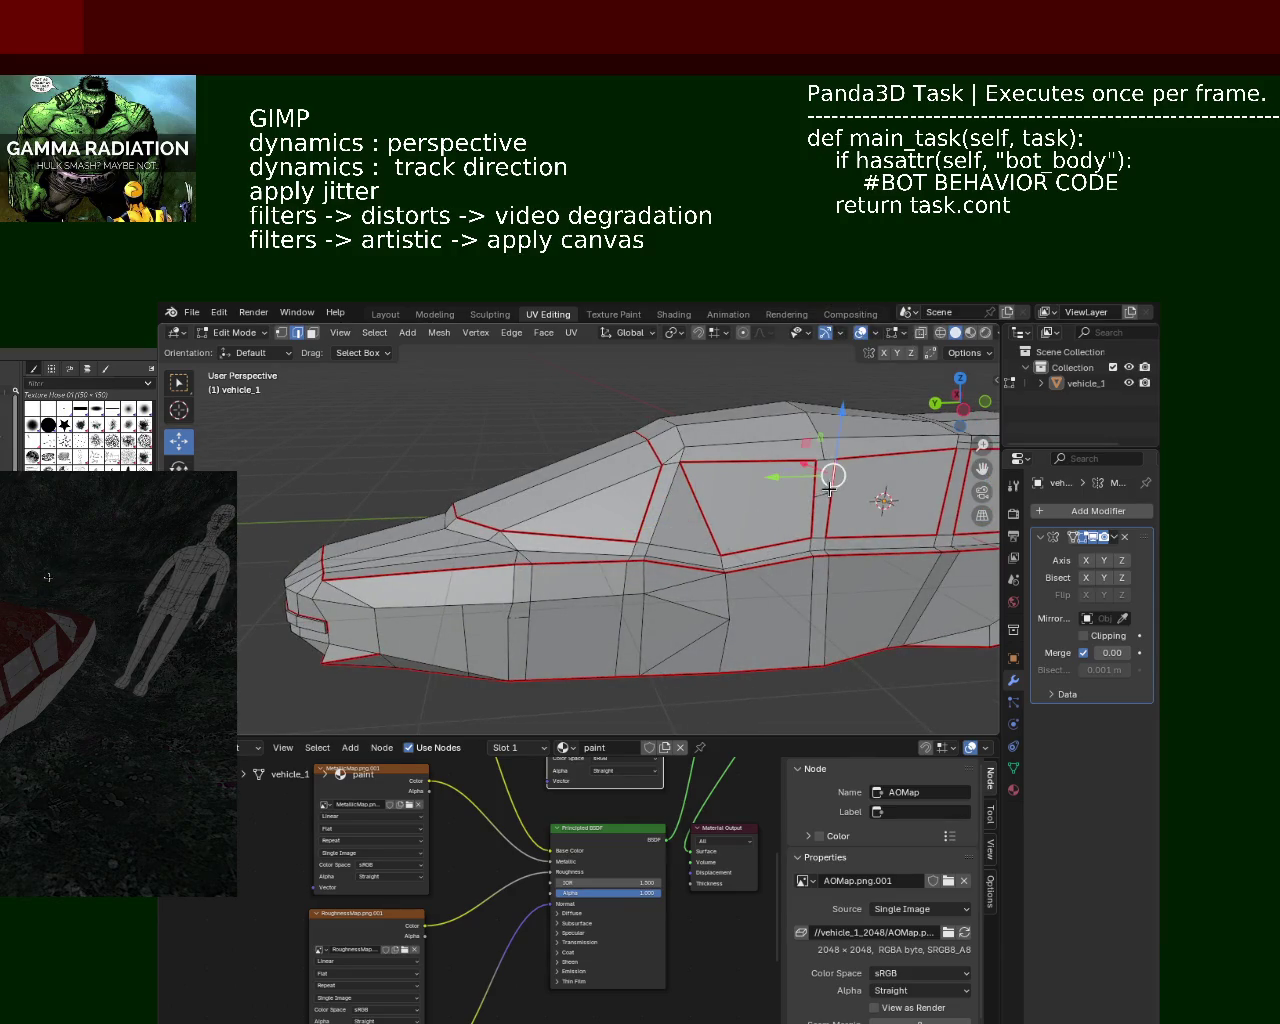
pyautogui.press('x')
pyautogui.click(826, 490)
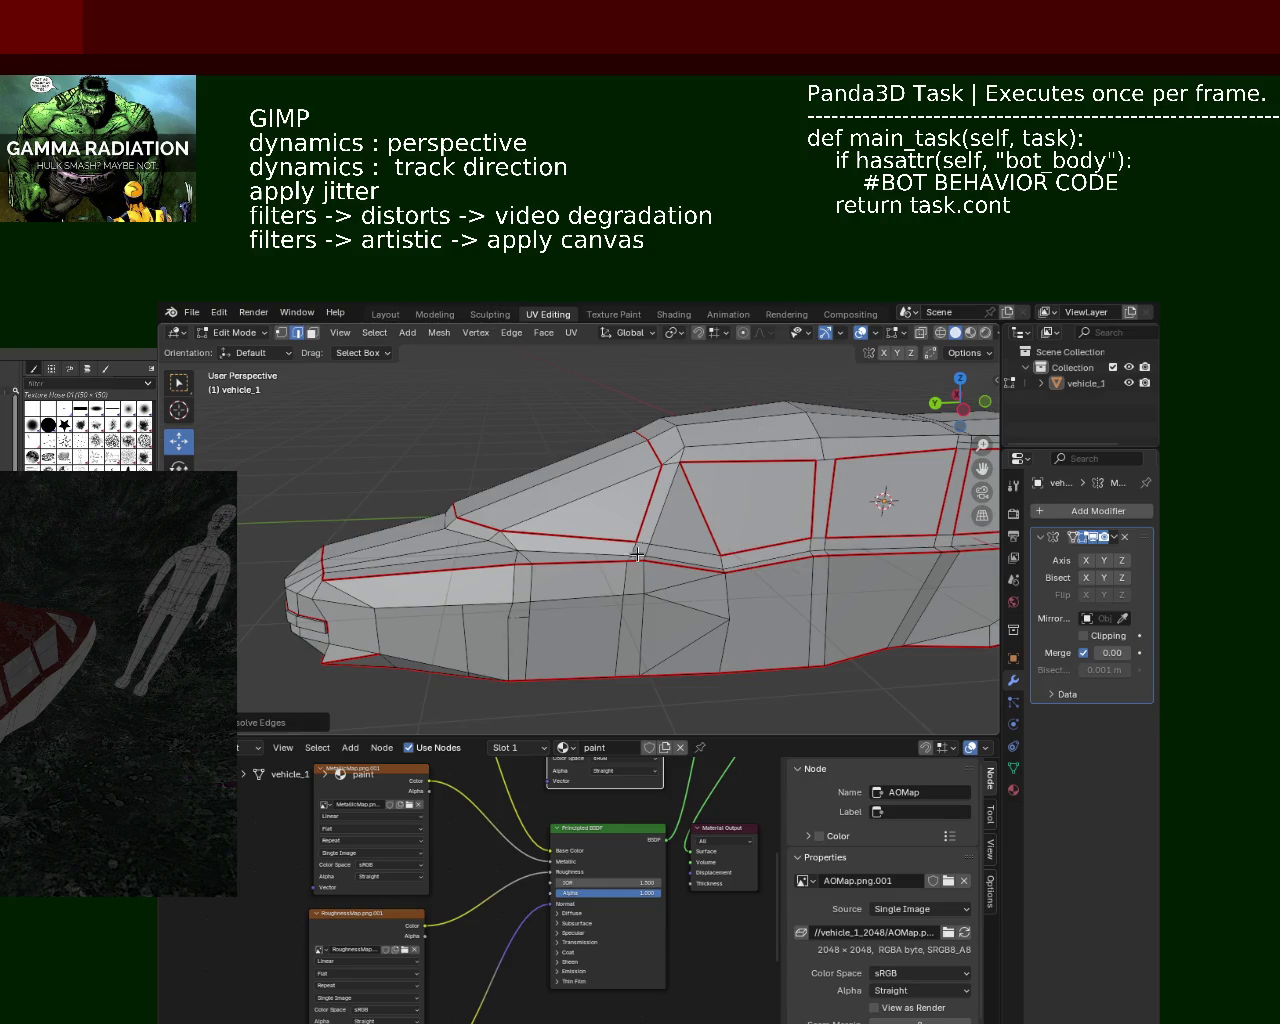
pyautogui.press('x')
pyautogui.click(512, 618)
pyautogui.moveTo(515, 612)
pyautogui.mouseDown(button='middle')
pyautogui.moveTo(499, 569)
pyautogui.moveTo(590, 533)
pyautogui.mouseUp(button='middle')
pyautogui.scroll(3, 518, 548)
pyautogui.scroll(2, 590, 533)
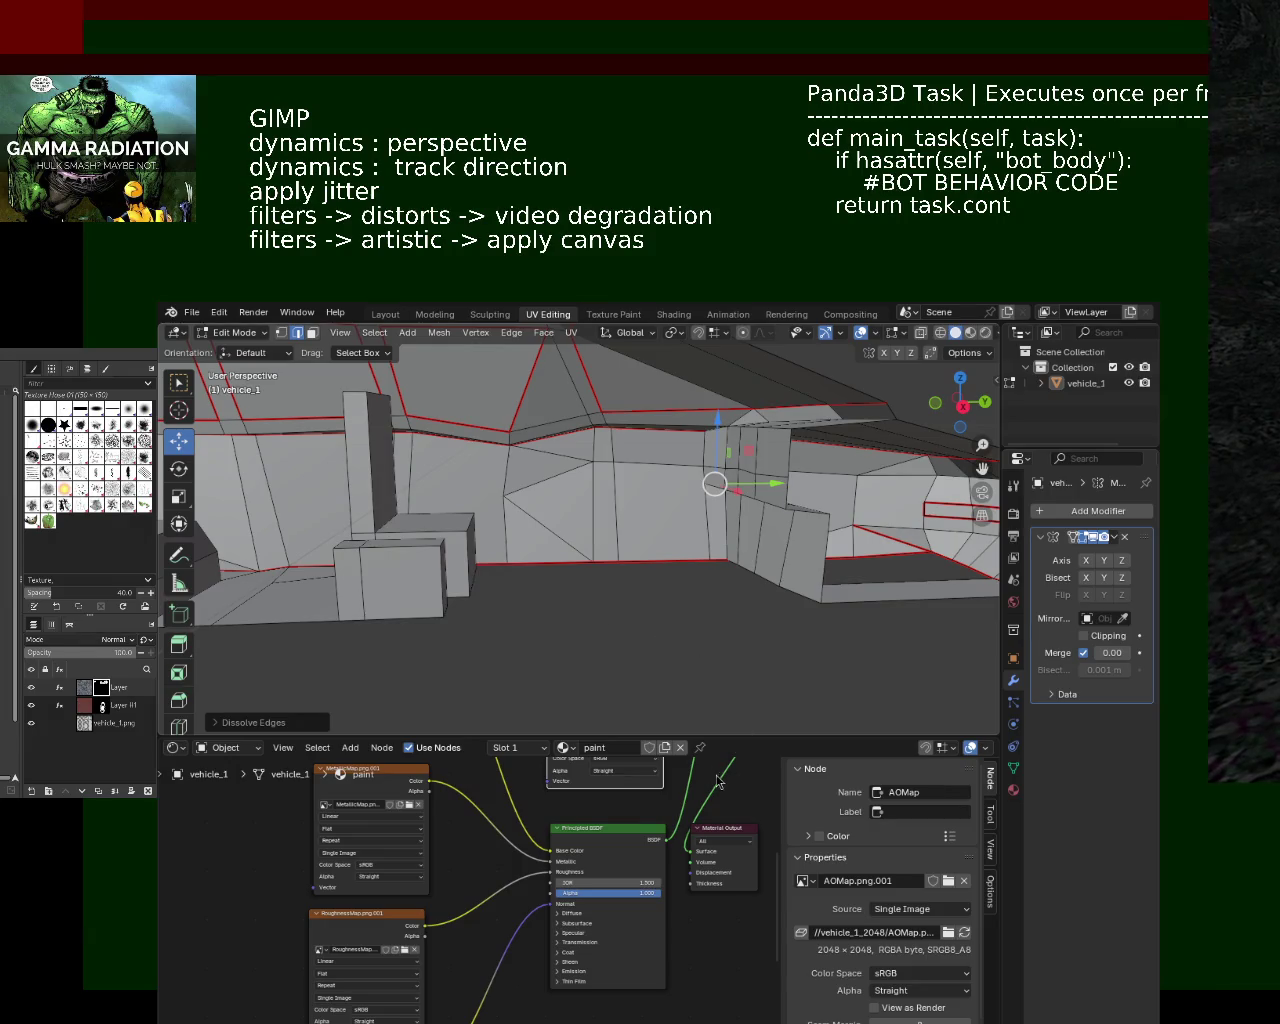
# Step: Zoom out from the simplified side panels of vehicle_1
pyautogui.scroll(-1, 598, 578)
# Step: Zoom out and orbit round to a side view of the whole car
pyautogui.scroll(-4, 651, 563)
pyautogui.moveTo(691, 574)
pyautogui.mouseDown(button='middle')
pyautogui.moveTo(469, 529)
pyautogui.moveTo(581, 445)
pyautogui.moveTo(546, 446)
pyautogui.moveTo(434, 527)
pyautogui.moveTo(452, 506)
pyautogui.moveTo(515, 544)
pyautogui.moveTo(466, 478)
pyautogui.moveTo(573, 544)
pyautogui.mouseUp(button='middle')
pyautogui.scroll(4, 555, 460)
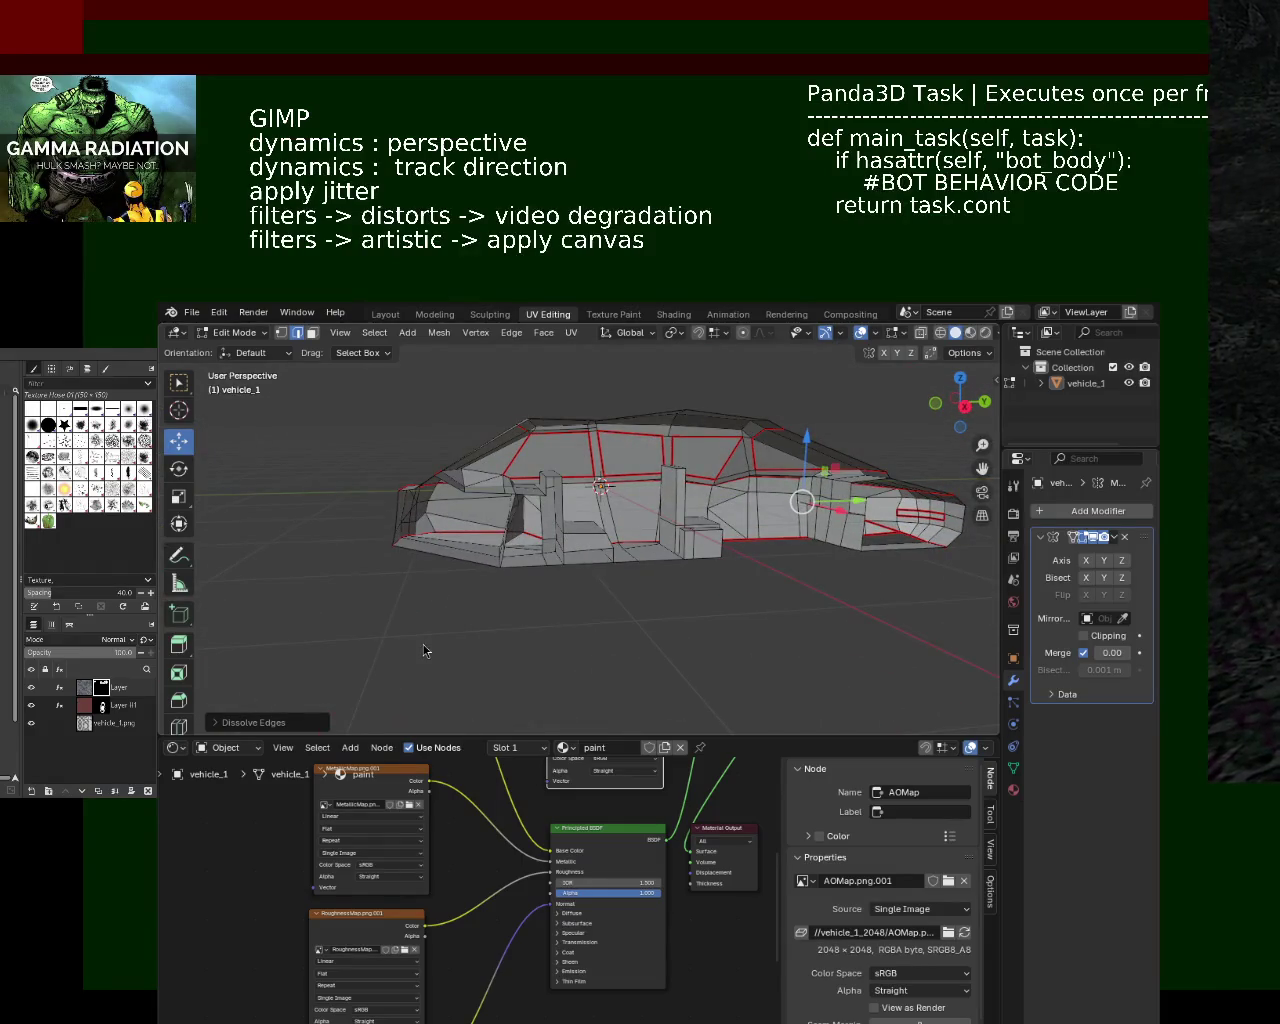
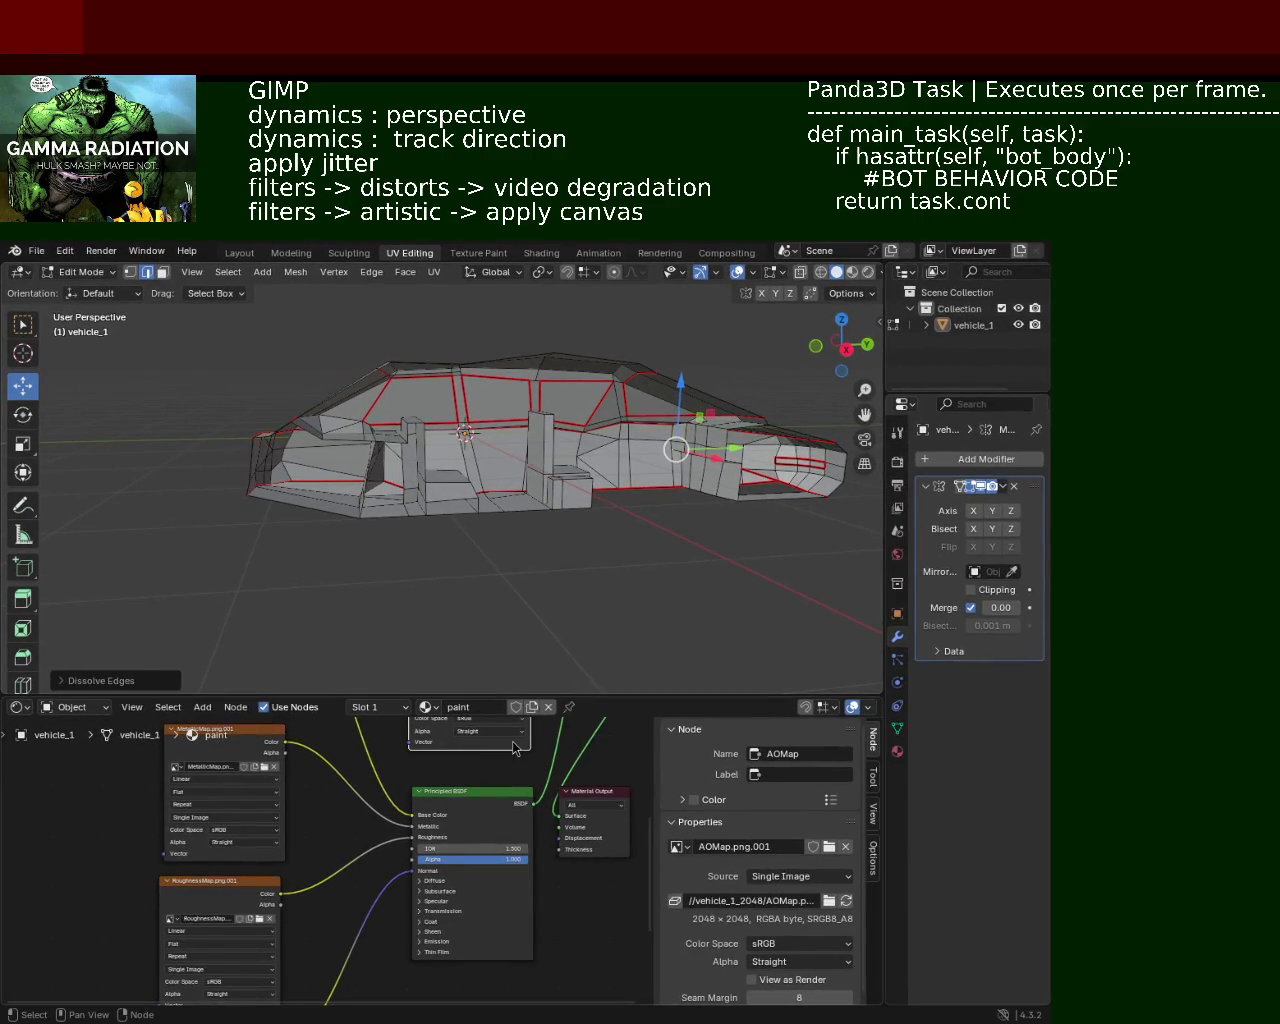
# Step: Switch to vertex select and slide a cabin-side vertex along X to align the outline
pyautogui.moveTo(543, 590)
pyautogui.mouseDown(button='middle')
pyautogui.moveTo(316, 636)
pyautogui.moveTo(457, 460)
pyautogui.moveTo(494, 443)
pyautogui.moveTo(491, 410)
pyautogui.moveTo(431, 449)
pyautogui.mouseUp(button='middle')
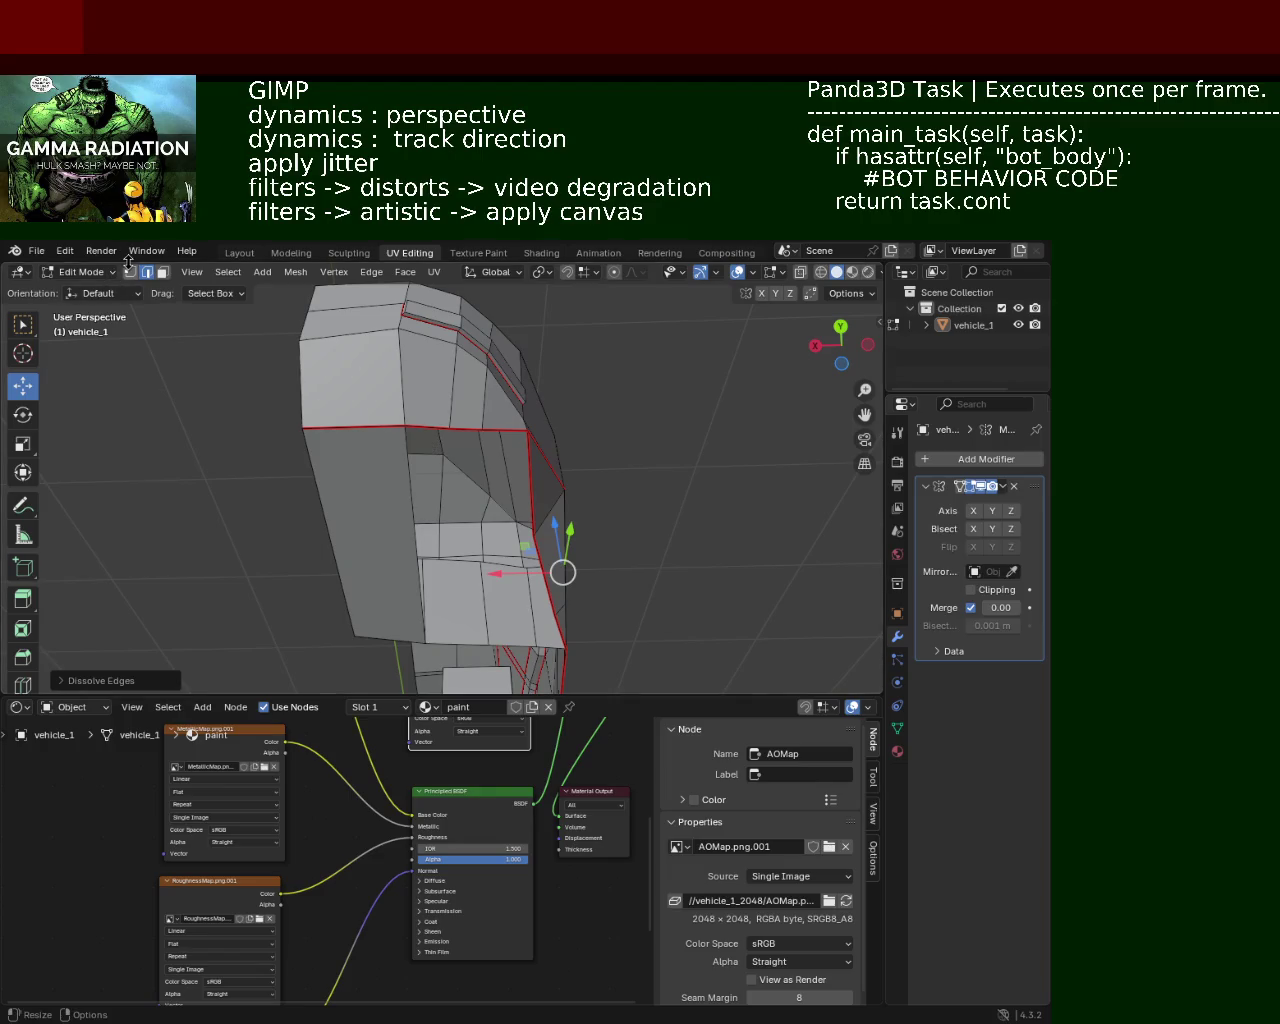
pyautogui.click(130, 272)
pyautogui.click(427, 428)
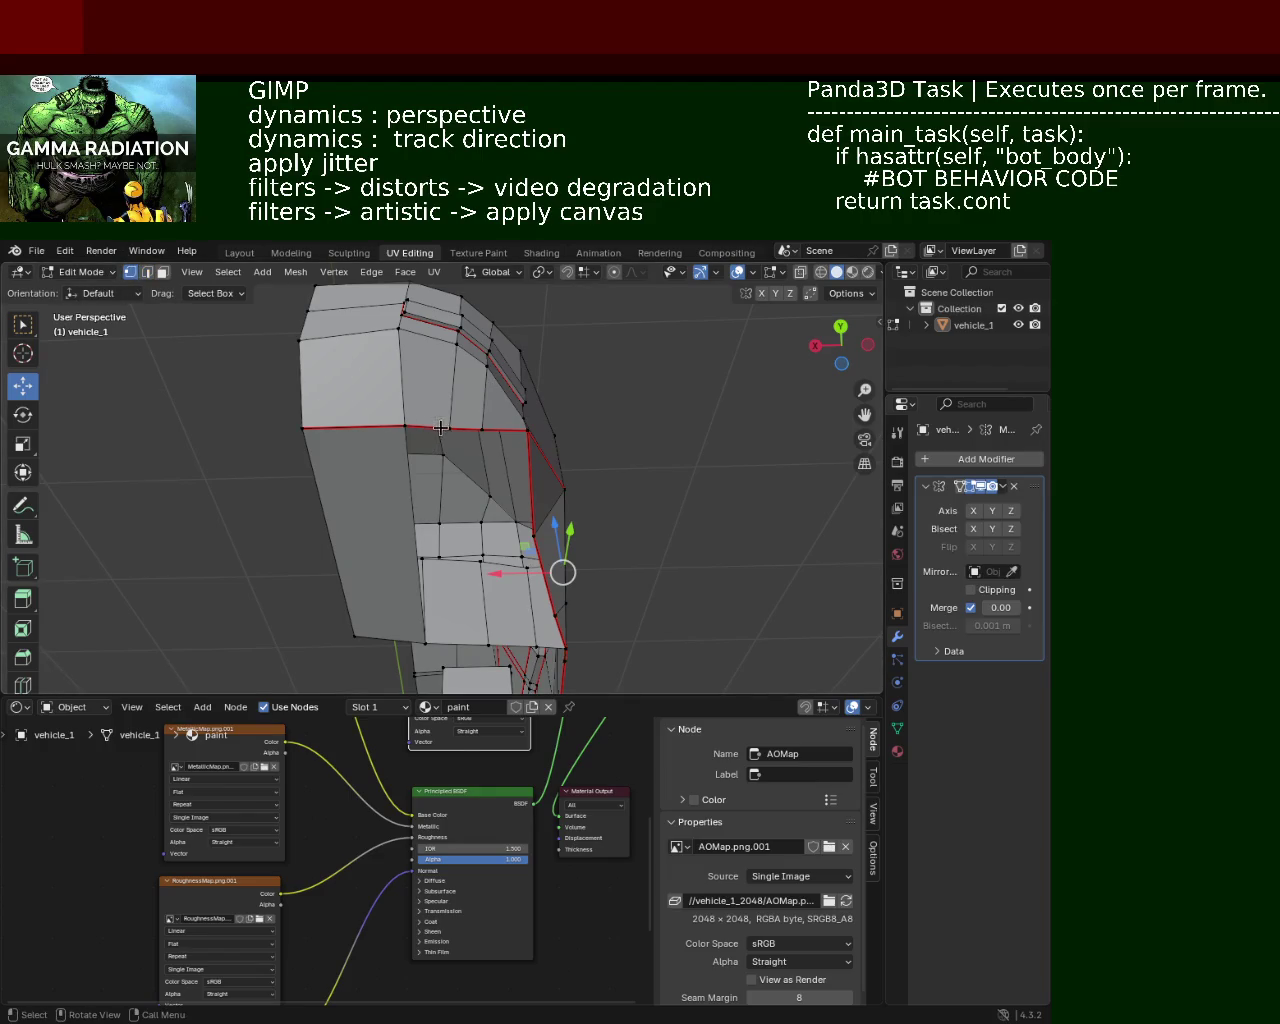
pyautogui.keyDown('shift'); pyautogui.click(490, 645); pyautogui.keyUp('shift')
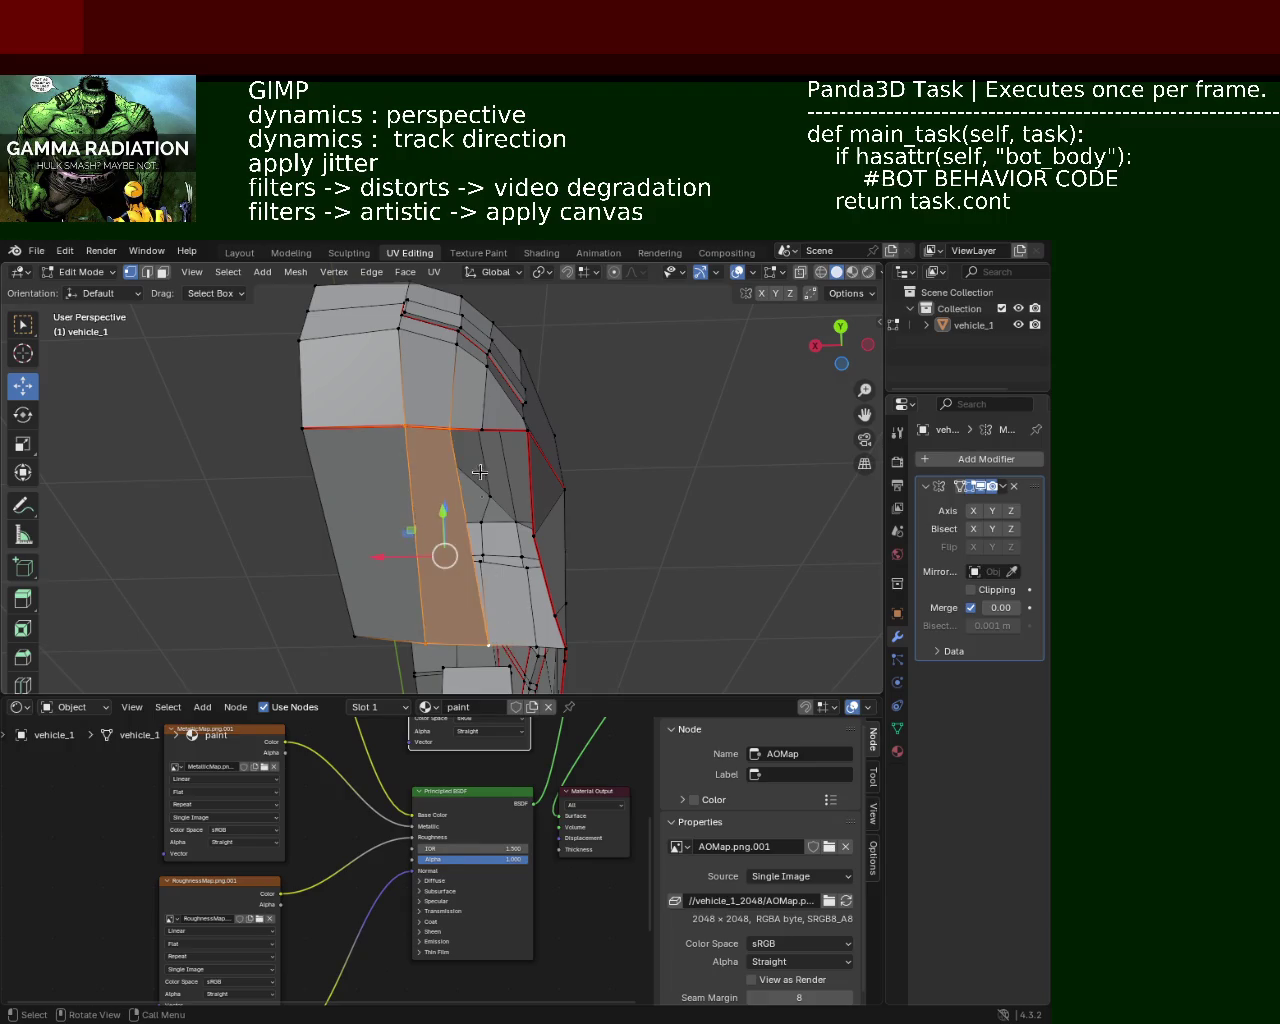
pyautogui.click(482, 430)
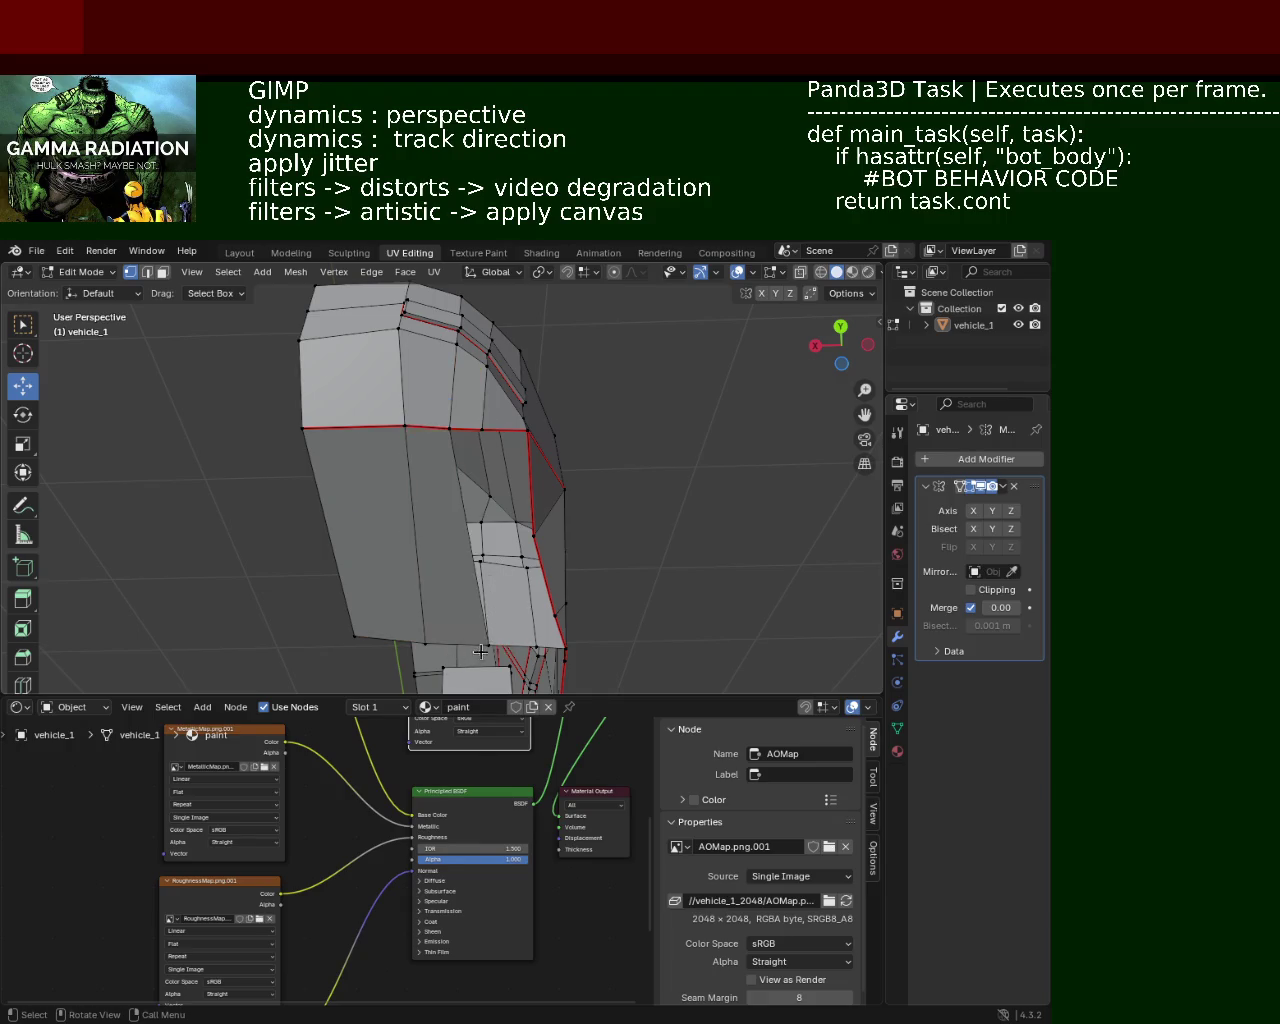
pyautogui.press('g')
pyautogui.press('x')
pyautogui.click(399, 650)
# Step: From a side view, select a strip of faces on the upper body
pyautogui.moveTo(400, 645)
pyautogui.mouseDown(button='middle')
pyautogui.moveTo(414, 572)
pyautogui.moveTo(606, 537)
pyautogui.moveTo(510, 411)
pyautogui.moveTo(557, 508)
pyautogui.moveTo(403, 477)
pyautogui.moveTo(401, 402)
pyautogui.moveTo(400, 430)
pyautogui.mouseUp(button='middle')
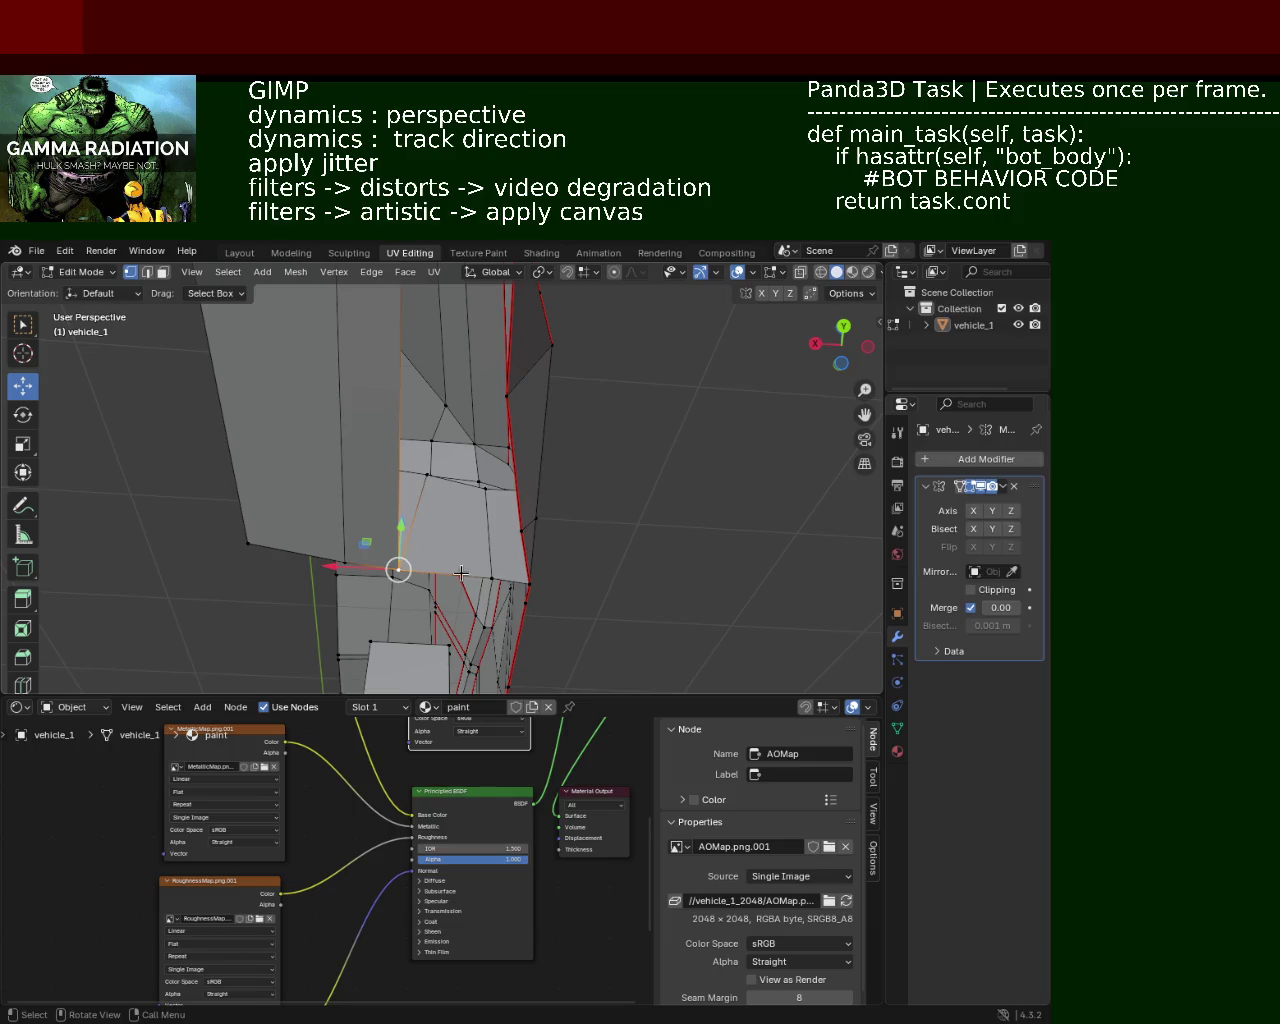
pyautogui.click(435, 539)
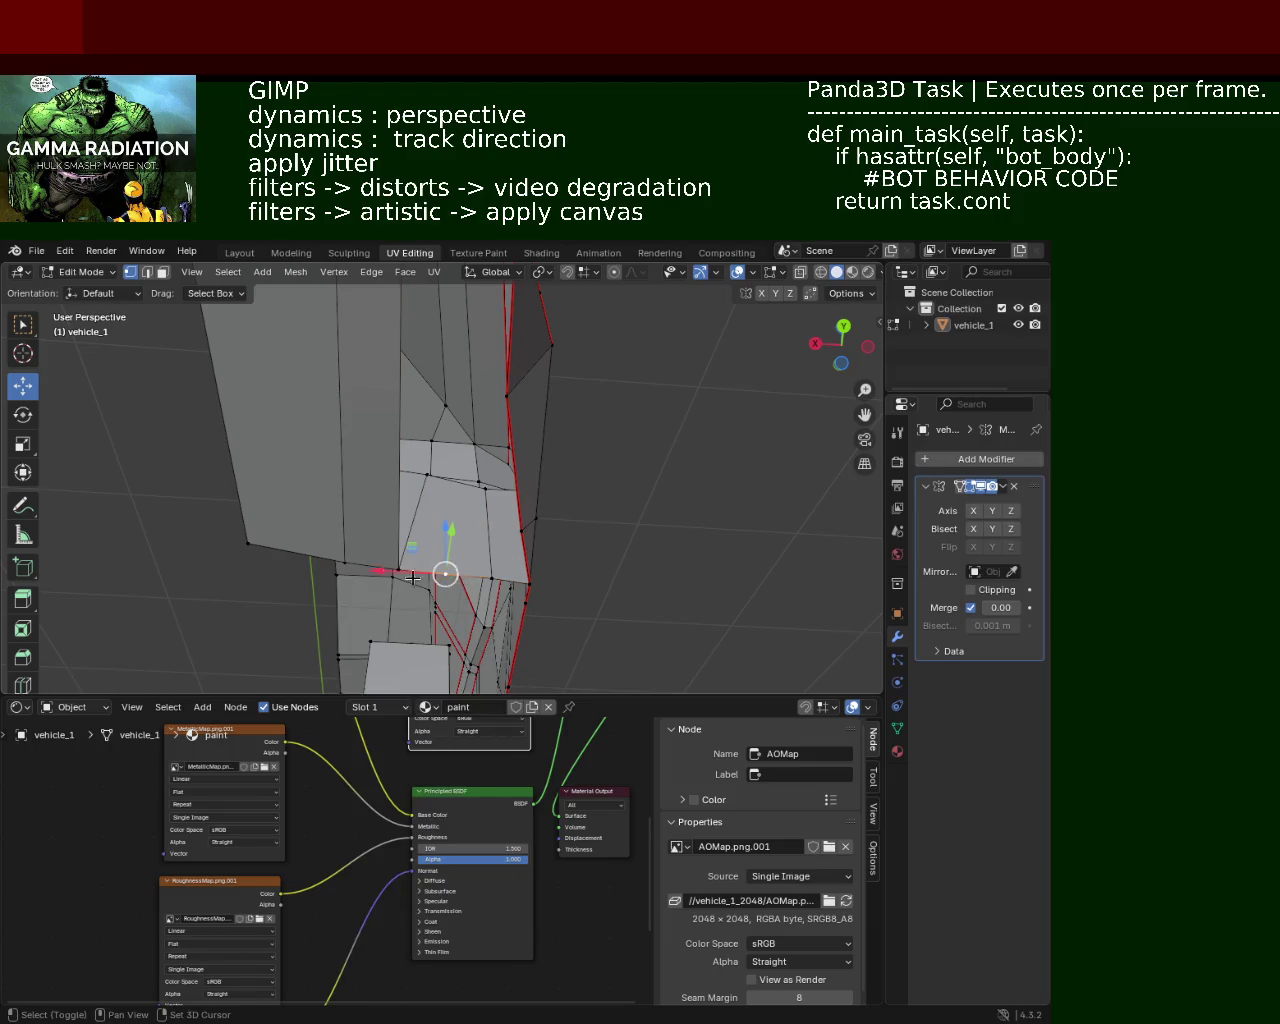
pyautogui.moveTo(390, 572)
pyautogui.keyDown('shift'); pyautogui.mouseDown(button='middle')
pyautogui.moveTo(410, 443)
pyautogui.moveTo(446, 497)
pyautogui.moveTo(447, 357)
pyautogui.moveTo(499, 431)
pyautogui.moveTo(434, 478)
pyautogui.moveTo(398, 598)
pyautogui.moveTo(462, 467)
pyautogui.moveTo(451, 503)
pyautogui.mouseUp(button='middle'); pyautogui.keyUp('shift')
pyautogui.keyDown('shift'); pyautogui.click(434, 501); pyautogui.keyUp('shift')
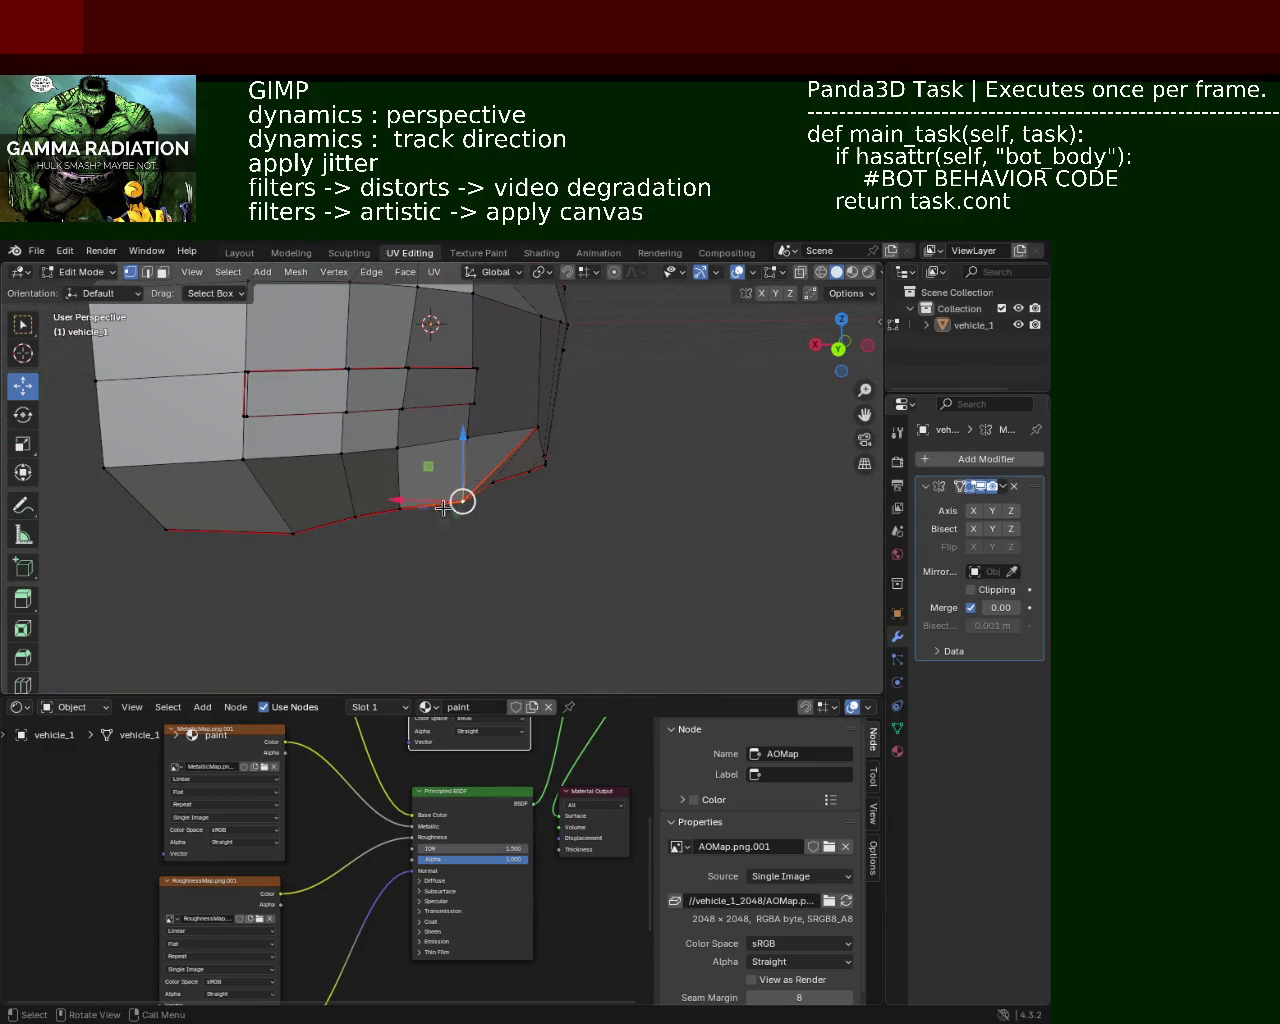
# Step: Select the left side edge of vehicle_1 and subdivide it
pyautogui.moveTo(455, 503); pyautogui.dragTo(452, 483)
pyautogui.moveTo(452, 483); pyautogui.dragTo(470, 464, button='middle')
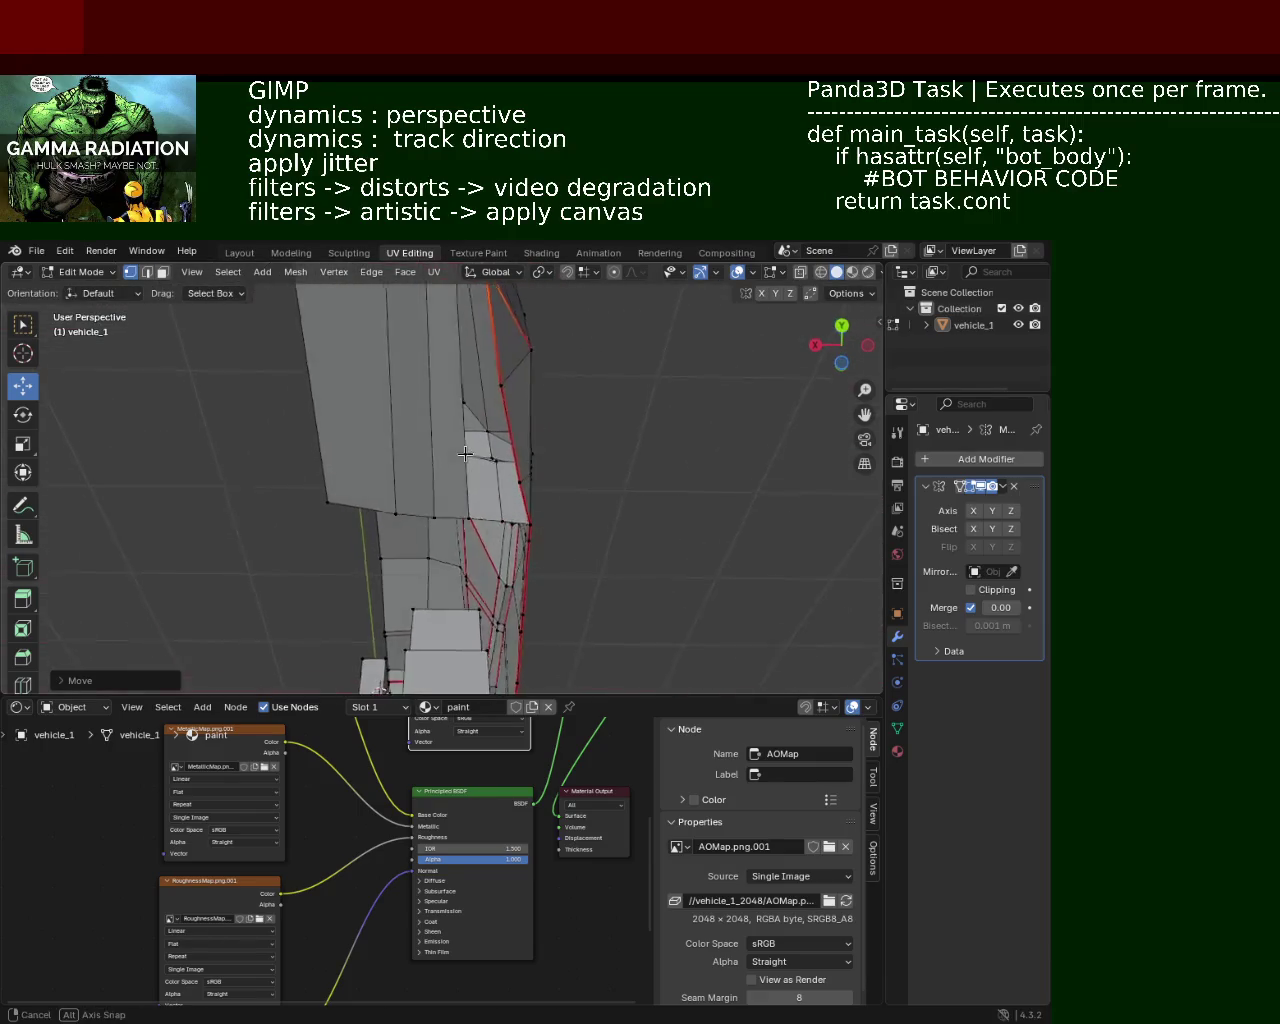
pyautogui.click(262, 350)
pyautogui.keyDown('shift'); pyautogui.click(320, 578); pyautogui.keyUp('shift')
pyautogui.rightClick(324, 497)
pyautogui.click(324, 497)
# Step: Try joining two vertices with J, then place the 3D cursor at the lower vertex
pyautogui.keyDown('shift'); pyautogui.click(324, 497); pyautogui.keyUp('shift')
pyautogui.keyDown('shift'); pyautogui.click(484, 476); pyautogui.keyUp('shift')
pyautogui.press('j')
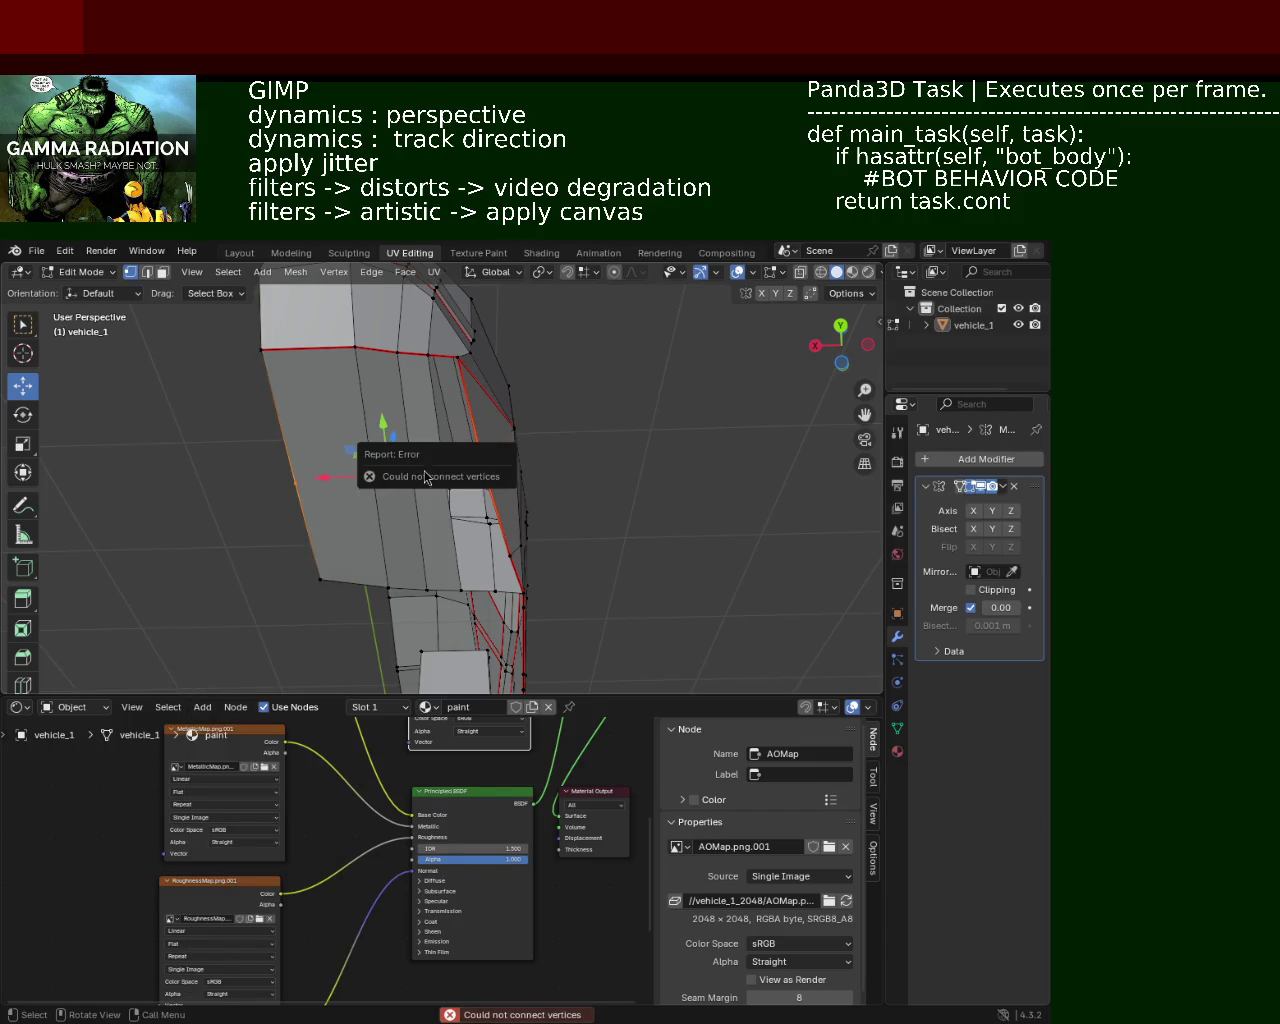
pyautogui.click(427, 354)
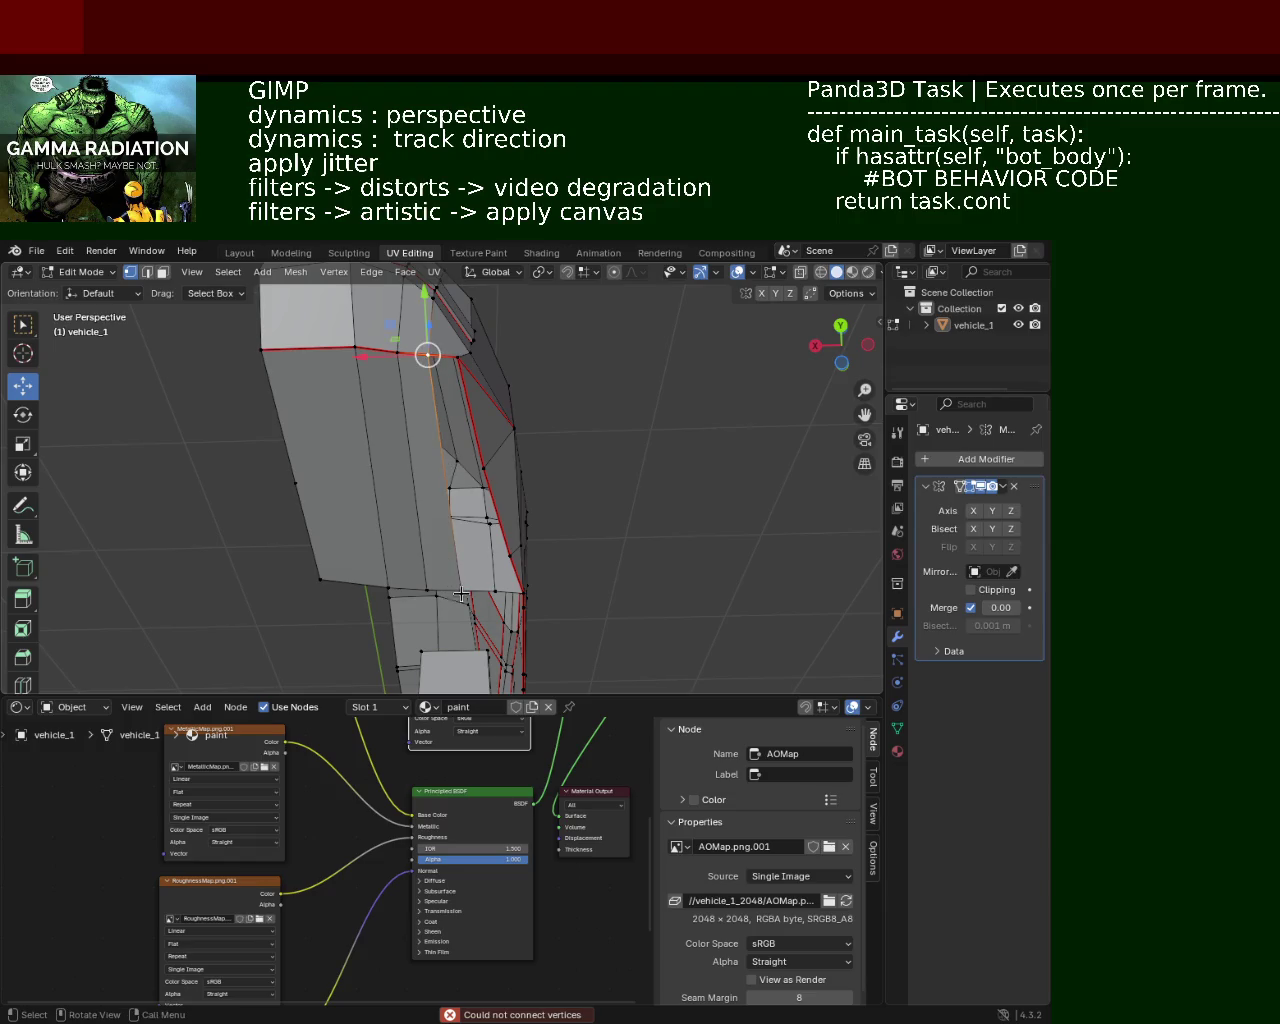
pyautogui.keyDown('shift'); pyautogui.rightClick(443, 489); pyautogui.keyUp('shift')
pyautogui.hotkey('ctrl', 'z')
pyautogui.keyDown('shift'); pyautogui.rightClick(447, 489); pyautogui.keyUp('shift')
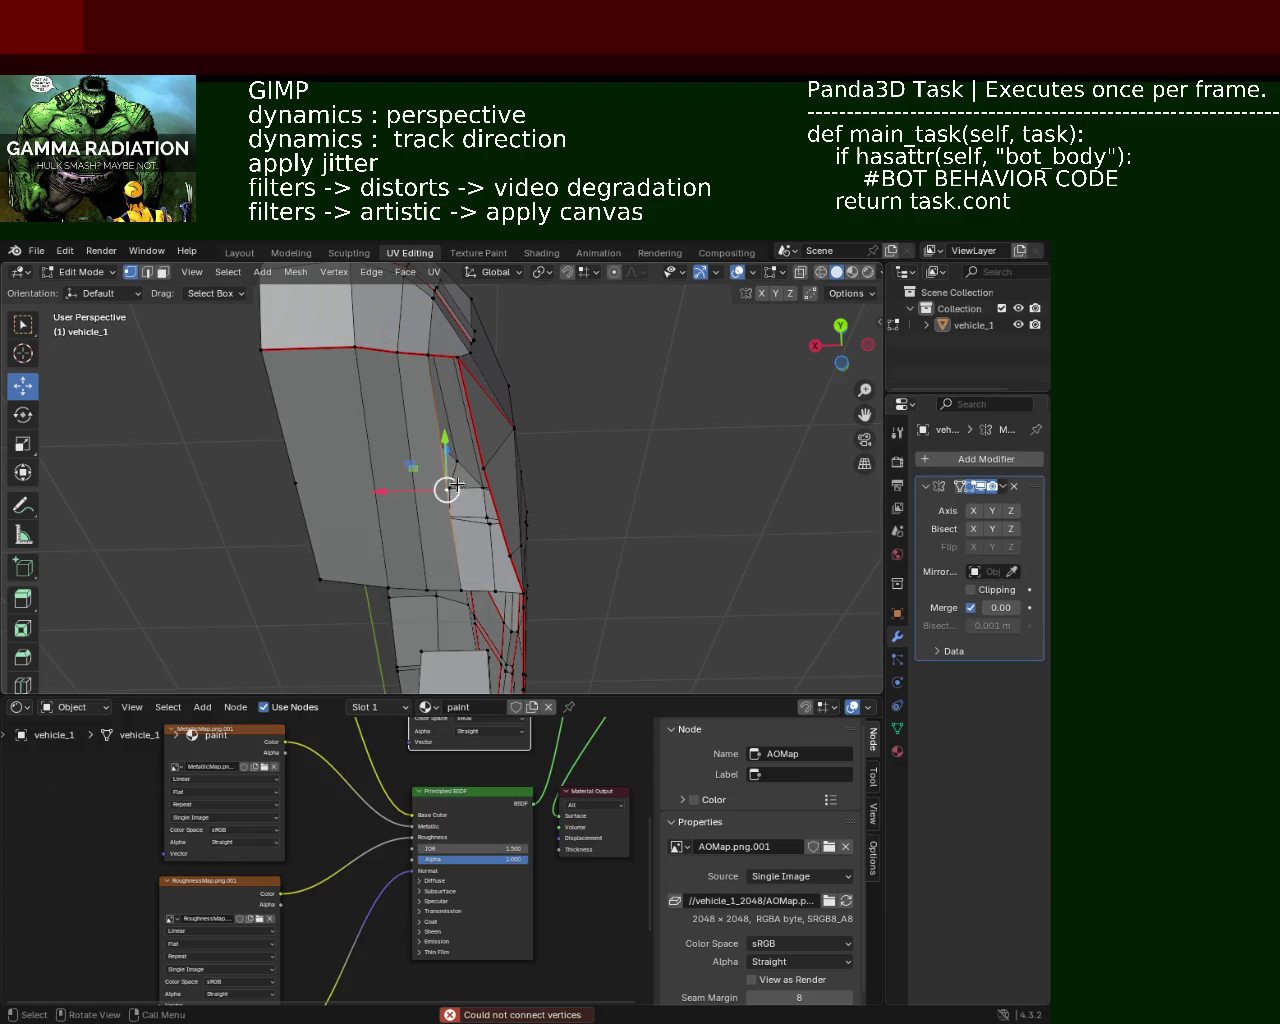
# Step: Extrude a lower-body edge from the Edge menu to form a new face
pyautogui.click(448, 488)
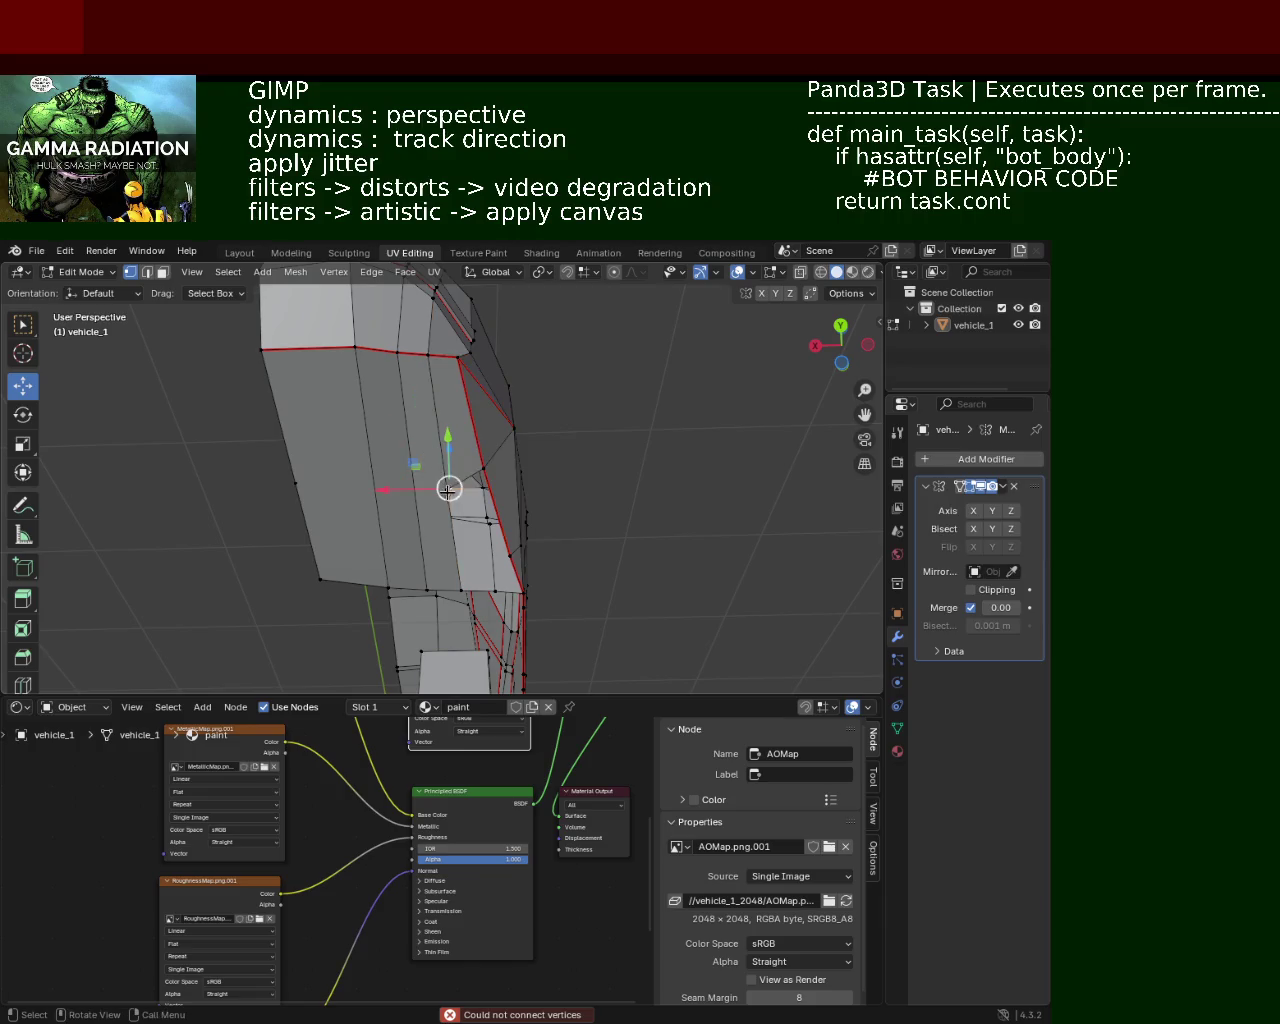
pyautogui.moveTo(448, 488)
pyautogui.mouseDown(button='middle')
pyautogui.moveTo(411, 490)
pyautogui.moveTo(482, 571)
pyautogui.mouseUp(button='middle')
pyautogui.hotkey('ctrl', 'e')
pyautogui.click(477, 553)
pyautogui.click(360, 478)
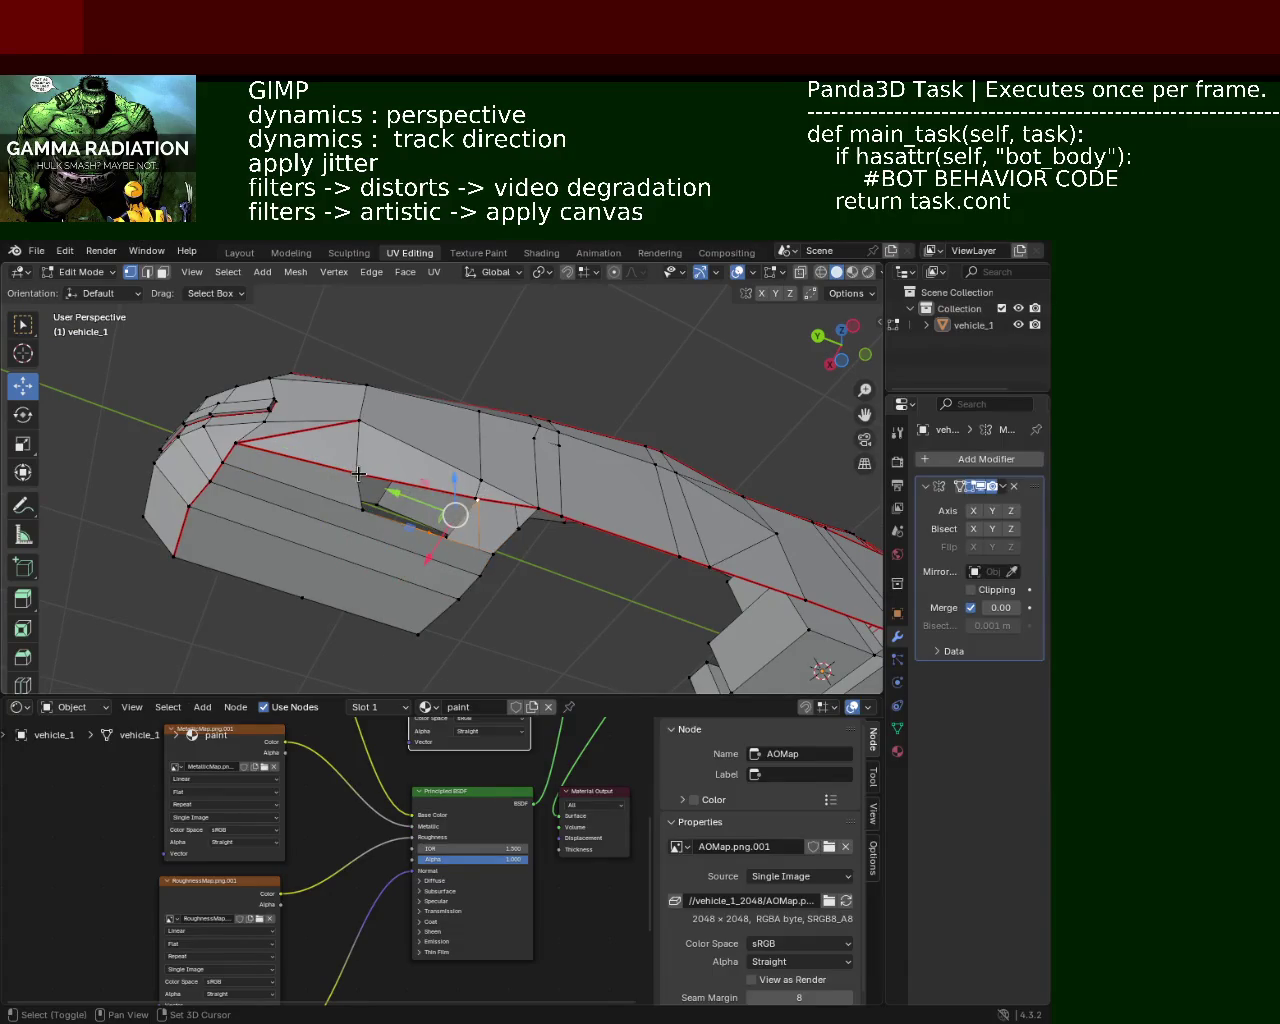
# Step: Slide a vertex near the window block along X
pyautogui.moveTo(358, 474)
pyautogui.mouseDown(button='middle')
pyautogui.moveTo(477, 487)
pyautogui.moveTo(428, 549)
pyautogui.moveTo(444, 498)
pyautogui.moveTo(415, 577)
pyautogui.moveTo(452, 530)
pyautogui.moveTo(480, 549)
pyautogui.moveTo(471, 574)
pyautogui.mouseUp(button='middle')
pyautogui.keyDown('shift'); pyautogui.click(428, 549); pyautogui.keyUp('shift')
pyautogui.moveTo(431, 539)
pyautogui.mouseDown()
pyautogui.moveTo(424, 585)
pyautogui.moveTo(492, 578)
pyautogui.mouseUp()
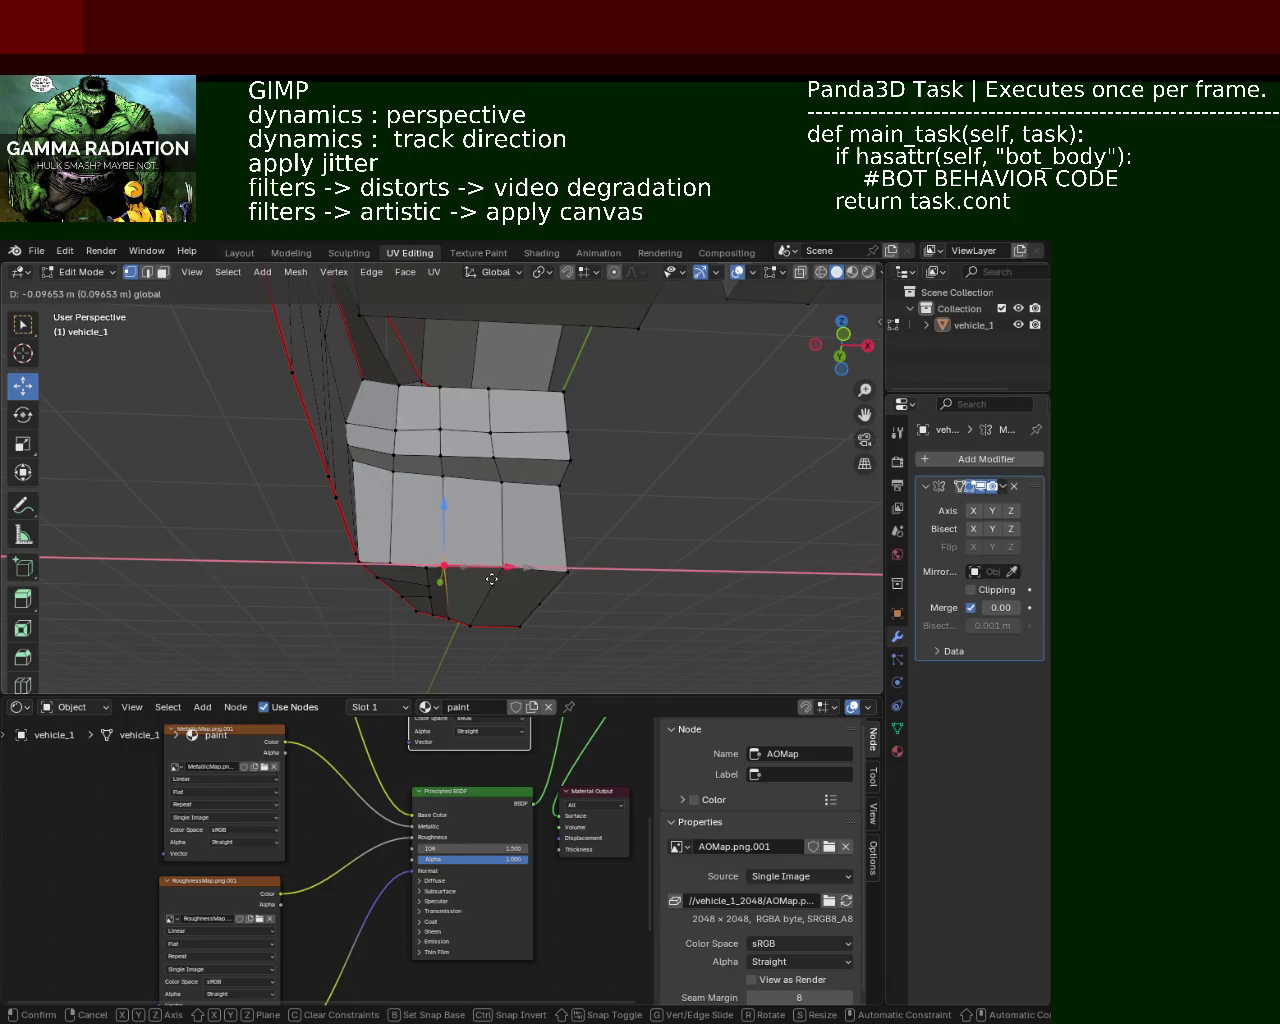
pyautogui.click(492, 578)
# Step: Dissolve the stray middle-row vertex and slide a neighbouring vertex along X
pyautogui.click(512, 486)
pyautogui.press('g')
pyautogui.rightClick(540, 480)
pyautogui.hotkey('ctrl', 'x')
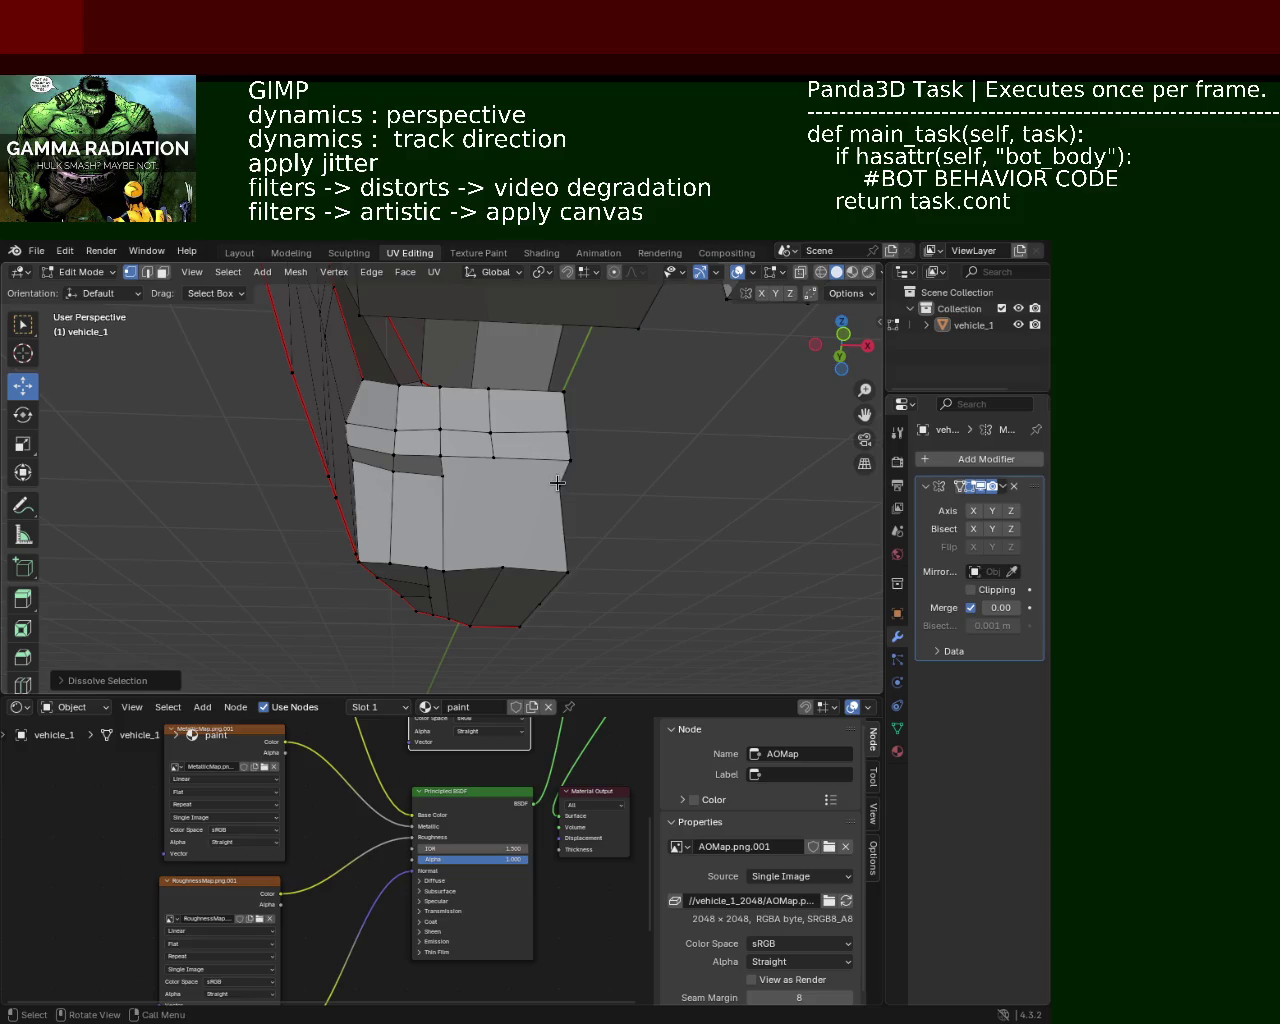
pyautogui.click(494, 478)
pyautogui.press('g')
pyautogui.press('x')
pyautogui.click(557, 486)
# Step: Select the bottom and left edges of the window block
pyautogui.moveTo(557, 486); pyautogui.dragTo(503, 489, button='middle')
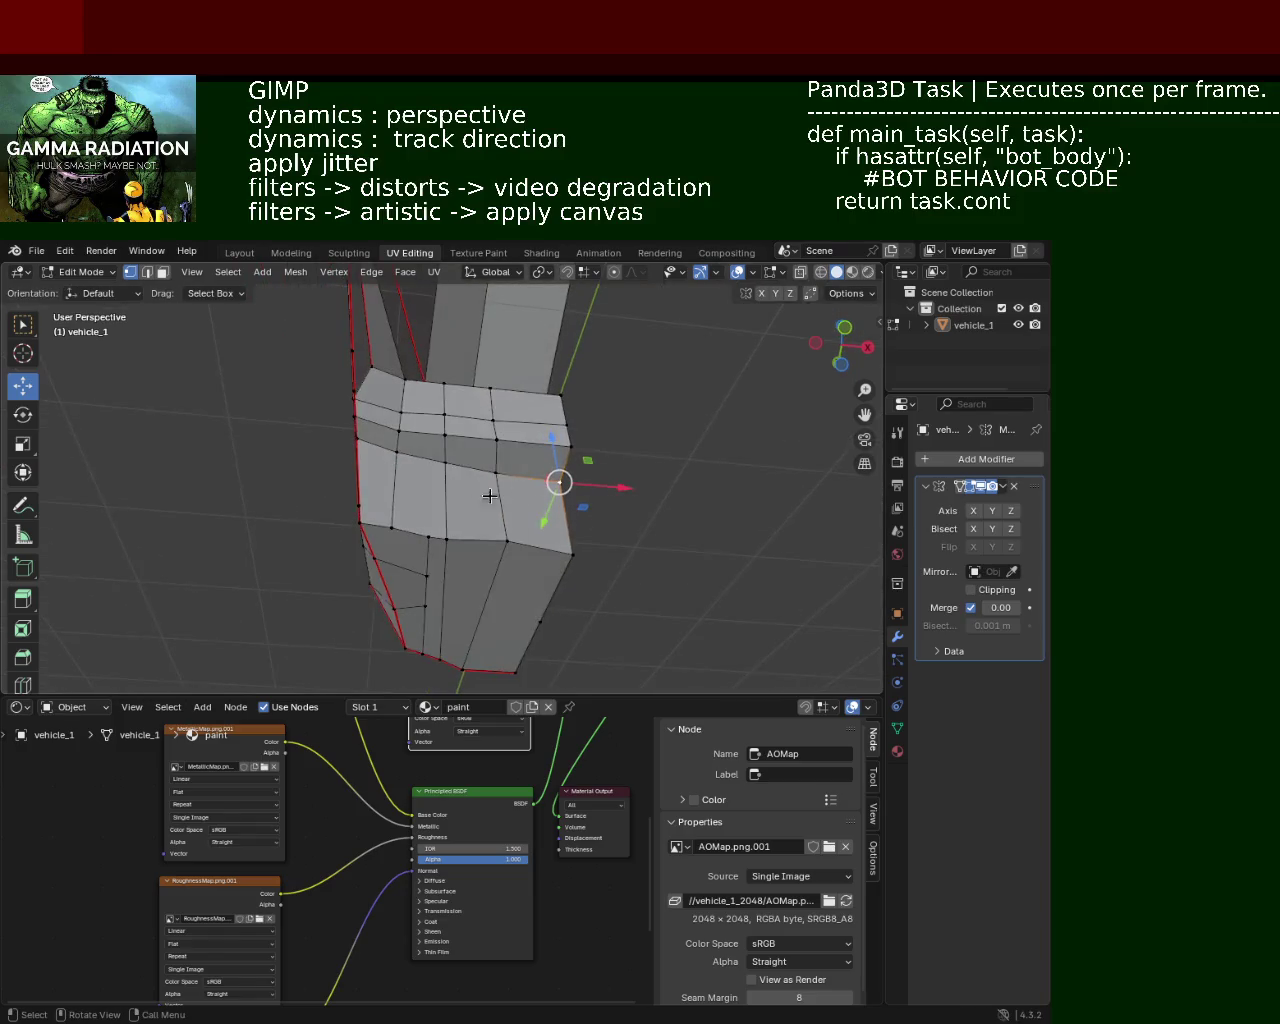
pyautogui.moveTo(455, 545); pyautogui.dragTo(437, 504, button='middle')
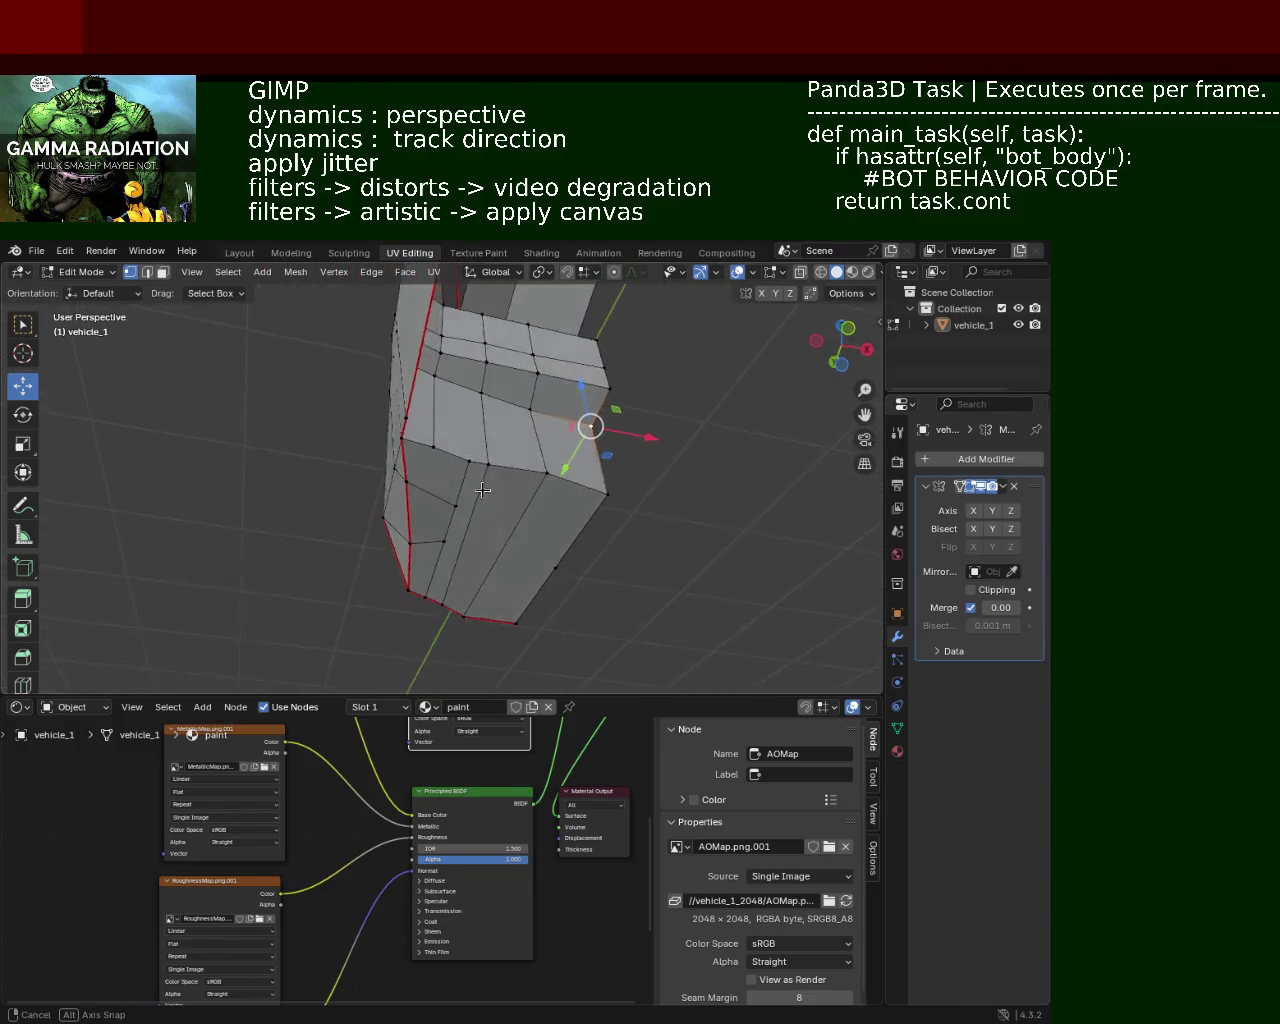
pyautogui.moveTo(437, 504)
pyautogui.mouseDown(button='middle')
pyautogui.moveTo(423, 539)
pyautogui.moveTo(371, 539)
pyautogui.moveTo(461, 407)
pyautogui.moveTo(437, 462)
pyautogui.mouseUp(button='middle')
pyautogui.click(440, 486)
pyautogui.keyDown('shift'); pyautogui.click(318, 437); pyautogui.keyUp('shift')
pyautogui.moveTo(330, 440)
pyautogui.mouseDown(button='middle')
pyautogui.moveTo(484, 497)
pyautogui.moveTo(445, 511)
pyautogui.mouseUp(button='middle')
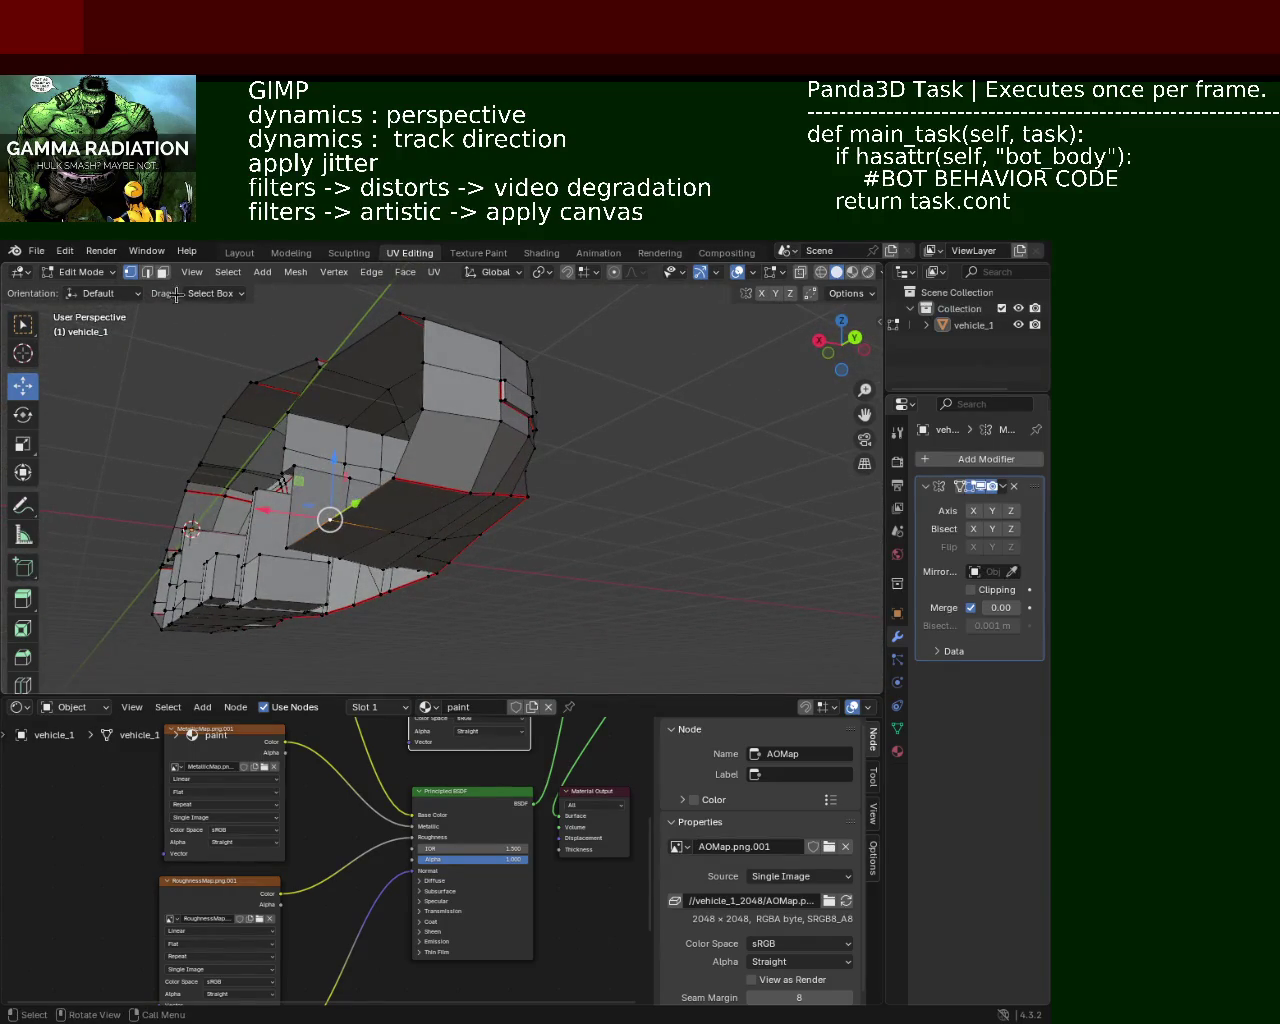
# Step: In edge select mode, raise the front edge of vehicle_1 straight up along Z
pyautogui.click(146, 272)
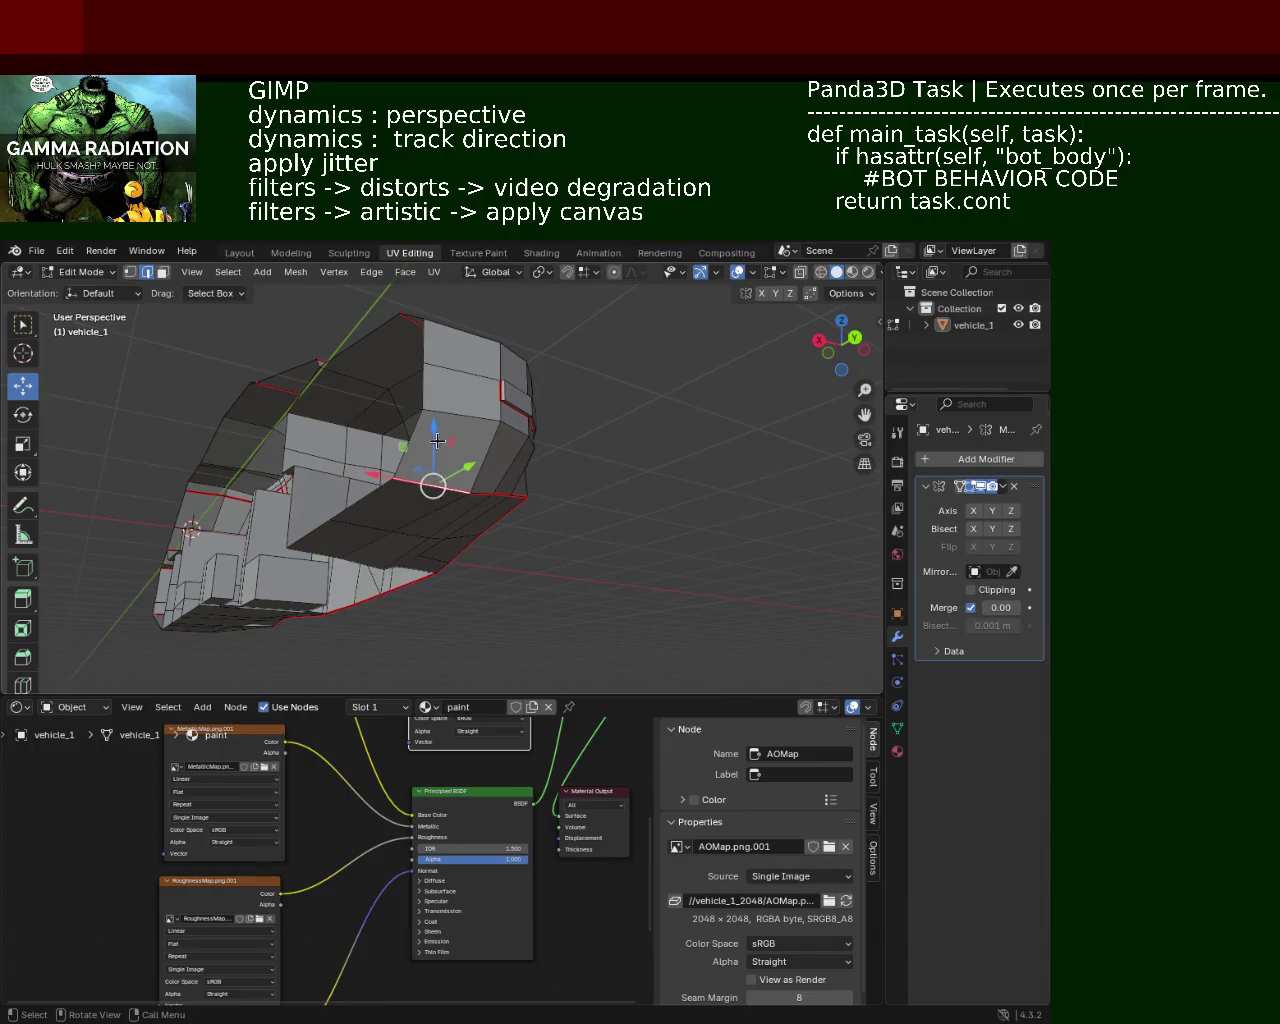
pyautogui.moveTo(443, 463)
pyautogui.mouseDown(button='middle')
pyautogui.moveTo(329, 529)
pyautogui.moveTo(447, 517)
pyautogui.moveTo(330, 540)
pyautogui.mouseUp(button='middle')
pyautogui.click(324, 546)
pyautogui.moveTo(318, 484); pyautogui.dragTo(431, 492)
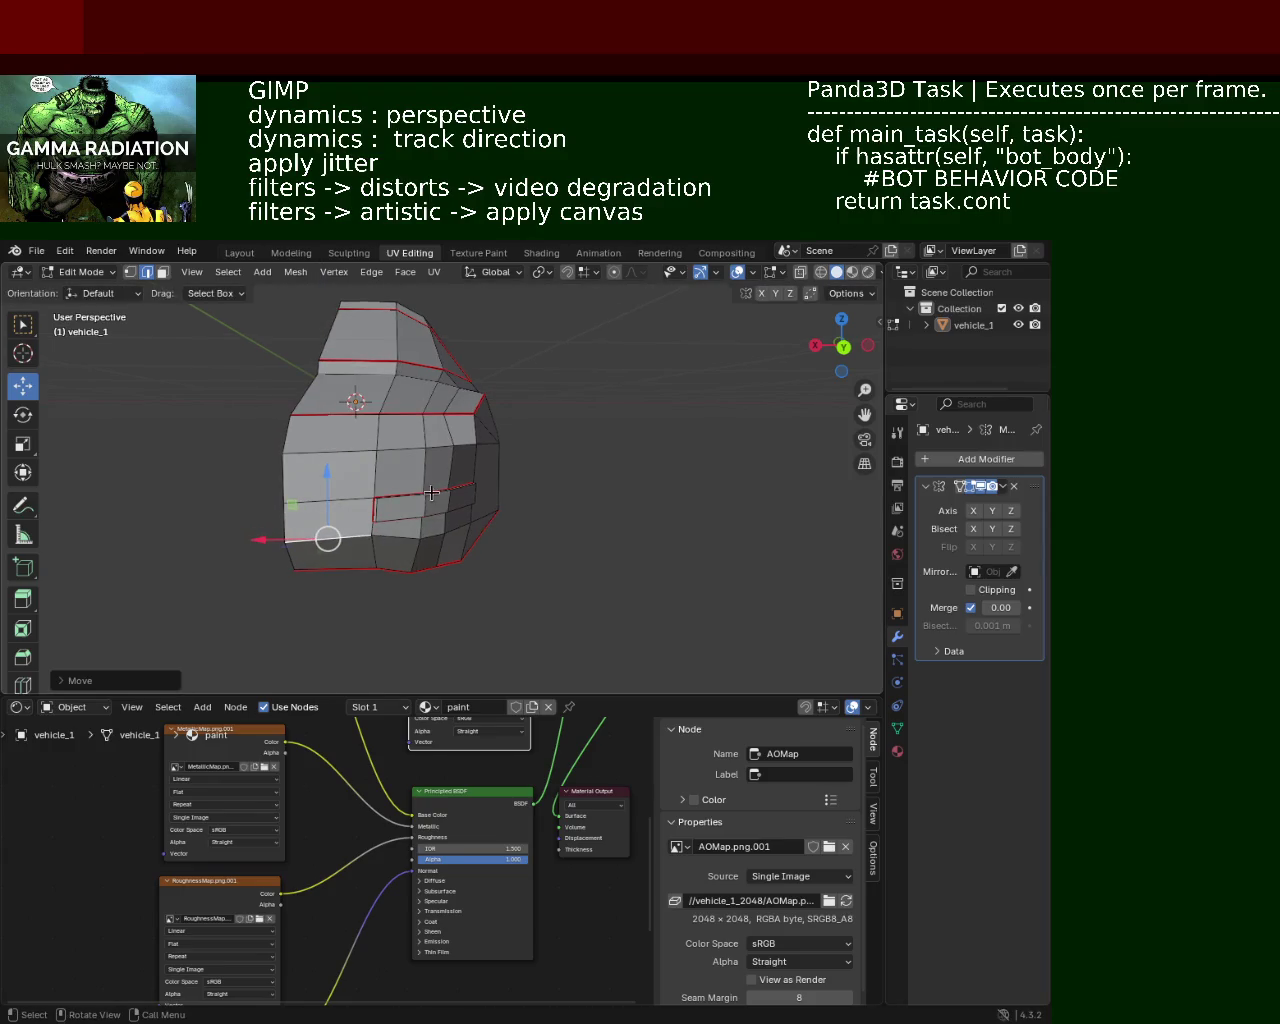
pyautogui.moveTo(328, 493); pyautogui.dragTo(321, 427)
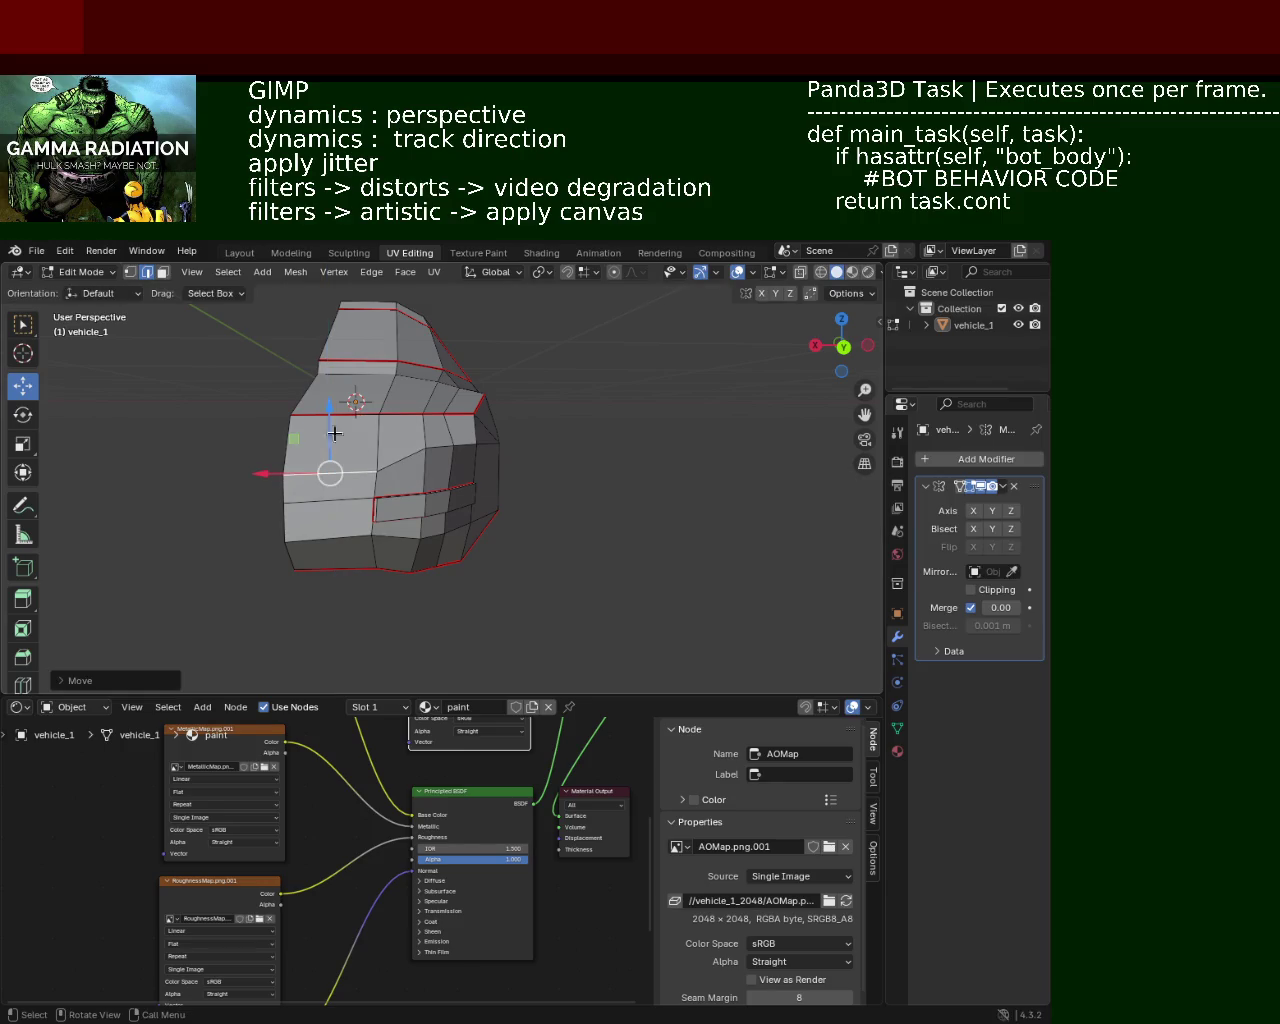
pyautogui.moveTo(500, 491)
pyautogui.mouseDown(button='middle')
pyautogui.moveTo(426, 484)
pyautogui.moveTo(489, 502)
pyautogui.mouseUp(button='middle')
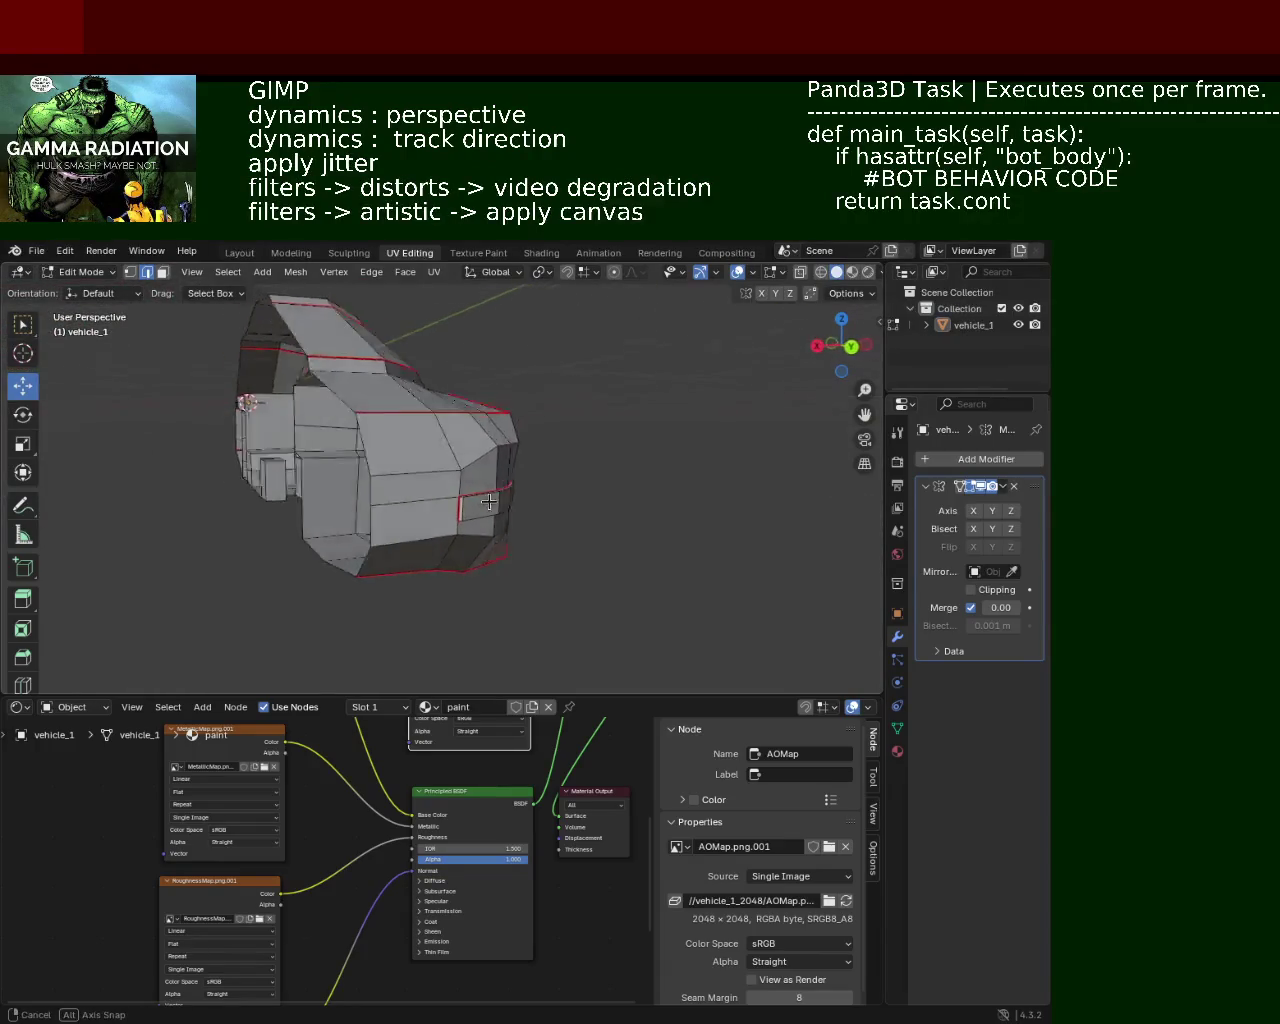
pyautogui.moveTo(489, 502); pyautogui.dragTo(409, 583, button='middle')
pyautogui.scroll(4, 409, 583)
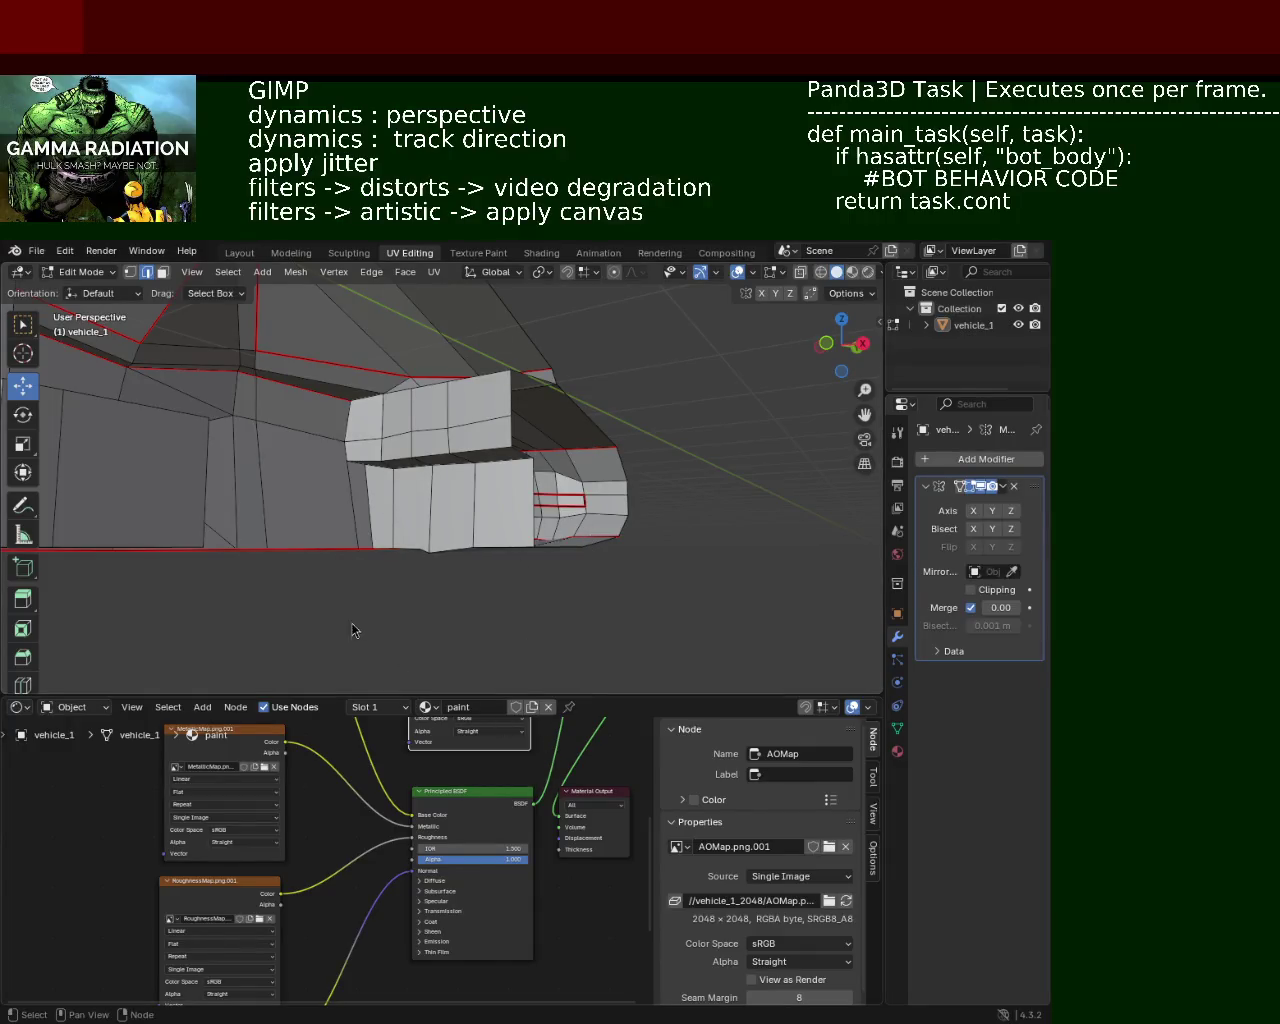
pyautogui.scroll(3, 434, 529)
pyautogui.moveTo(434, 529); pyautogui.dragTo(407, 521, button='middle')
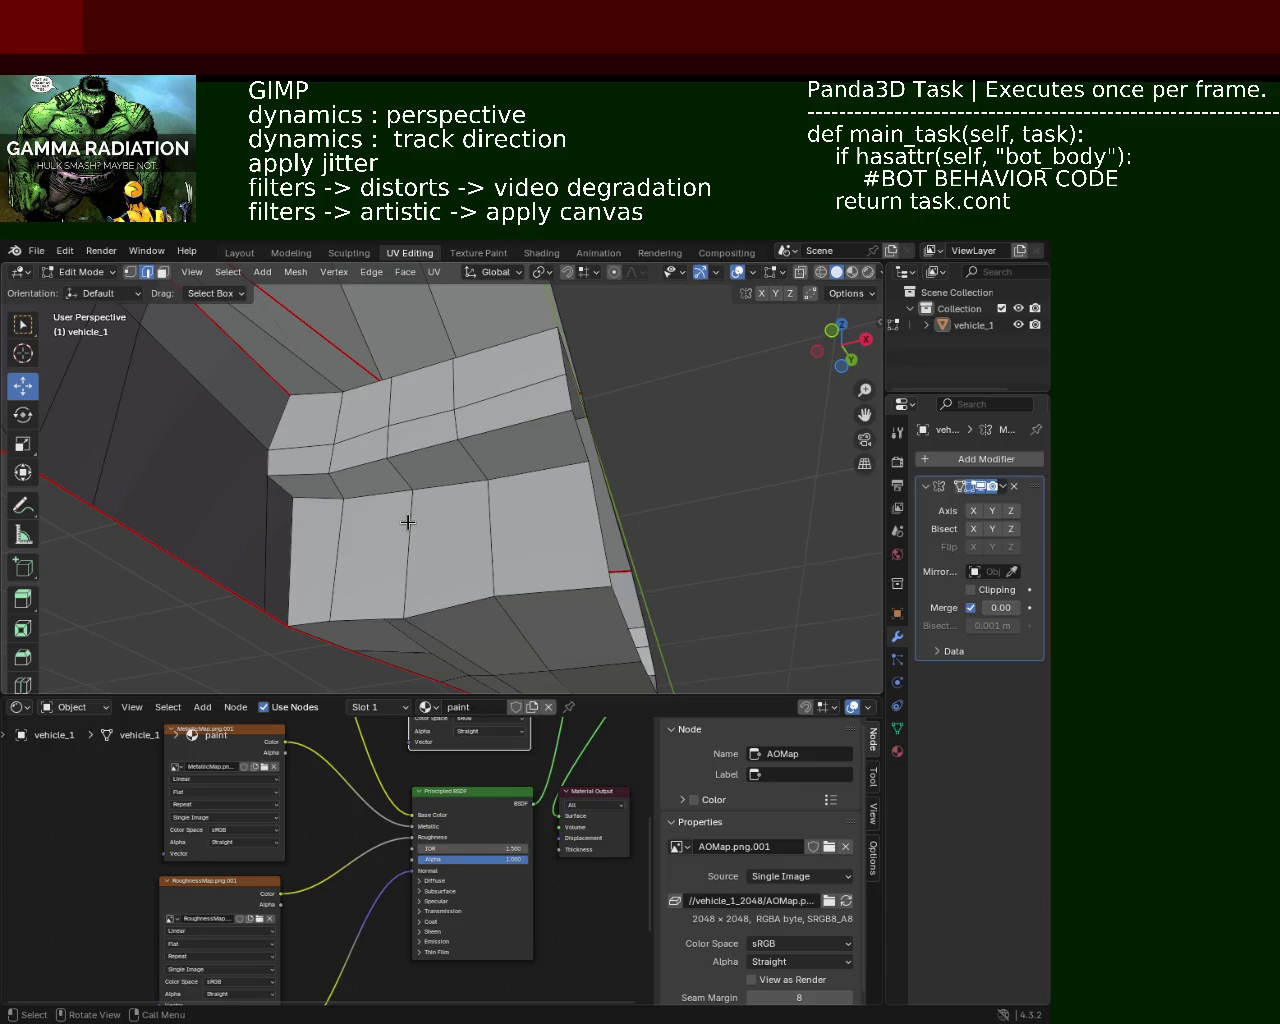
pyautogui.moveTo(445, 614)
pyautogui.mouseDown(button='middle')
pyautogui.moveTo(418, 498)
pyautogui.moveTo(417, 514)
pyautogui.moveTo(423, 486)
pyautogui.moveTo(463, 515)
pyautogui.moveTo(423, 523)
pyautogui.moveTo(329, 483)
pyautogui.moveTo(374, 476)
pyautogui.moveTo(371, 409)
pyautogui.moveTo(389, 537)
pyautogui.moveTo(358, 563)
pyautogui.moveTo(466, 514)
pyautogui.moveTo(451, 494)
pyautogui.moveTo(519, 492)
pyautogui.moveTo(449, 486)
pyautogui.moveTo(461, 494)
pyautogui.mouseUp(button='middle')
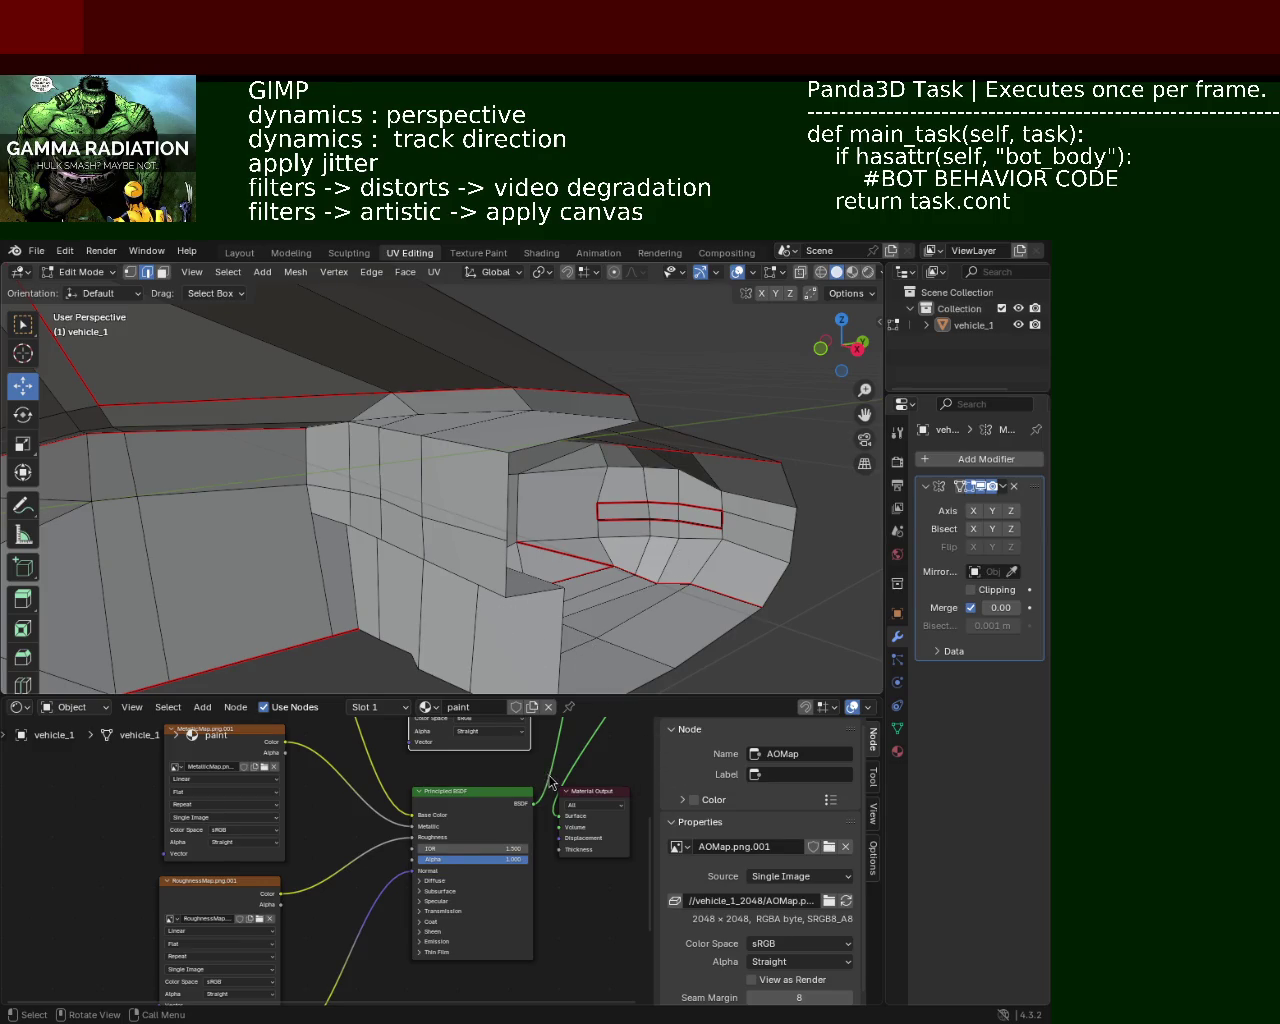
pyautogui.moveTo(600, 680)
pyautogui.mouseDown(button='middle')
pyautogui.moveTo(460, 564)
pyautogui.moveTo(562, 457)
pyautogui.moveTo(477, 489)
pyautogui.moveTo(416, 440)
pyautogui.mouseUp(button='middle')
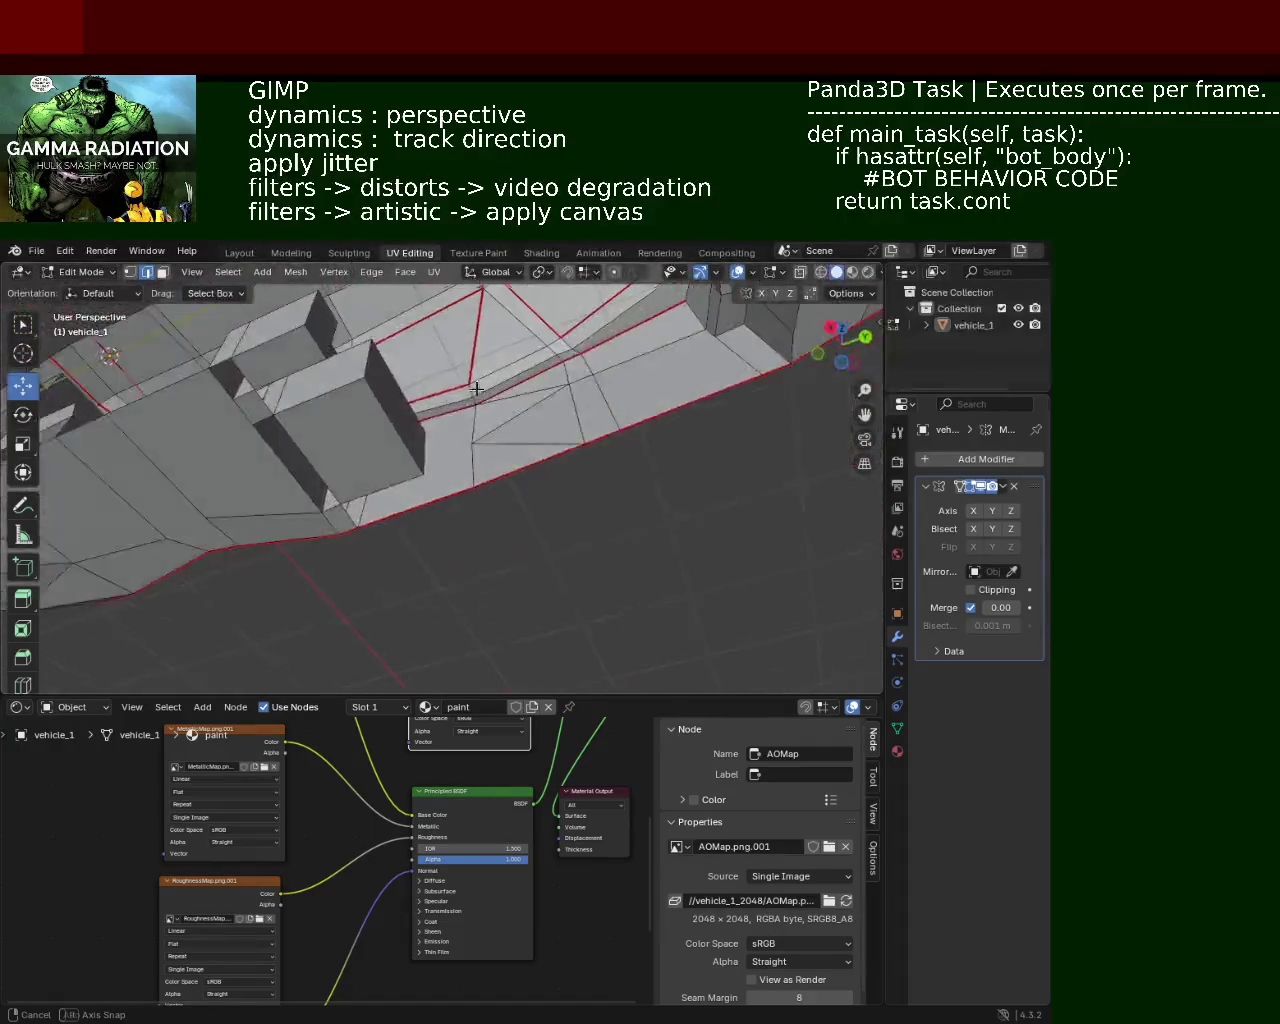
pyautogui.moveTo(497, 404)
pyautogui.mouseDown(button='middle')
pyautogui.moveTo(403, 517)
pyautogui.moveTo(460, 384)
pyautogui.moveTo(503, 451)
pyautogui.moveTo(432, 524)
pyautogui.moveTo(340, 449)
pyautogui.moveTo(238, 404)
pyautogui.mouseUp(button='middle')
pyautogui.scroll(5, 460, 384)
pyautogui.click(130, 271)
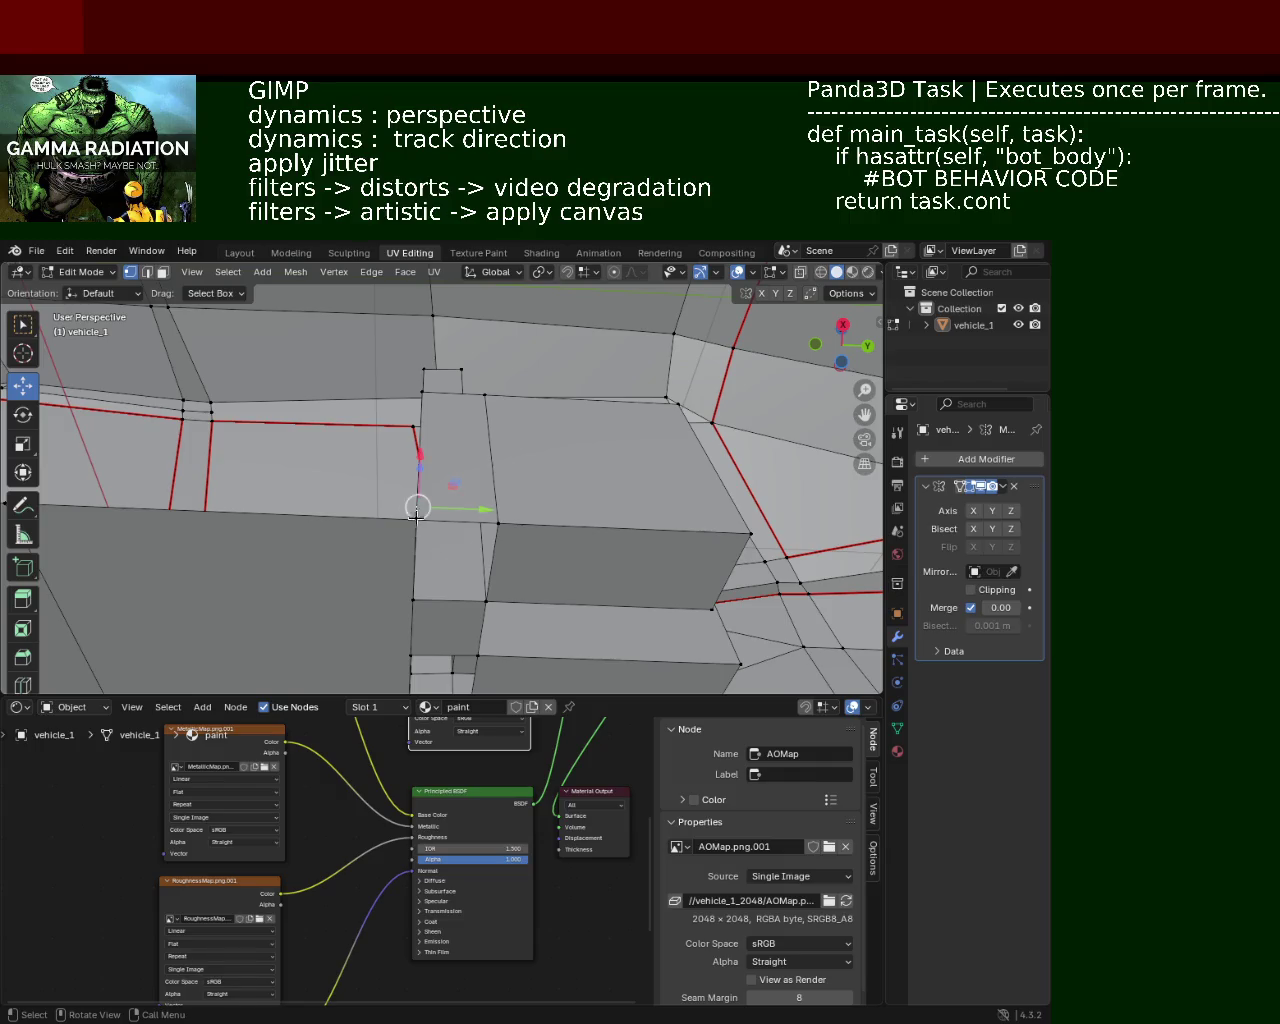
pyautogui.click(445, 560)
pyautogui.moveTo(455, 540); pyautogui.dragTo(452, 513, button='middle')
pyautogui.keyDown('shift'); pyautogui.click(416, 438); pyautogui.keyUp('shift')
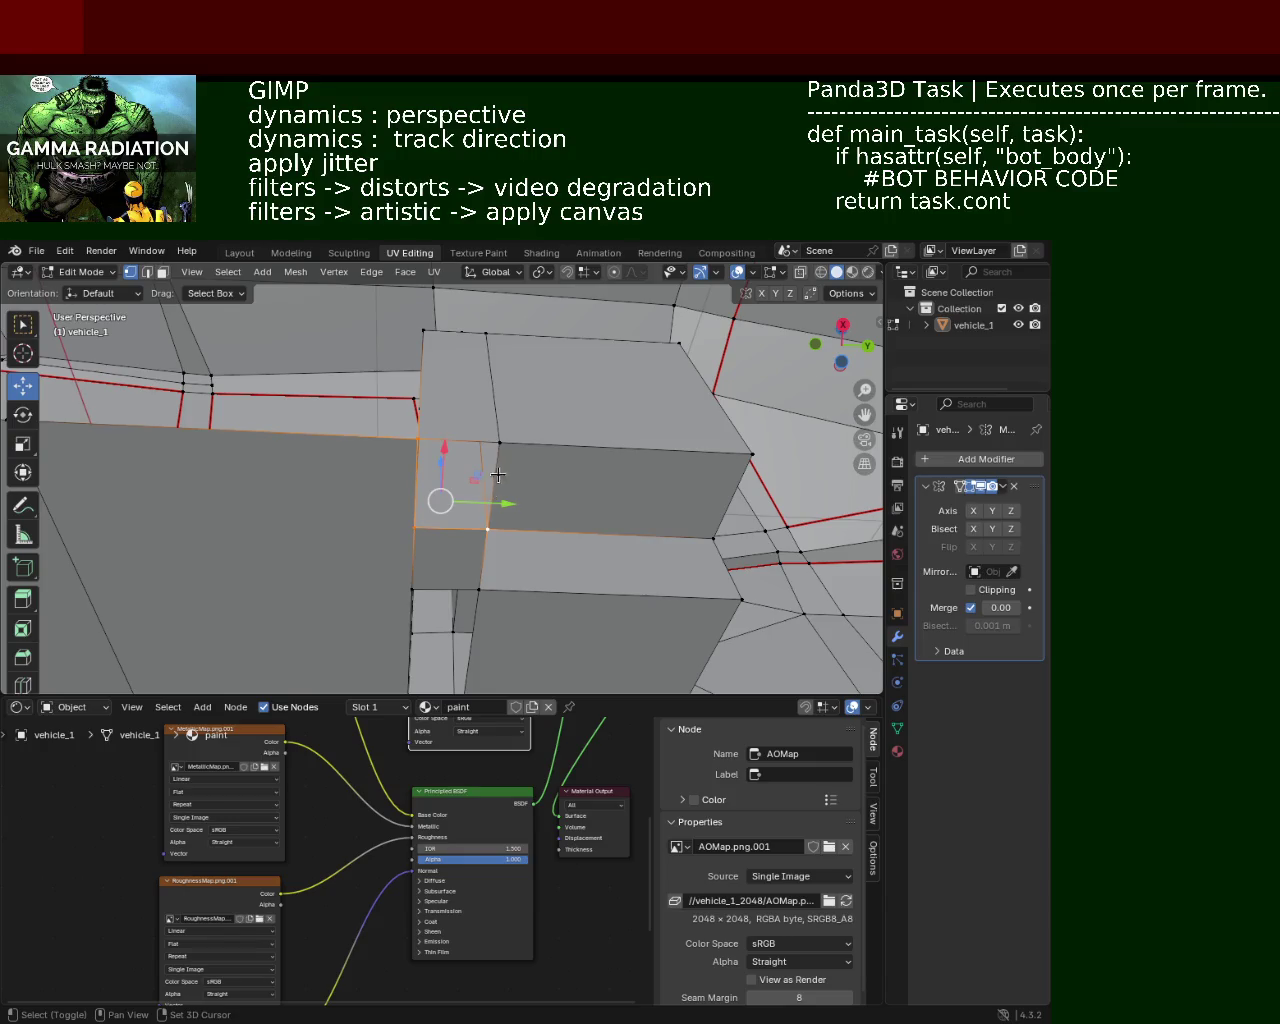
pyautogui.moveTo(498, 476); pyautogui.dragTo(432, 637, button='middle')
pyautogui.moveTo(432, 637); pyautogui.dragTo(511, 456)
pyautogui.moveTo(511, 456)
pyautogui.mouseDown(button='middle')
pyautogui.moveTo(447, 470)
pyautogui.moveTo(453, 479)
pyautogui.moveTo(322, 418)
pyautogui.moveTo(497, 471)
pyautogui.moveTo(478, 457)
pyautogui.moveTo(489, 454)
pyautogui.moveTo(363, 417)
pyautogui.mouseUp(button='middle')
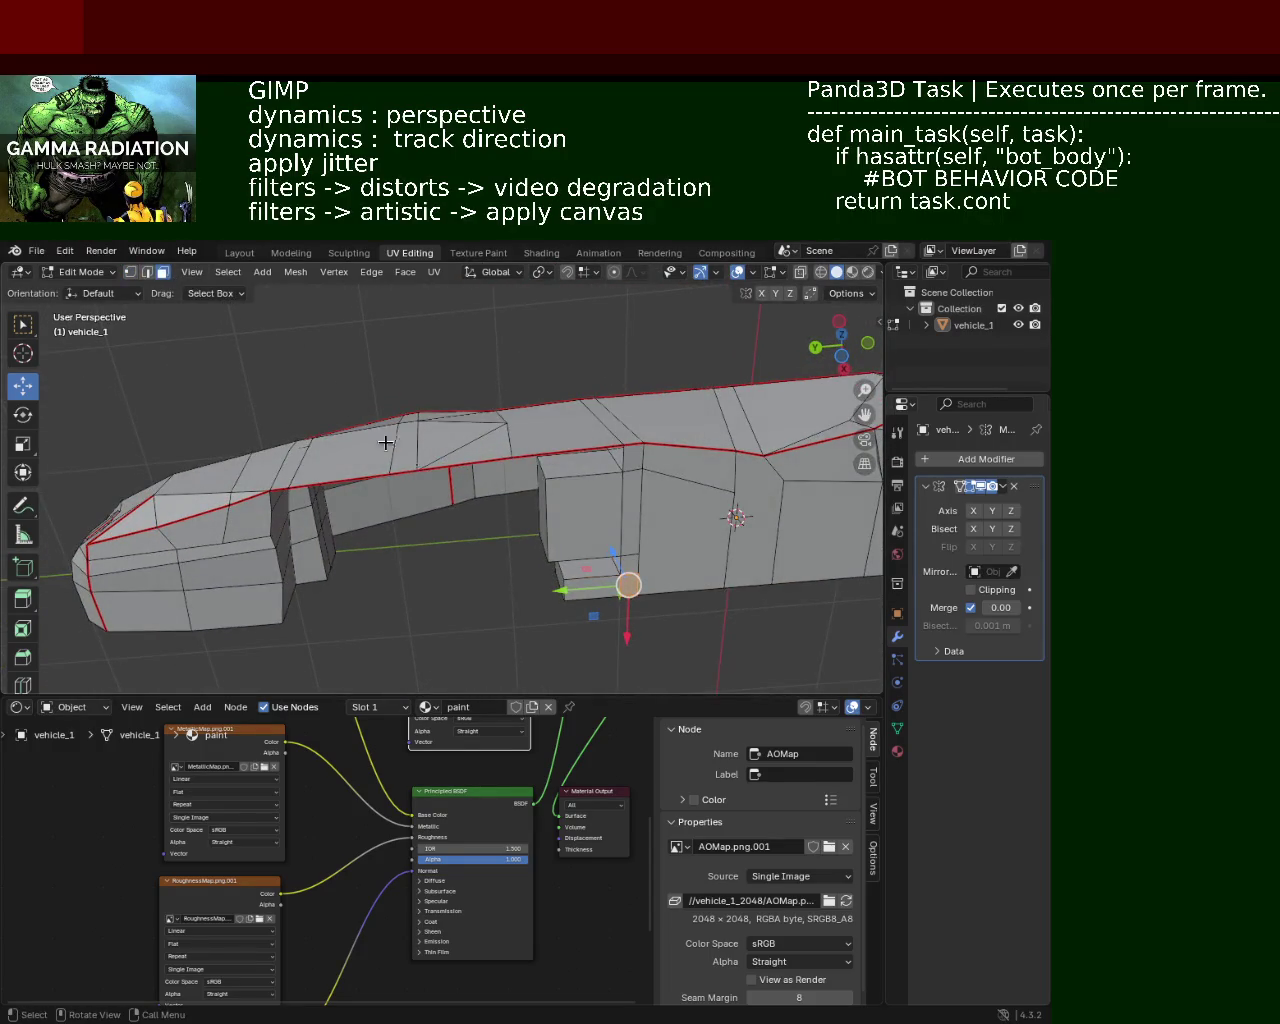
# Step: Extrude the small lower face beneath the cabin and move it along Y
pyautogui.click(512, 532)
pyautogui.press('e')
pyautogui.click(505, 500)
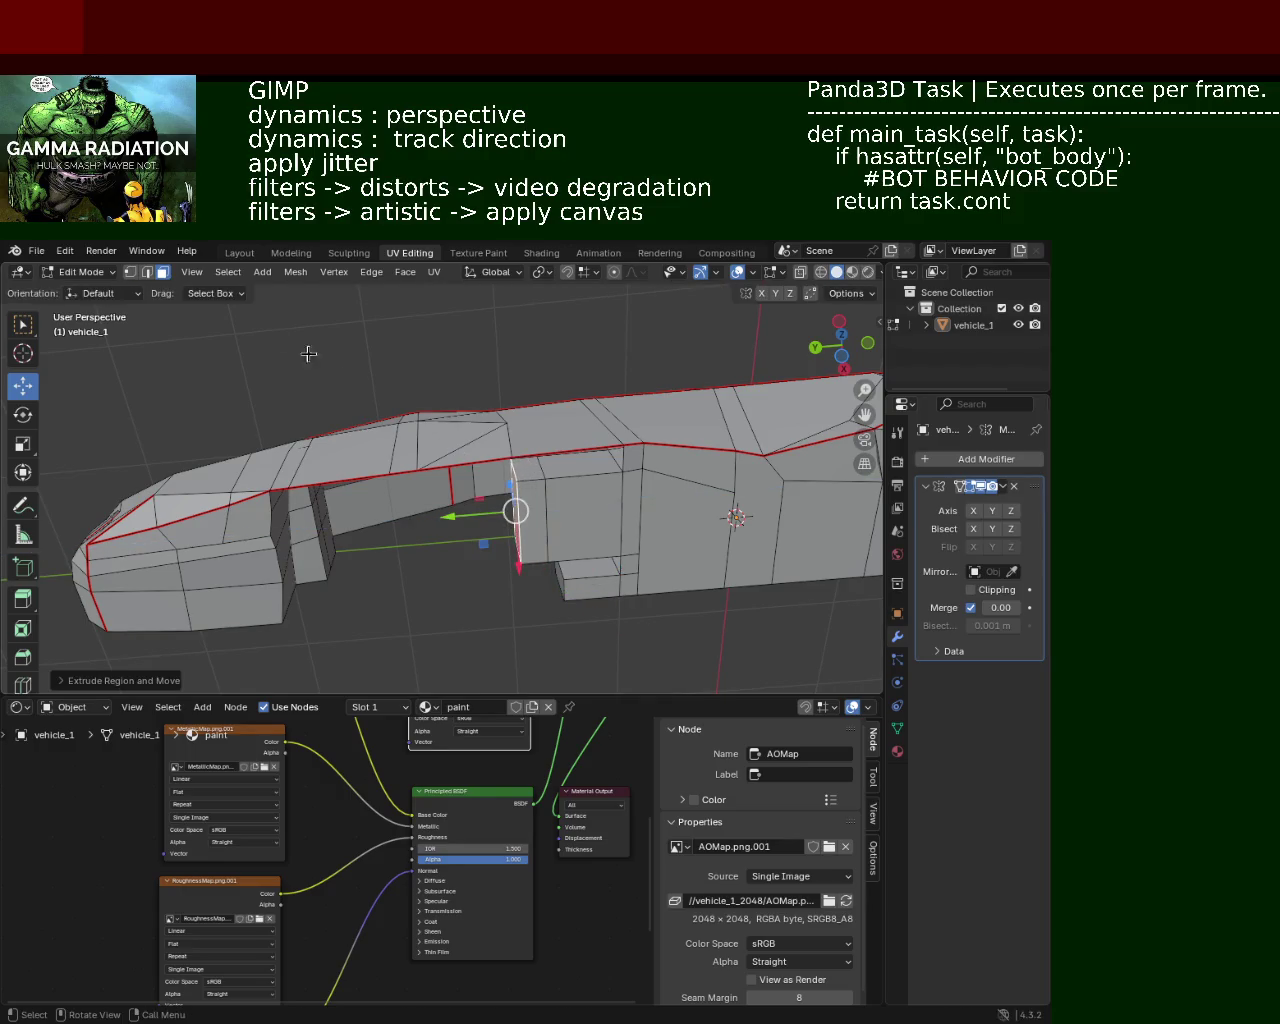
pyautogui.press('g')
pyautogui.press('y')
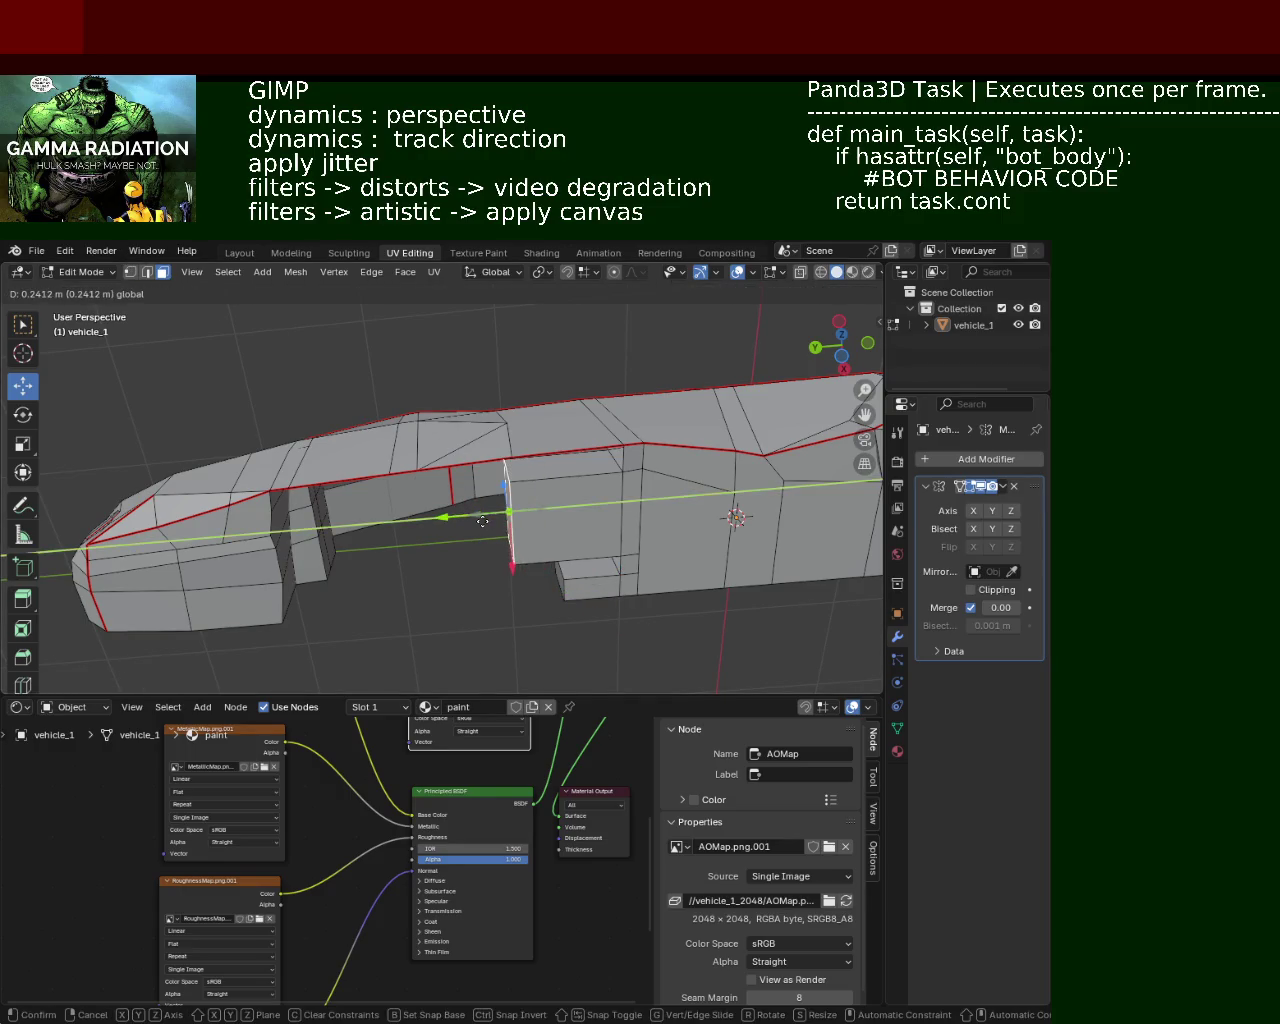
pyautogui.click(490, 520)
# Step: Select two vertices above the extruded part and bring more of the body into view
pyautogui.click(131, 272)
pyautogui.keyDown('shift'); pyautogui.click(515, 482); pyautogui.keyUp('shift')
pyautogui.keyDown('shift'); pyautogui.click(623, 445); pyautogui.keyUp('shift')
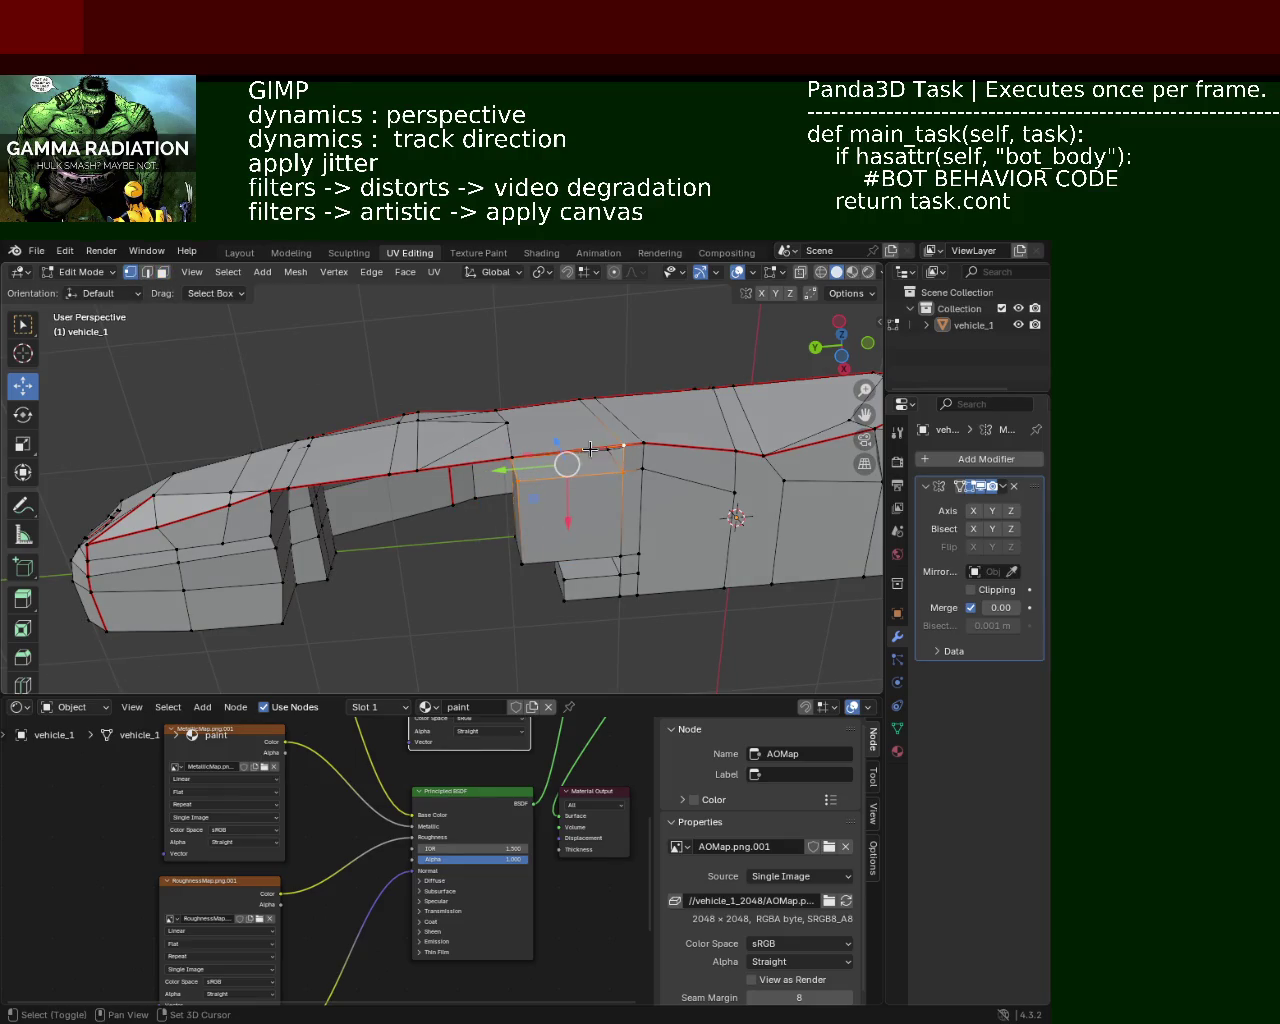
pyautogui.moveTo(623, 445)
pyautogui.mouseDown(button='middle')
pyautogui.moveTo(516, 444)
pyautogui.moveTo(569, 474)
pyautogui.moveTo(629, 452)
pyautogui.moveTo(411, 457)
pyautogui.moveTo(463, 460)
pyautogui.moveTo(513, 434)
pyautogui.moveTo(397, 486)
pyautogui.mouseUp(button='middle')
pyautogui.scroll(3, 565, 500)
pyautogui.moveTo(759, 496)
pyautogui.keyDown('shift'); pyautogui.mouseDown(button='middle')
pyautogui.moveTo(820, 470)
pyautogui.moveTo(576, 514)
pyautogui.moveTo(571, 463)
pyautogui.moveTo(514, 497)
pyautogui.moveTo(520, 514)
pyautogui.moveTo(524, 469)
pyautogui.moveTo(509, 537)
pyautogui.moveTo(500, 480)
pyautogui.moveTo(480, 470)
pyautogui.mouseUp(button='middle'); pyautogui.keyUp('shift')
# Step: Slide a neighbouring small lower face along Y, then select its corner vertex
pyautogui.press('3')
pyautogui.click(500, 554)
pyautogui.press('g')
pyautogui.press('y')
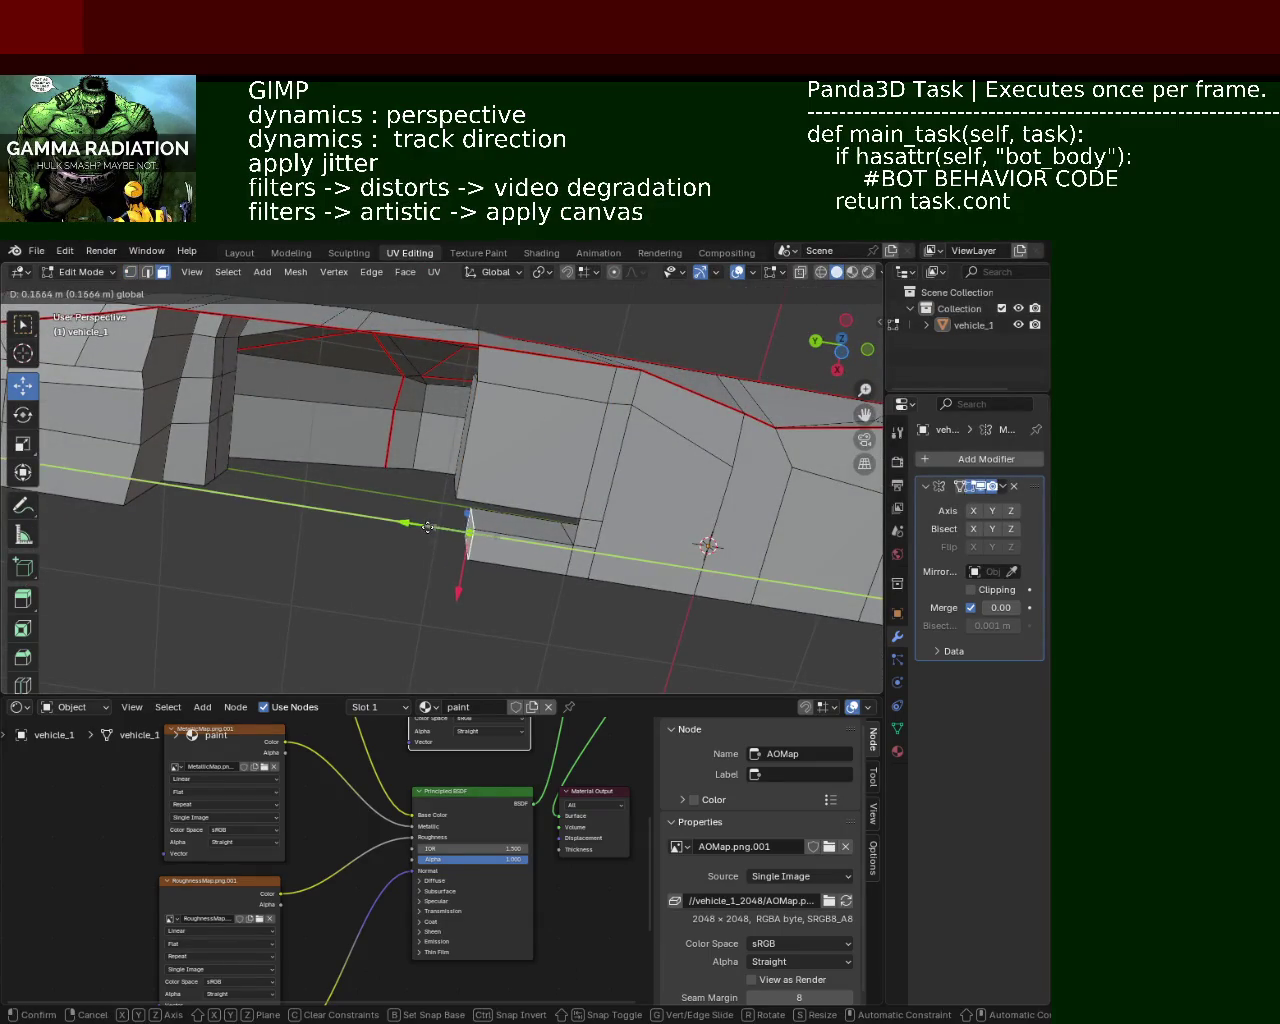
pyautogui.click(404, 524)
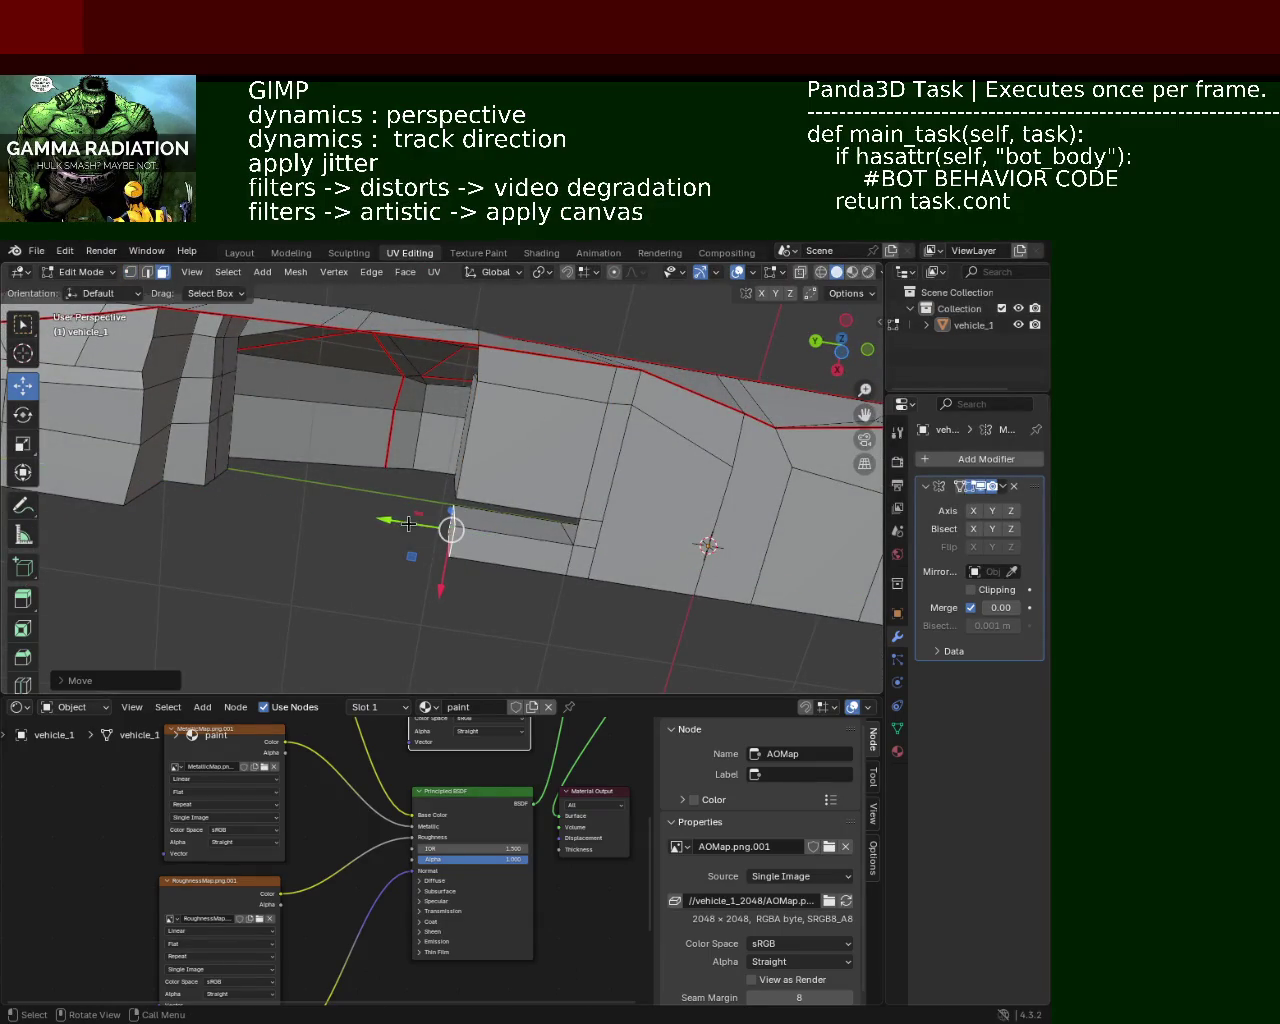
pyautogui.click(129, 271)
pyautogui.click(459, 498)
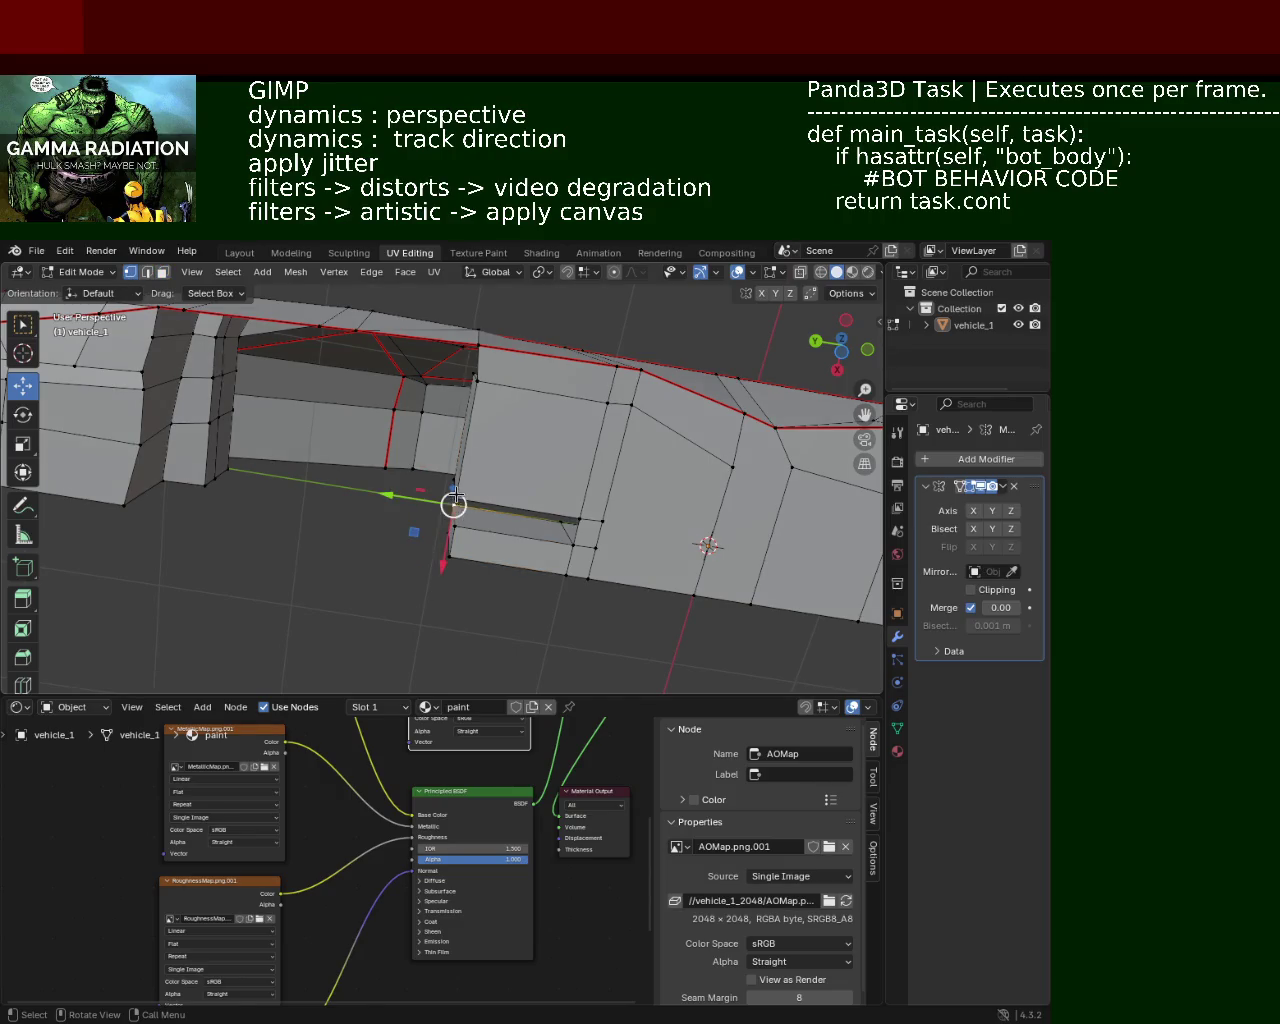
# Step: Select the vertices of the small lower box face
pyautogui.scroll(2, 632, 565)
pyautogui.moveTo(457, 545)
pyautogui.keyDown('shift'); pyautogui.mouseDown(button='middle')
pyautogui.moveTo(671, 551)
pyautogui.moveTo(573, 489)
pyautogui.moveTo(465, 457)
pyautogui.moveTo(429, 418)
pyautogui.moveTo(488, 412)
pyautogui.moveTo(608, 451)
pyautogui.moveTo(510, 466)
pyautogui.moveTo(180, 323)
pyautogui.mouseUp(button='middle'); pyautogui.keyUp('shift')
pyautogui.keyDown('shift'); pyautogui.click(463, 515); pyautogui.keyUp('shift')
pyautogui.keyDown('shift'); pyautogui.click(658, 590); pyautogui.keyUp('shift')
pyautogui.keyDown('shift'); pyautogui.click(460, 555); pyautogui.keyUp('shift')
pyautogui.scroll(-3, 573, 489)
pyautogui.scroll(3, 445, 440)
pyautogui.scroll(-2, 429, 418)
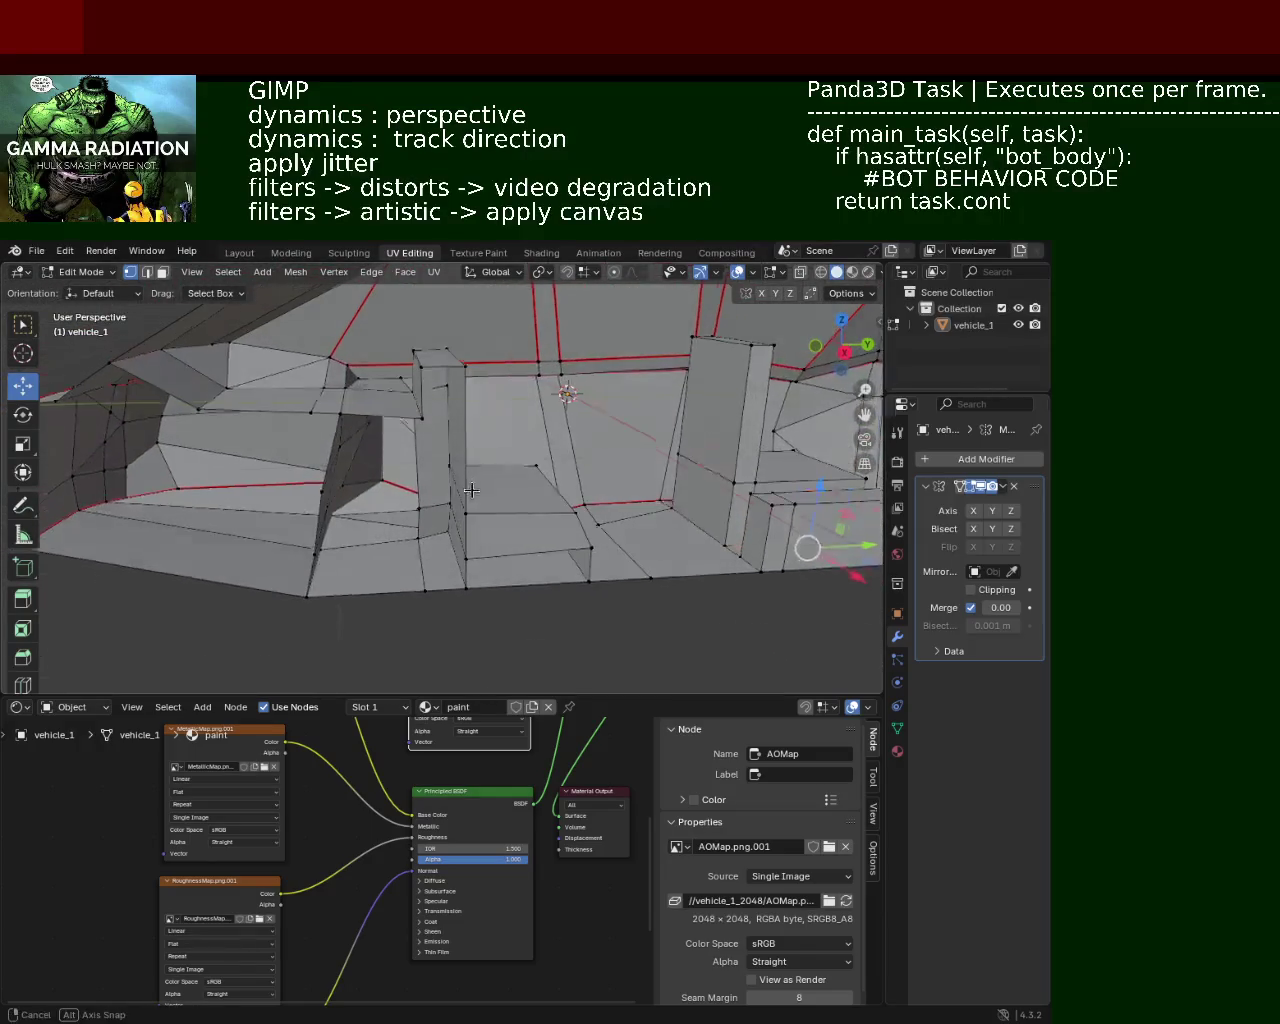
# Step: Delete the unwanted lower box face and the cabin pillar face
pyautogui.click(162, 272)
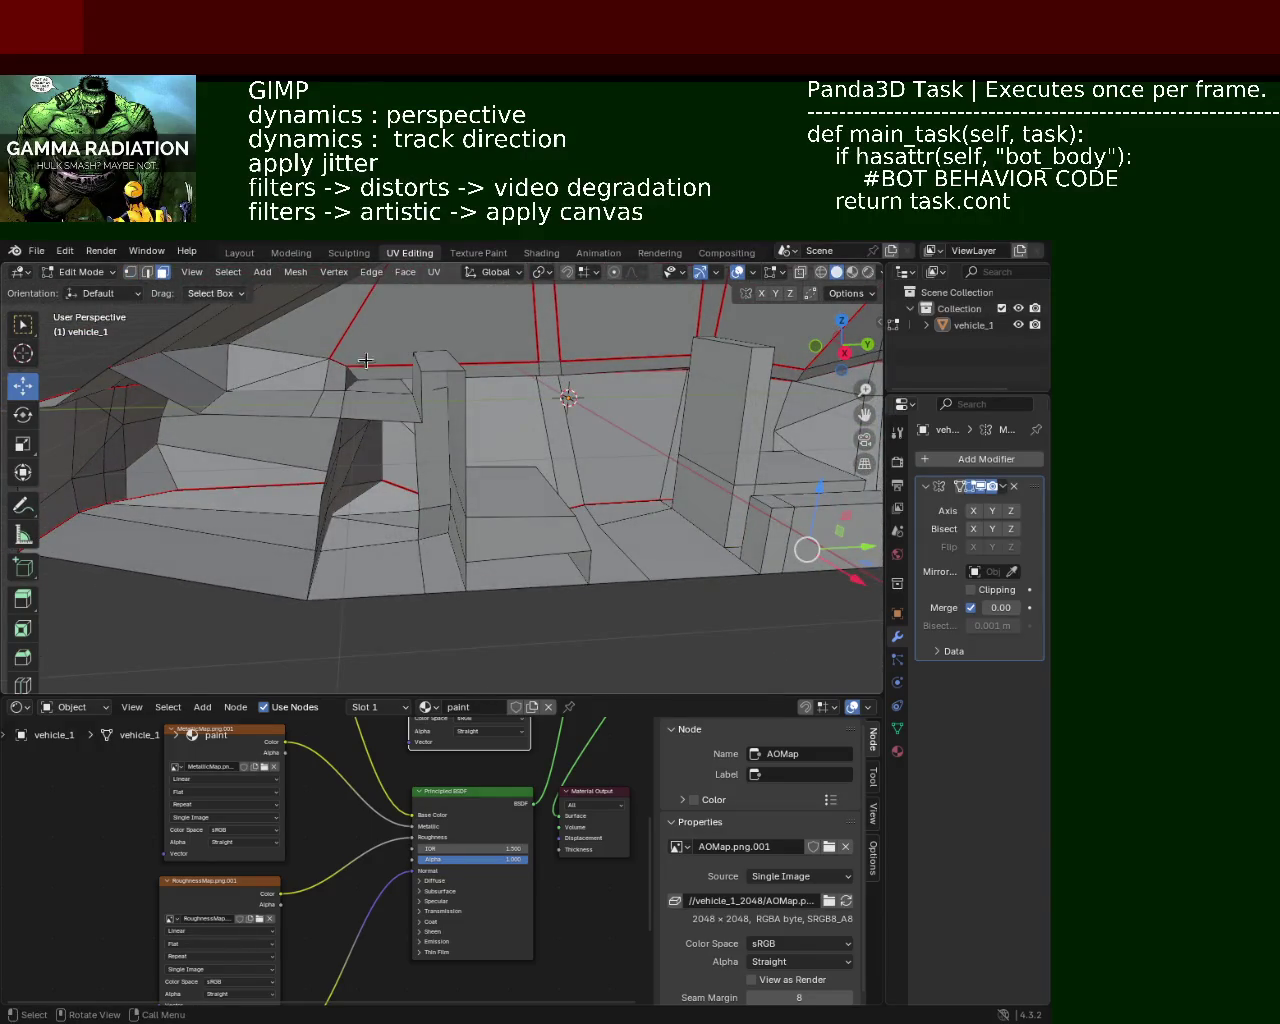
pyautogui.click(522, 543)
pyautogui.press('x')
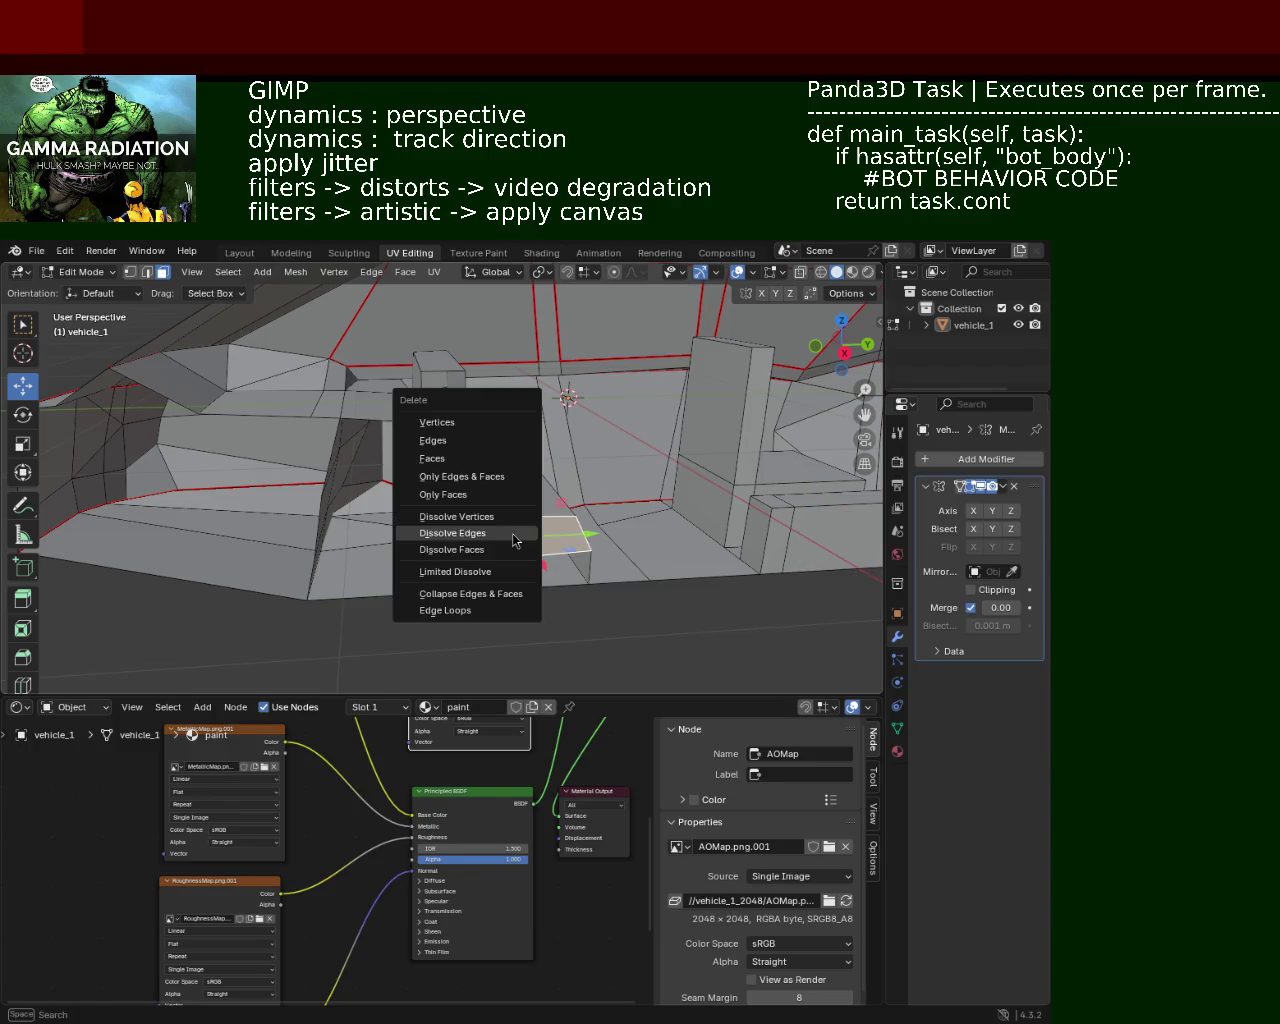
pyautogui.click(510, 458)
pyautogui.moveTo(510, 469)
pyautogui.mouseDown(button='middle')
pyautogui.moveTo(486, 480)
pyautogui.moveTo(366, 417)
pyautogui.moveTo(436, 585)
pyautogui.moveTo(587, 527)
pyautogui.moveTo(600, 503)
pyautogui.moveTo(453, 450)
pyautogui.mouseUp(button='middle')
pyautogui.press('x')
pyautogui.click(437, 370)
pyautogui.moveTo(437, 370)
pyautogui.mouseDown(button='middle')
pyautogui.moveTo(428, 498)
pyautogui.moveTo(366, 526)
pyautogui.moveTo(414, 486)
pyautogui.moveTo(437, 433)
pyautogui.moveTo(386, 471)
pyautogui.moveTo(634, 486)
pyautogui.moveTo(644, 456)
pyautogui.moveTo(686, 506)
pyautogui.moveTo(606, 474)
pyautogui.moveTo(671, 497)
pyautogui.moveTo(643, 474)
pyautogui.moveTo(580, 470)
pyautogui.moveTo(514, 514)
pyautogui.moveTo(509, 463)
pyautogui.moveTo(509, 503)
pyautogui.moveTo(551, 551)
pyautogui.moveTo(517, 551)
pyautogui.moveTo(654, 557)
pyautogui.moveTo(600, 520)
pyautogui.moveTo(538, 513)
pyautogui.moveTo(391, 543)
pyautogui.moveTo(429, 486)
pyautogui.moveTo(494, 478)
pyautogui.moveTo(597, 437)
pyautogui.moveTo(669, 509)
pyautogui.moveTo(500, 537)
pyautogui.moveTo(529, 512)
pyautogui.moveTo(566, 560)
pyautogui.moveTo(500, 589)
pyautogui.moveTo(523, 549)
pyautogui.moveTo(443, 613)
pyautogui.moveTo(477, 523)
pyautogui.mouseUp(button='middle')
# Step: Delete three more unwanted faces from the vehicle_1 body
pyautogui.press('x')
pyautogui.click(506, 569)
pyautogui.moveTo(531, 586)
pyautogui.mouseDown(button='middle')
pyautogui.moveTo(600, 608)
pyautogui.moveTo(511, 514)
pyautogui.moveTo(531, 543)
pyautogui.moveTo(538, 523)
pyautogui.moveTo(557, 563)
pyautogui.moveTo(589, 537)
pyautogui.moveTo(514, 503)
pyautogui.moveTo(536, 511)
pyautogui.moveTo(569, 568)
pyautogui.moveTo(552, 586)
pyautogui.moveTo(584, 427)
pyautogui.moveTo(617, 623)
pyautogui.moveTo(596, 543)
pyautogui.moveTo(600, 591)
pyautogui.moveTo(437, 551)
pyautogui.moveTo(499, 546)
pyautogui.moveTo(354, 551)
pyautogui.moveTo(467, 483)
pyautogui.moveTo(466, 611)
pyautogui.moveTo(418, 619)
pyautogui.moveTo(470, 600)
pyautogui.moveTo(506, 566)
pyautogui.moveTo(509, 514)
pyautogui.moveTo(475, 553)
pyautogui.moveTo(470, 535)
pyautogui.moveTo(480, 580)
pyautogui.moveTo(490, 510)
pyautogui.moveTo(486, 537)
pyautogui.moveTo(396, 441)
pyautogui.mouseUp(button='middle')
pyautogui.click(540, 508)
pyautogui.press('x')
pyautogui.click(542, 509)
pyautogui.press('x')
pyautogui.click(457, 566)
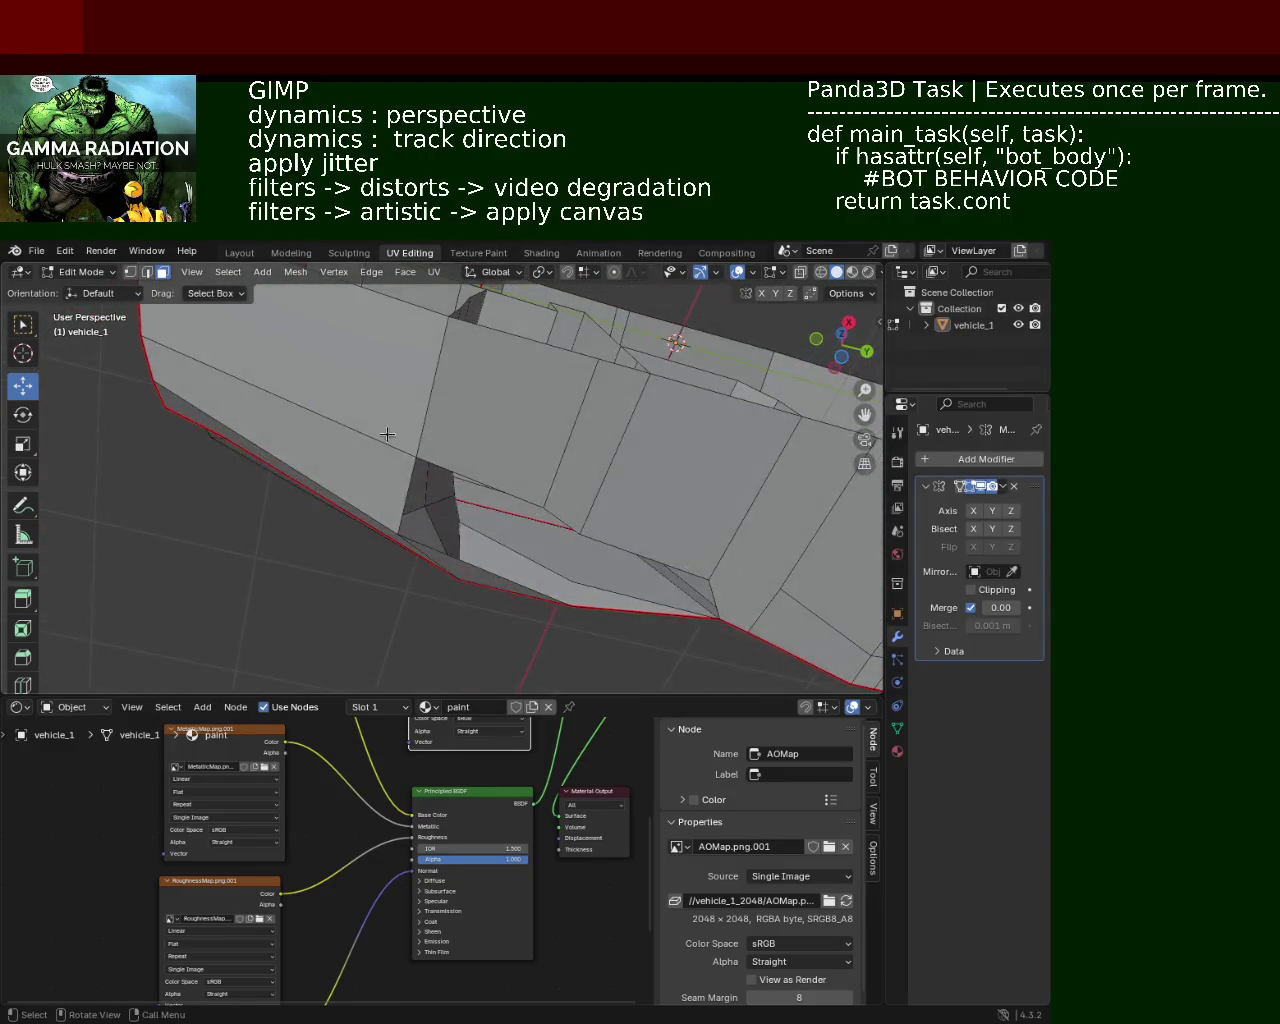
# Step: In vertex mode, drag a lower-edge vertex left along the underside
pyautogui.click(130, 271)
pyautogui.moveTo(488, 538)
pyautogui.mouseDown(button='middle')
pyautogui.moveTo(491, 449)
pyautogui.moveTo(511, 443)
pyautogui.moveTo(516, 456)
pyautogui.mouseUp(button='middle')
pyautogui.click(408, 474)
pyautogui.moveTo(408, 474); pyautogui.dragTo(441, 490, button='middle')
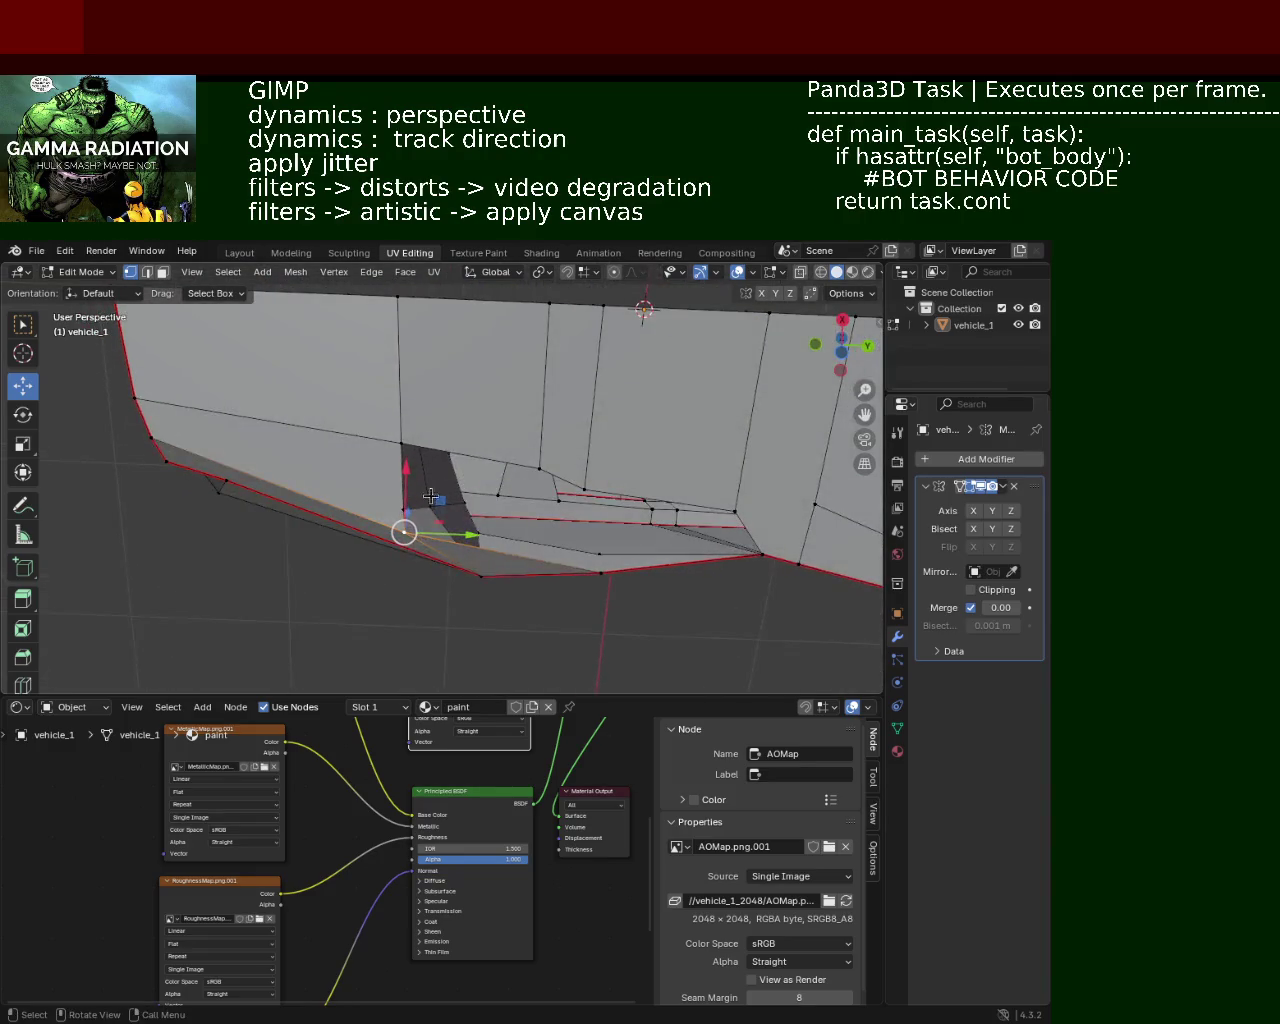
pyautogui.moveTo(591, 503); pyautogui.dragTo(640, 462, button='middle')
pyautogui.click(775, 522)
pyautogui.moveTo(771, 523); pyautogui.dragTo(736, 521)
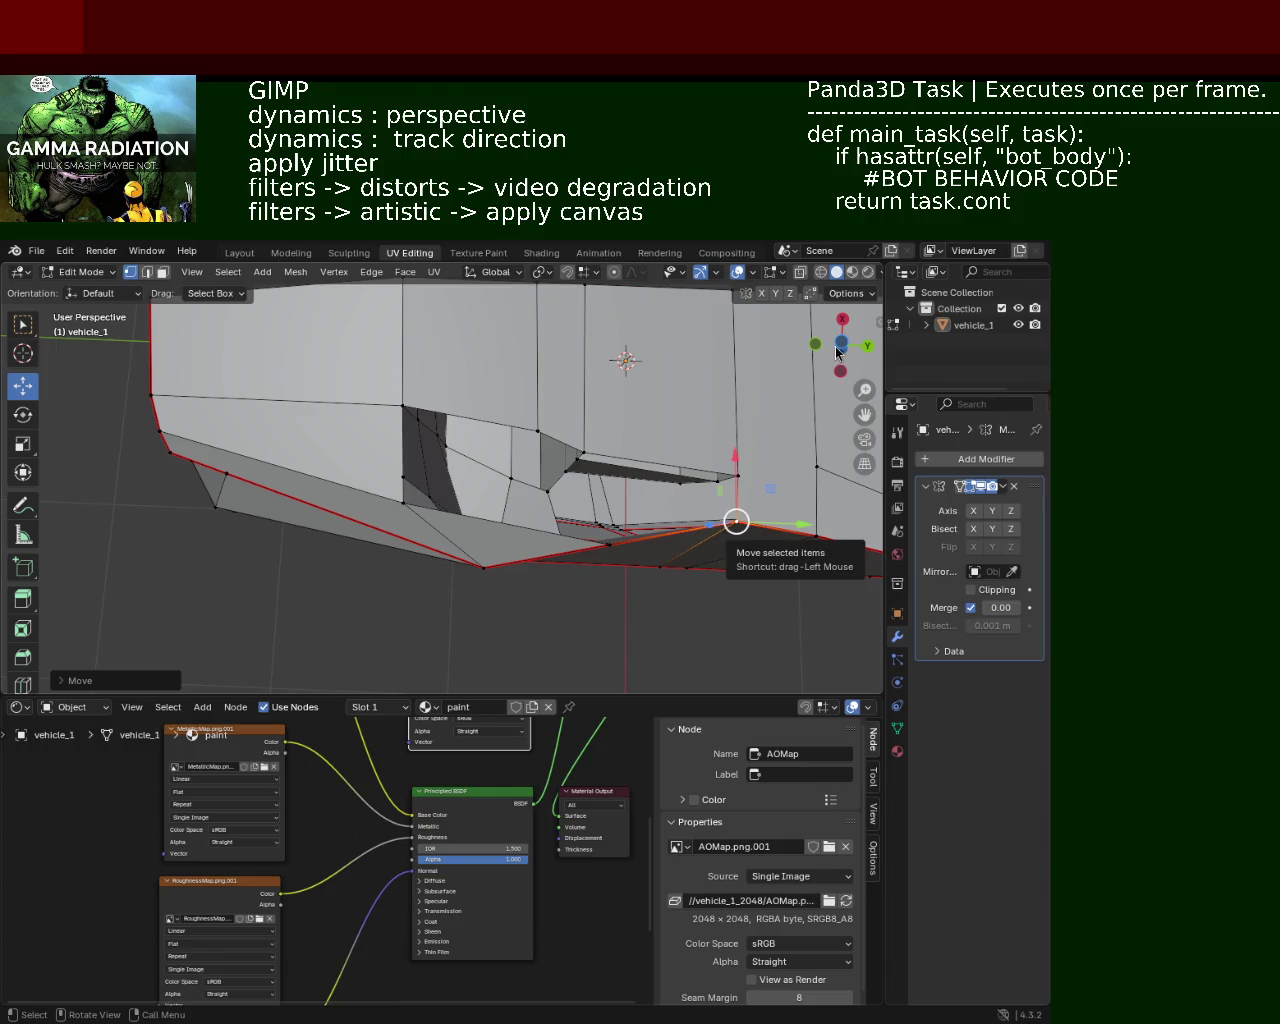
# Step: Select the four corner vertices of a lower-side face and subdivide it
pyautogui.moveTo(665, 505)
pyautogui.mouseDown(button='middle')
pyautogui.moveTo(545, 576)
pyautogui.moveTo(430, 380)
pyautogui.mouseUp(button='middle')
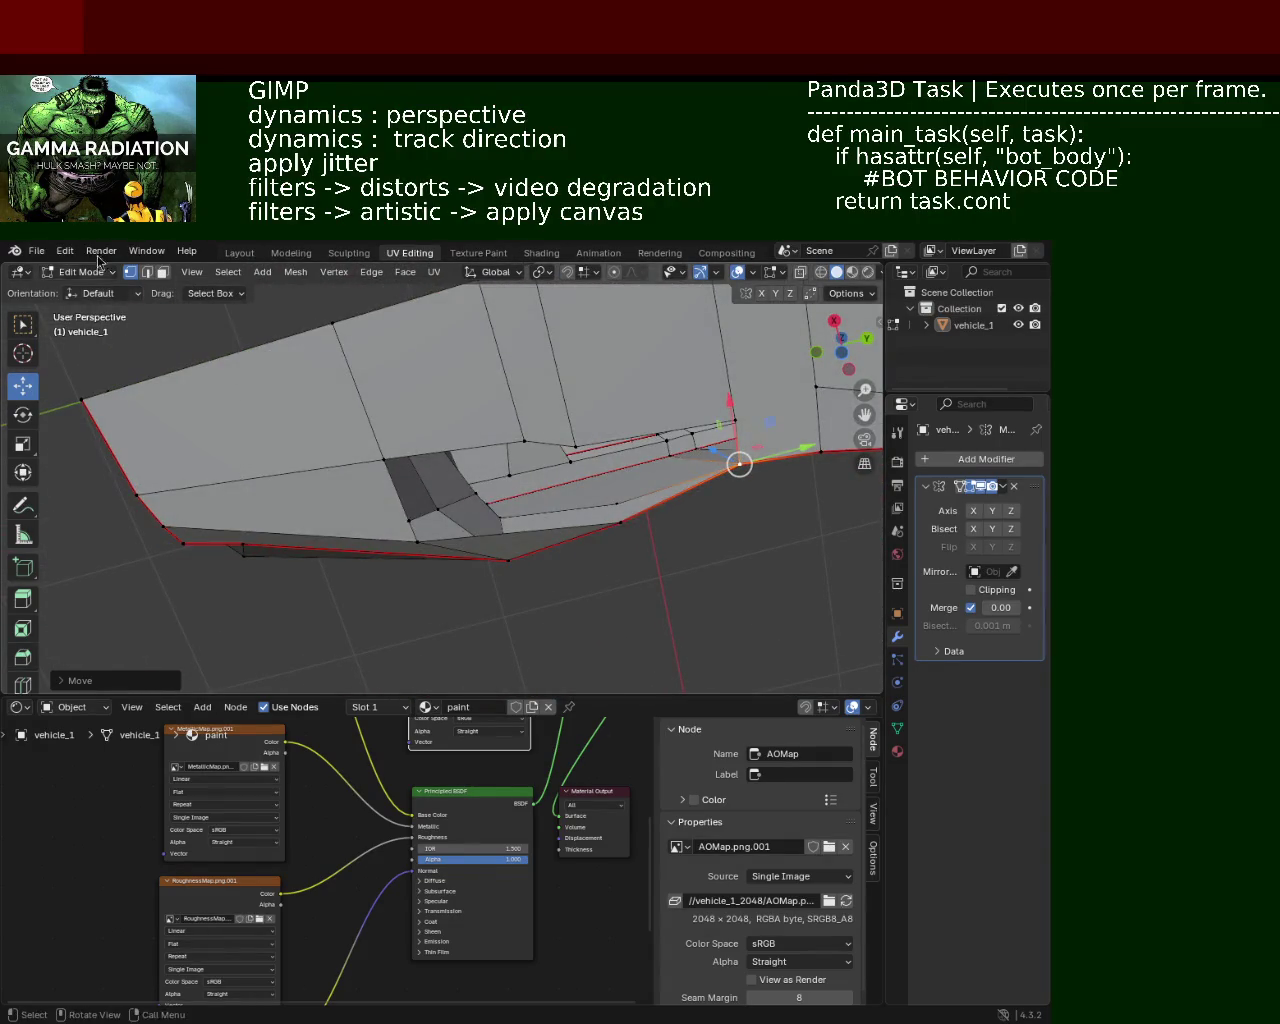
pyautogui.click(417, 541)
pyautogui.keyDown('shift'); pyautogui.click(618, 524); pyautogui.keyUp('shift')
pyautogui.keyDown('shift'); pyautogui.click(524, 440); pyautogui.keyUp('shift')
pyautogui.keyDown('shift'); pyautogui.click(383, 458); pyautogui.keyUp('shift')
pyautogui.moveTo(383, 458)
pyautogui.mouseDown(button='middle')
pyautogui.moveTo(565, 425)
pyautogui.moveTo(436, 540)
pyautogui.moveTo(439, 597)
pyautogui.moveTo(362, 570)
pyautogui.moveTo(395, 518)
pyautogui.moveTo(520, 471)
pyautogui.moveTo(607, 531)
pyautogui.moveTo(382, 595)
pyautogui.moveTo(428, 458)
pyautogui.mouseUp(button='middle')
pyautogui.rightClick(362, 570)
pyautogui.click(362, 585)
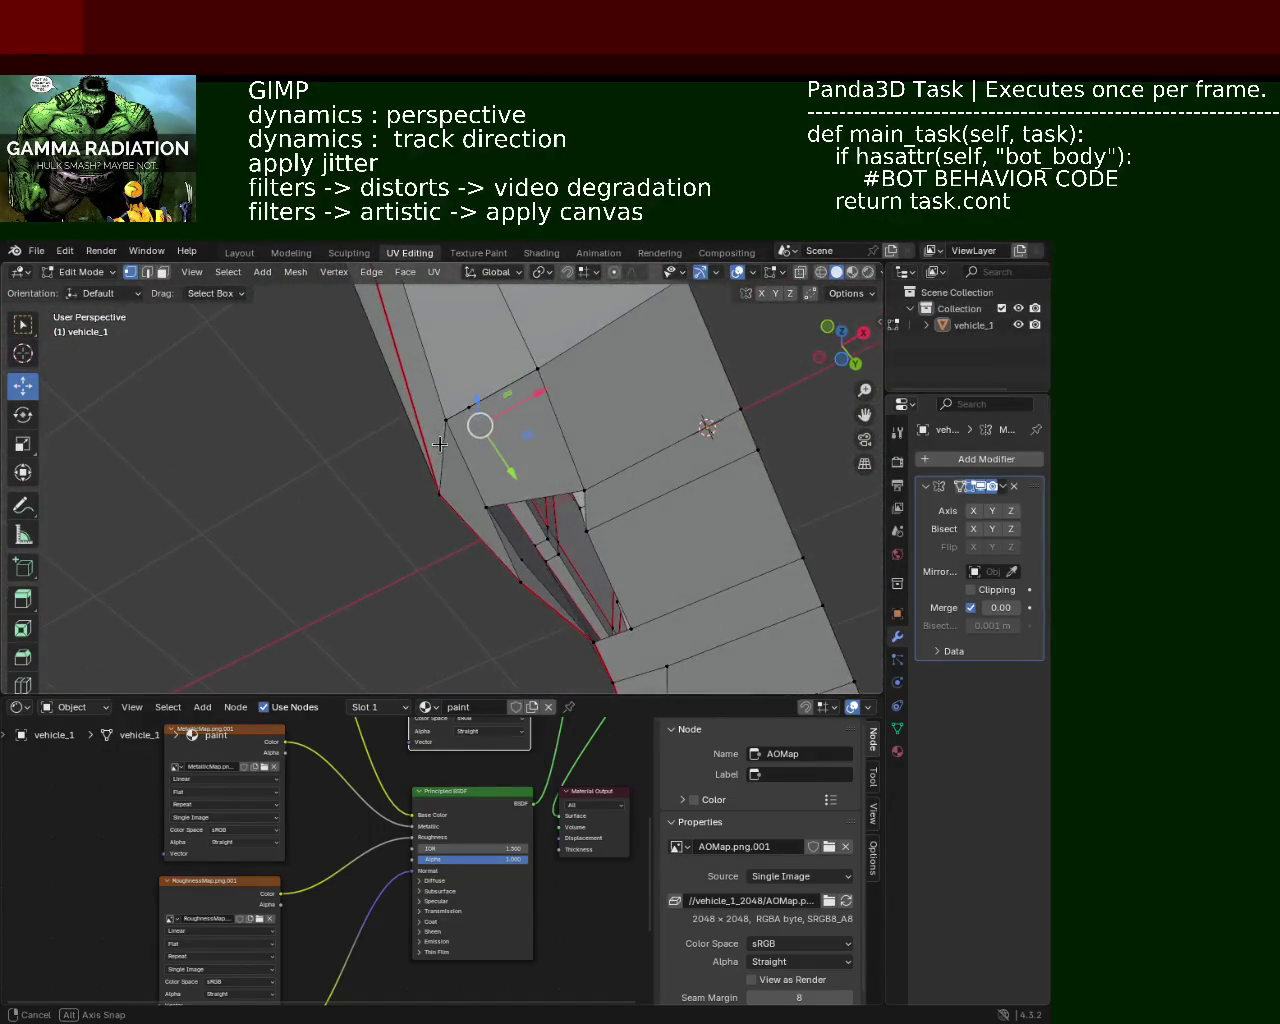
pyautogui.moveTo(428, 458)
pyautogui.mouseDown(button='middle')
pyautogui.moveTo(402, 575)
pyautogui.moveTo(547, 480)
pyautogui.moveTo(593, 481)
pyautogui.moveTo(453, 397)
pyautogui.moveTo(432, 436)
pyautogui.moveTo(357, 489)
pyautogui.moveTo(446, 393)
pyautogui.moveTo(466, 445)
pyautogui.moveTo(446, 523)
pyautogui.moveTo(455, 556)
pyautogui.mouseUp(button='middle')
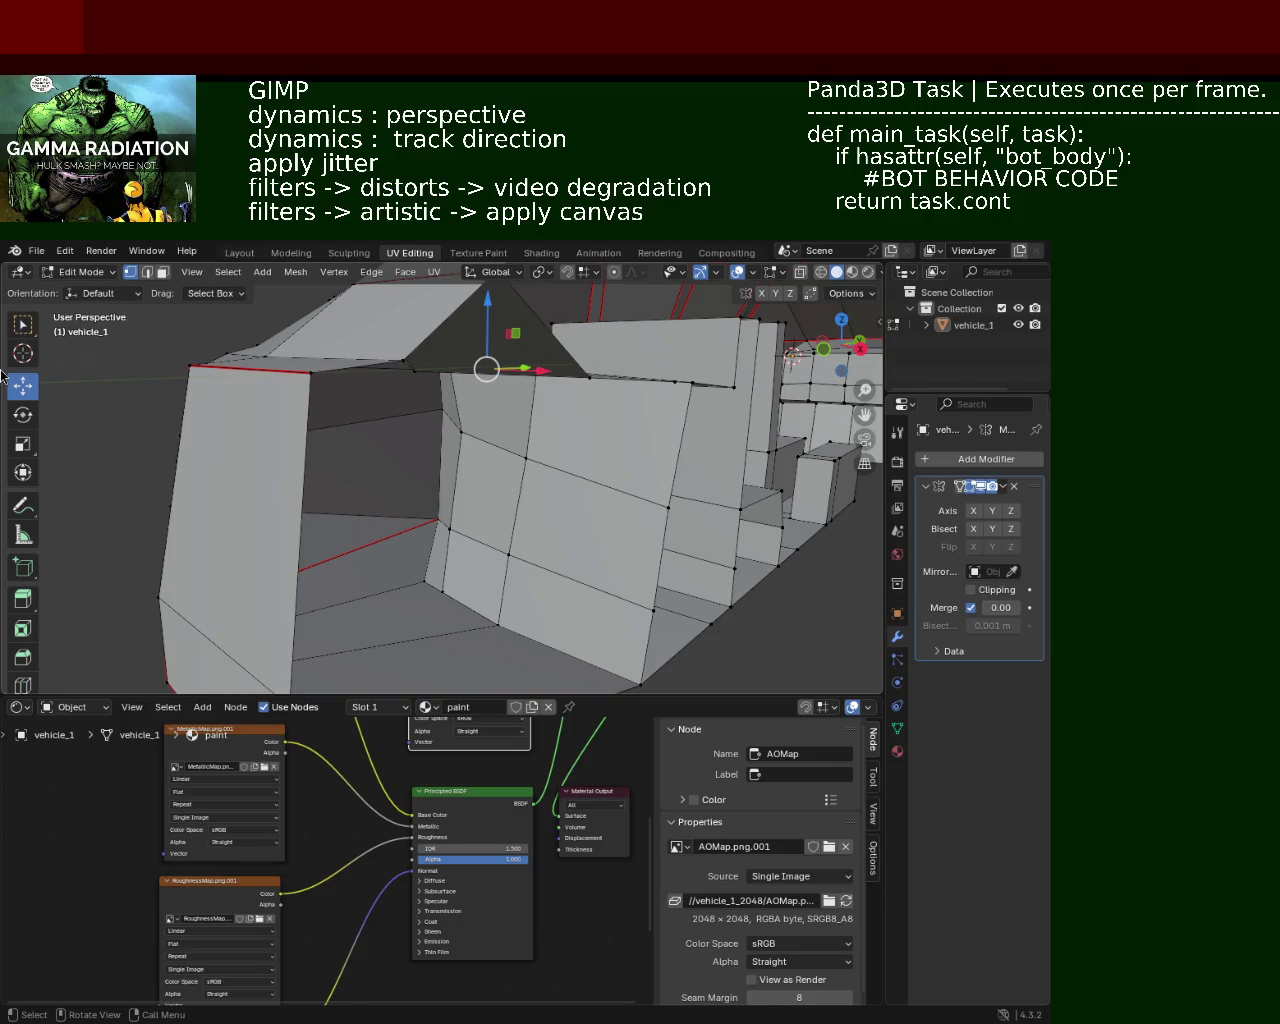
# Step: Select the four corner vertices of the face beside the side cutout
pyautogui.moveTo(400, 600)
pyautogui.mouseDown(button='middle')
pyautogui.moveTo(383, 544)
pyautogui.moveTo(498, 507)
pyautogui.mouseUp(button='middle')
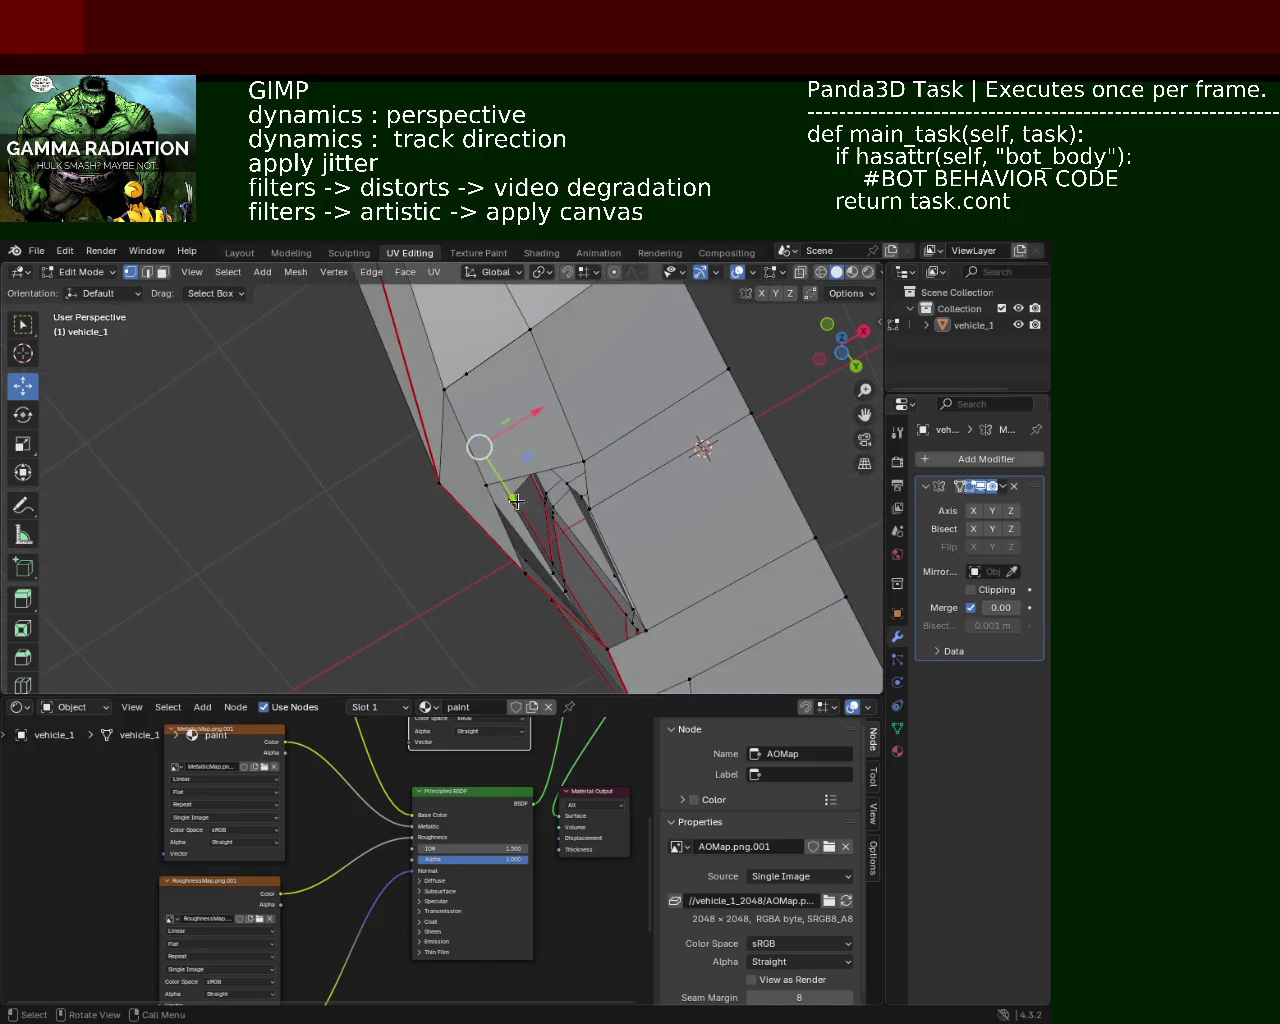
pyautogui.click(500, 512)
pyautogui.click(517, 515)
pyautogui.keyDown('shift'); pyautogui.click(598, 505); pyautogui.keyUp('shift')
pyautogui.keyDown('shift'); pyautogui.click(584, 462); pyautogui.keyUp('shift')
pyautogui.keyDown('shift'); pyautogui.click(486, 485); pyautogui.keyUp('shift')
pyautogui.moveTo(572, 564); pyautogui.dragTo(570, 462, button='middle')
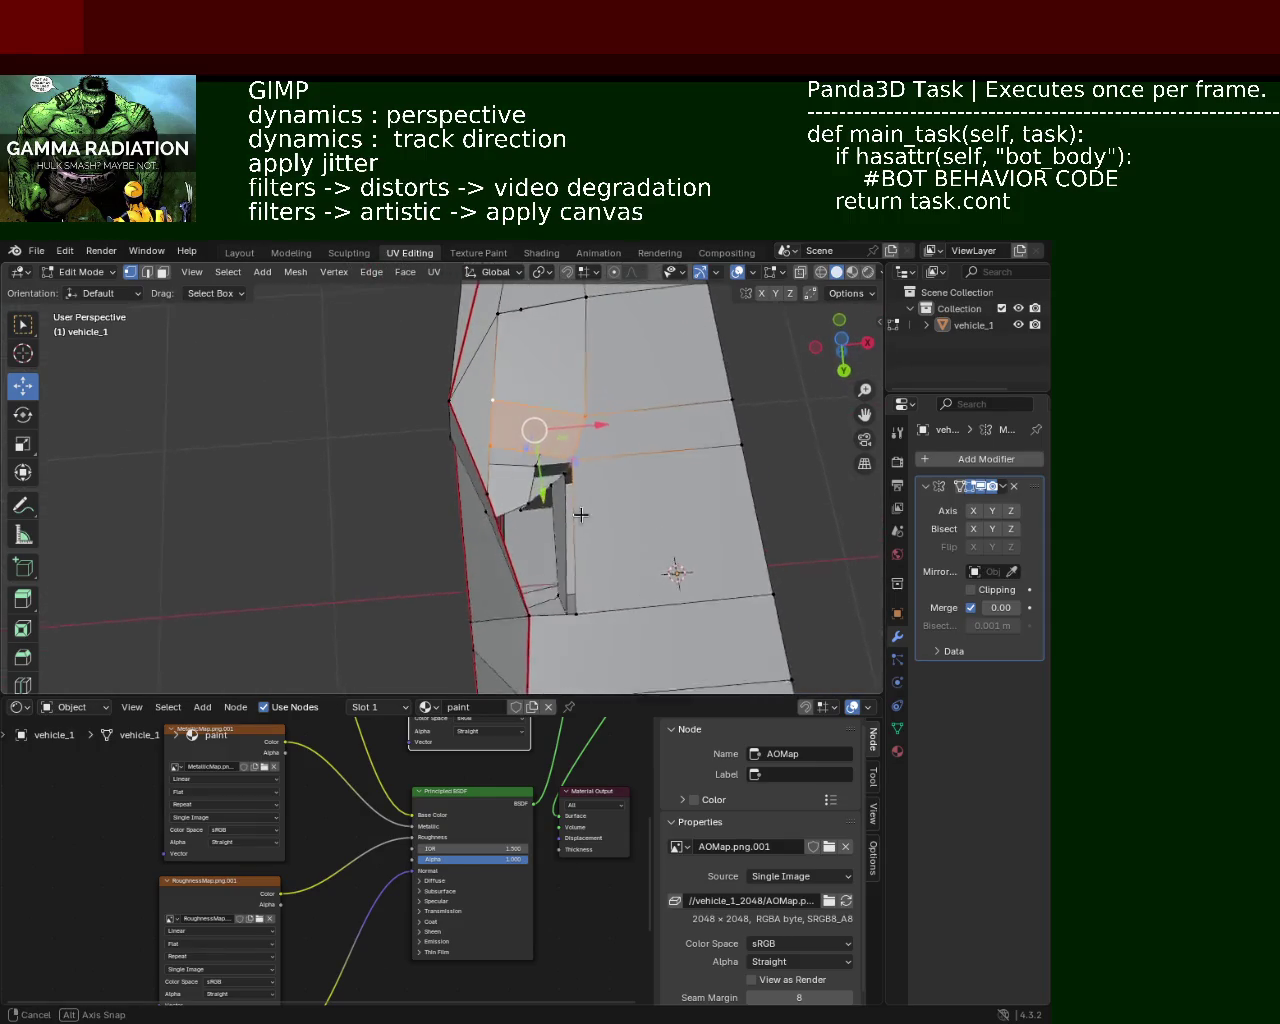
# Step: Subdivide the vertical edge beside the cutout and slide the new midpoint vertex along it
pyautogui.click(570, 462)
pyautogui.keyDown('shift'); pyautogui.click(570, 622); pyautogui.keyUp('shift')
pyautogui.rightClick(570, 622)
pyautogui.click(575, 630)
pyautogui.moveTo(485, 510); pyautogui.dragTo(590, 560, button='middle')
pyautogui.click(581, 605)
pyautogui.hotkey('shift', 'v')
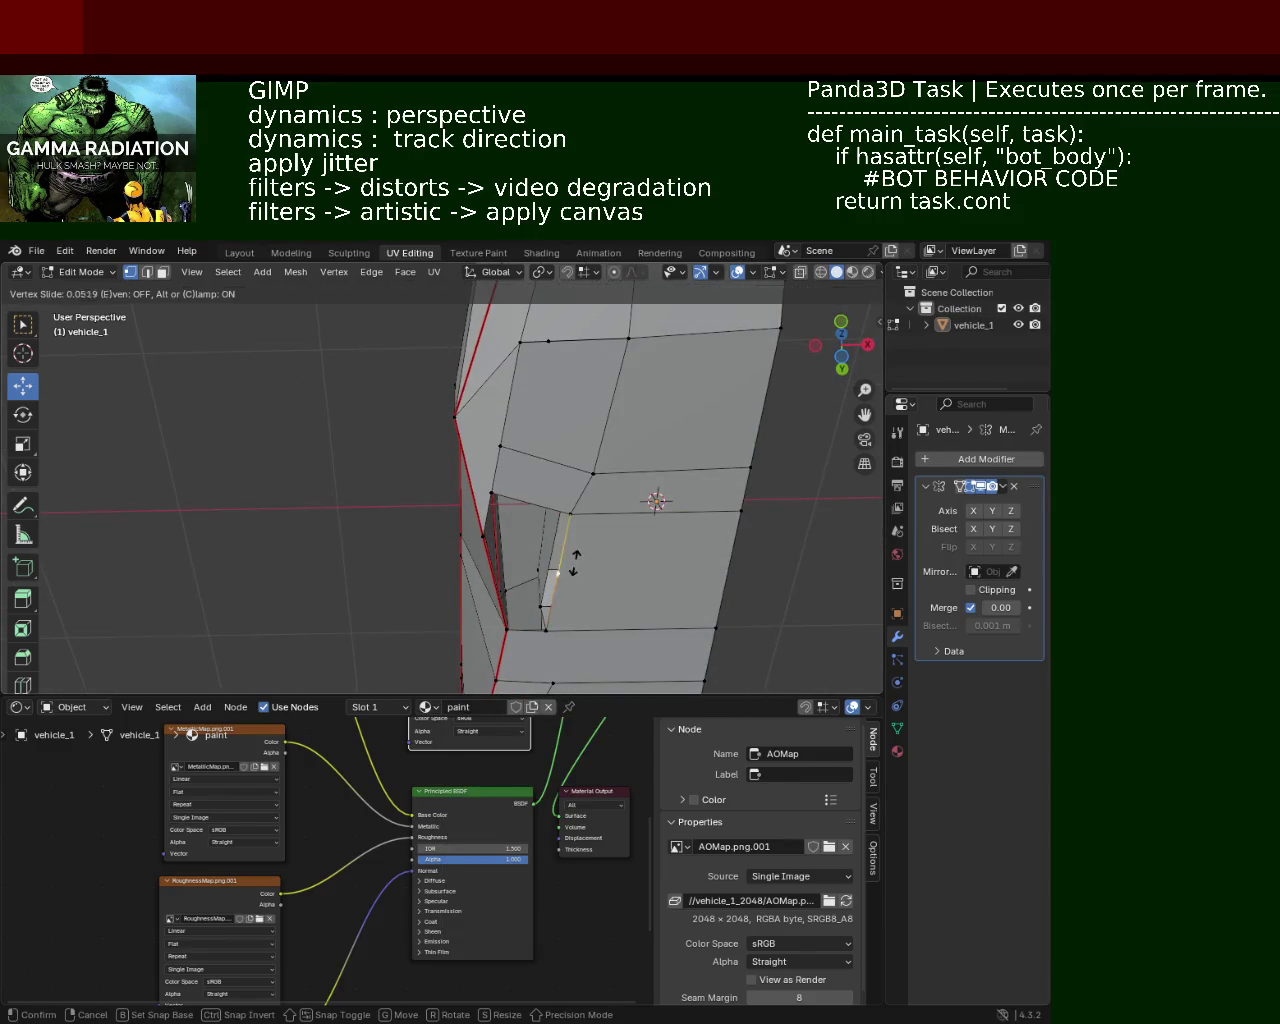
pyautogui.click(582, 540)
# Step: Select the upper quad's corners, then switch to the lower face's edge vertices
pyautogui.keyDown('shift'); pyautogui.click(491, 495); pyautogui.keyUp('shift')
pyautogui.keyDown('shift'); pyautogui.click(567, 514); pyautogui.keyUp('shift')
pyautogui.keyDown('shift'); pyautogui.click(483, 537); pyautogui.keyUp('shift')
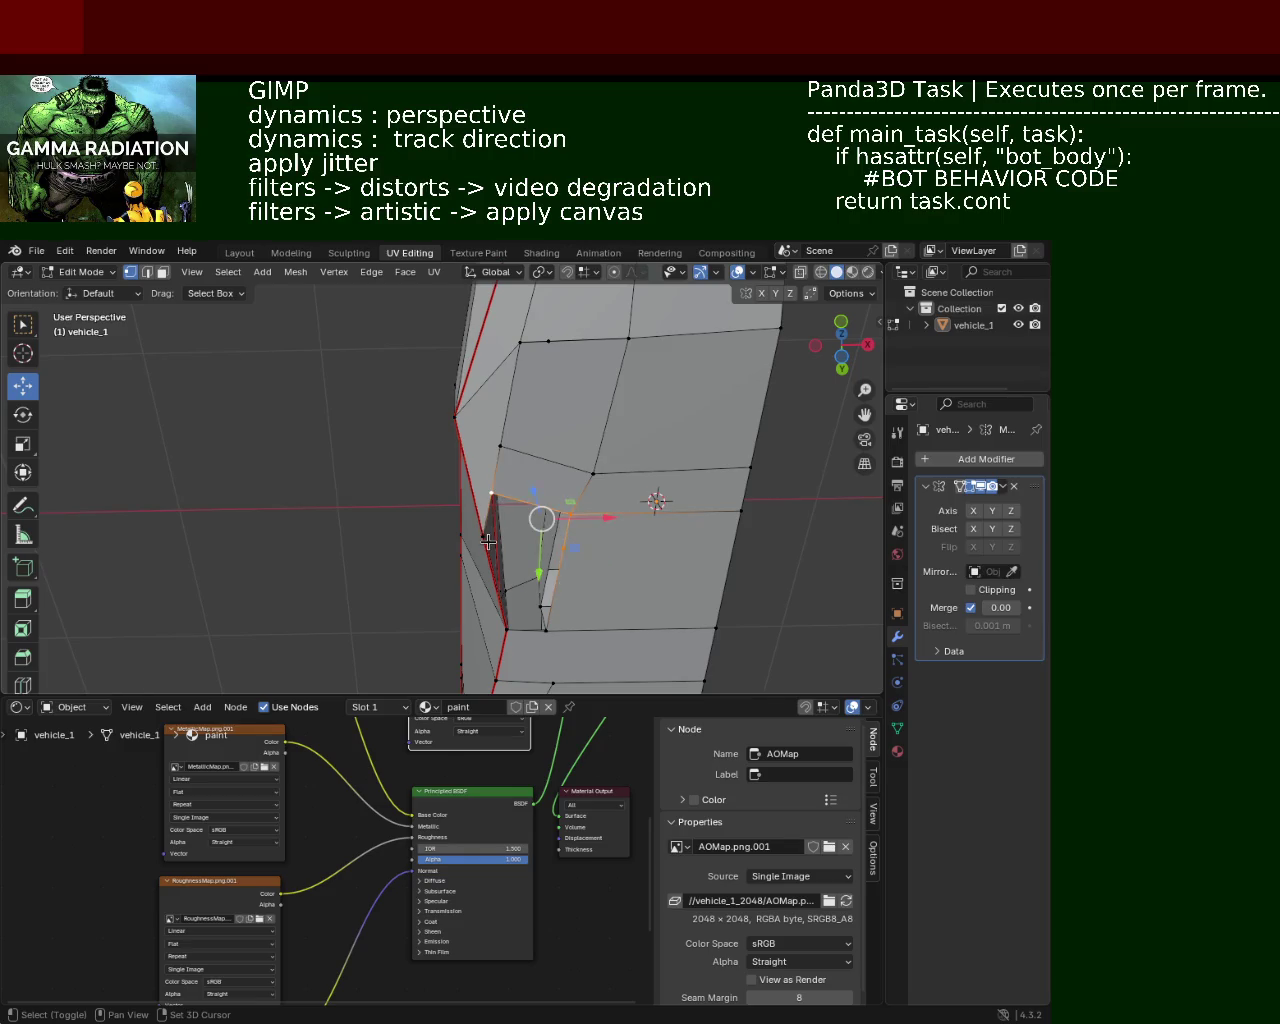
pyautogui.keyDown('shift'); pyautogui.click(505, 630); pyautogui.keyUp('shift')
pyautogui.keyDown('shift'); pyautogui.click(545, 630); pyautogui.keyUp('shift')
pyautogui.moveTo(568, 628)
pyautogui.mouseDown(button='middle')
pyautogui.moveTo(432, 484)
pyautogui.moveTo(555, 508)
pyautogui.moveTo(500, 498)
pyautogui.mouseUp(button='middle')
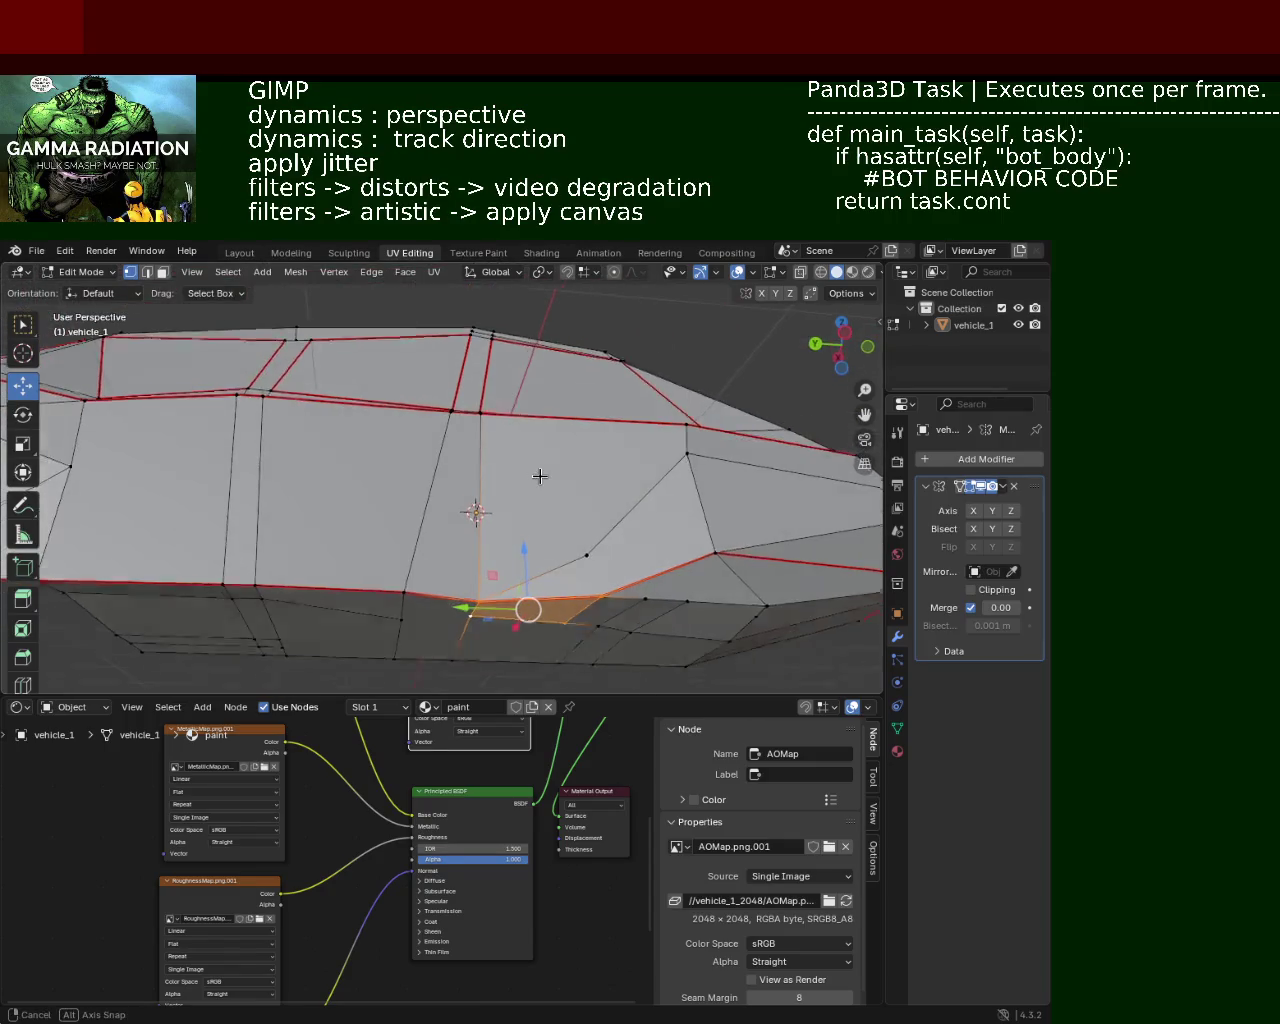
# Step: Select two vertices at the front of vehicle_1's body side
pyautogui.moveTo(500, 498); pyautogui.dragTo(570, 512, button='middle')
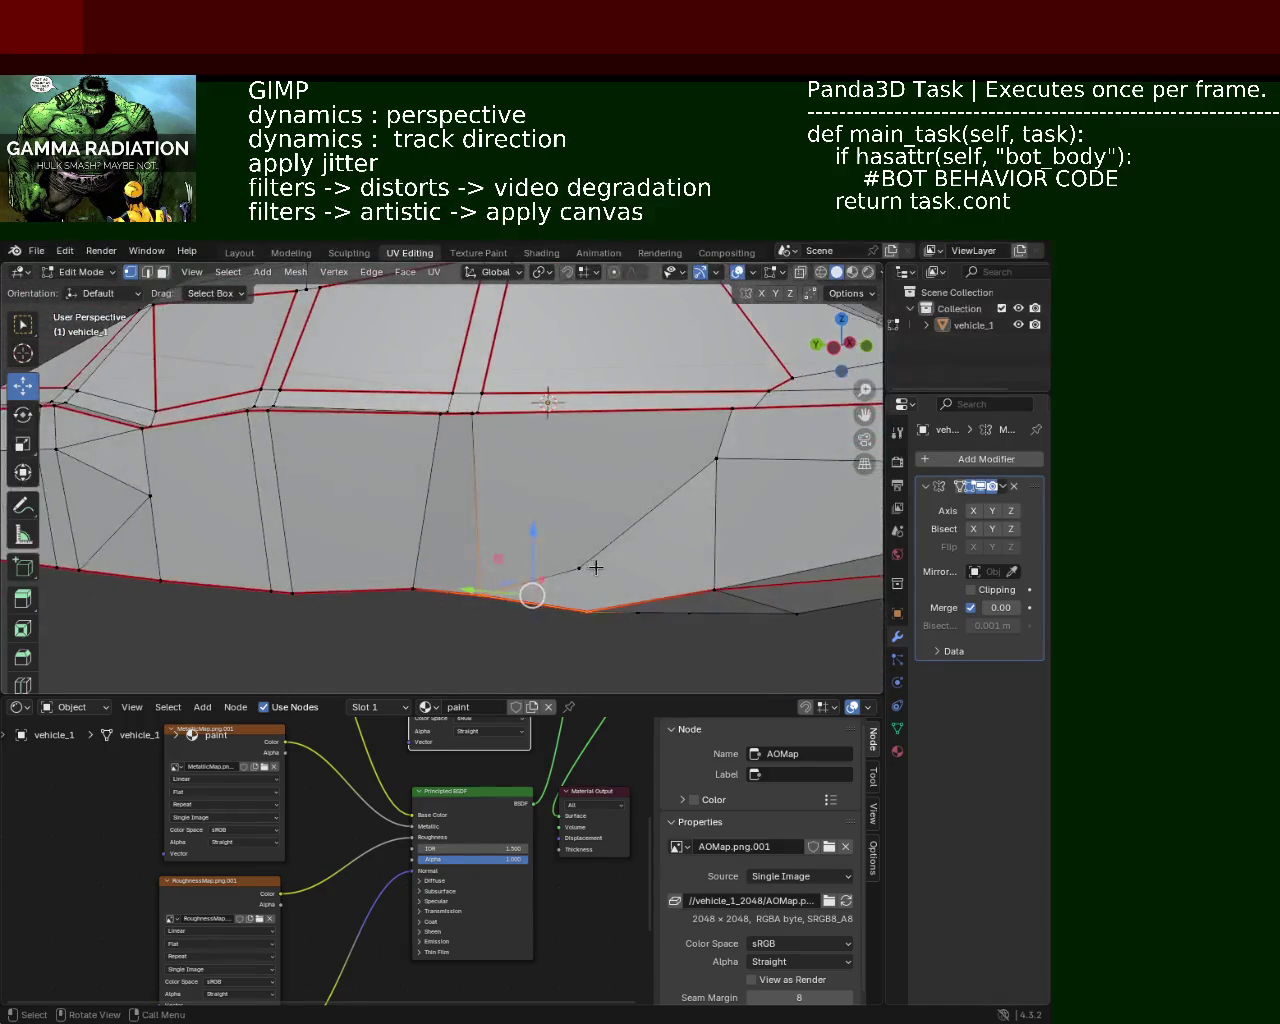
pyautogui.click(610, 474)
pyautogui.keyDown('shift'); pyautogui.click(589, 607); pyautogui.keyUp('shift')
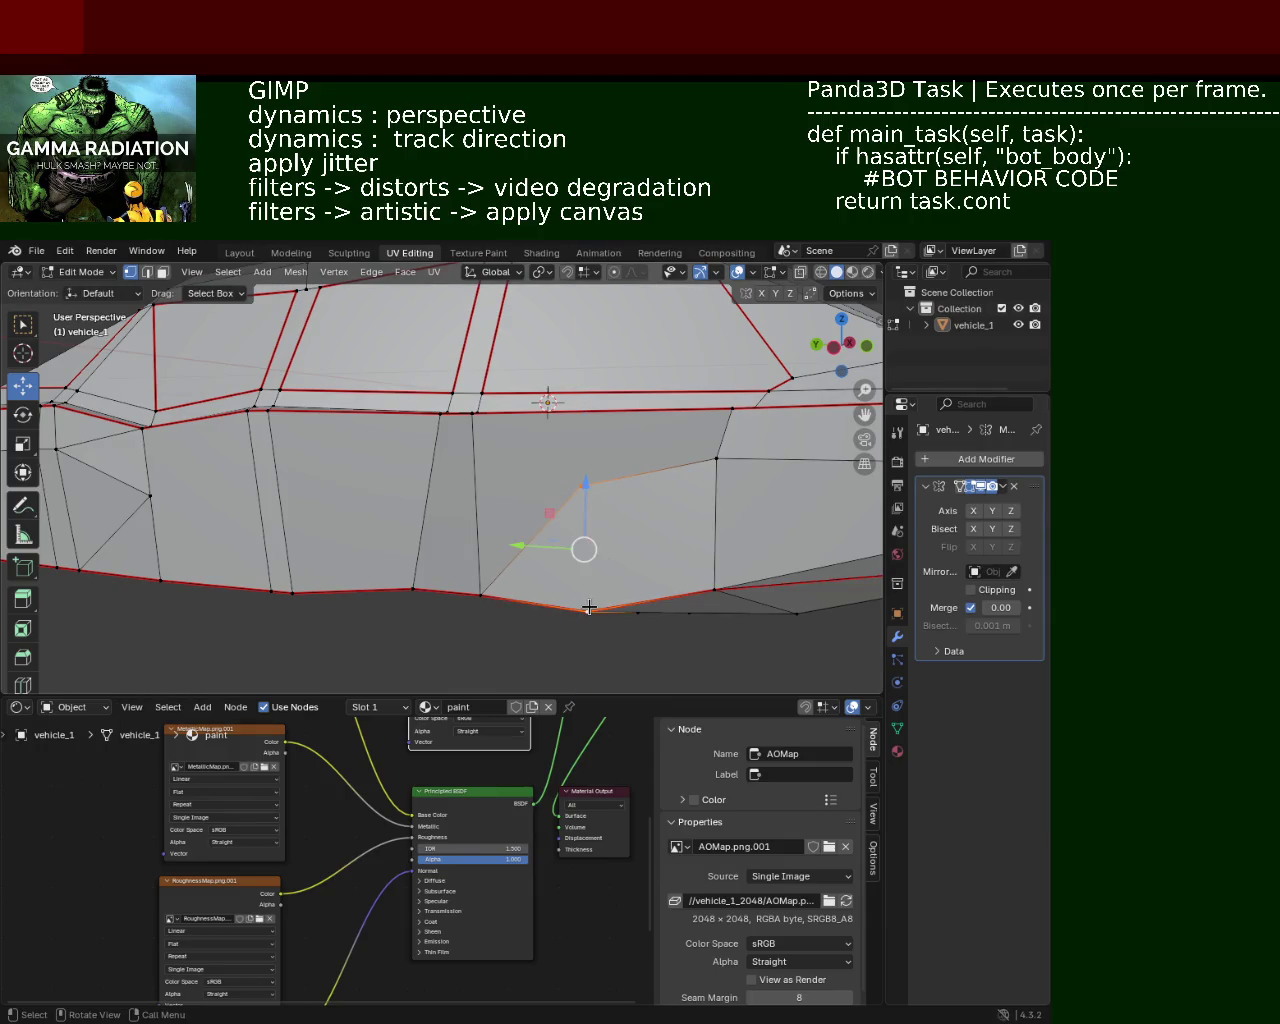
pyautogui.click(589, 607)
pyautogui.keyDown('shift'); pyautogui.click(589, 607); pyautogui.keyUp('shift')
pyautogui.moveTo(626, 526); pyautogui.dragTo(542, 487, button='middle')
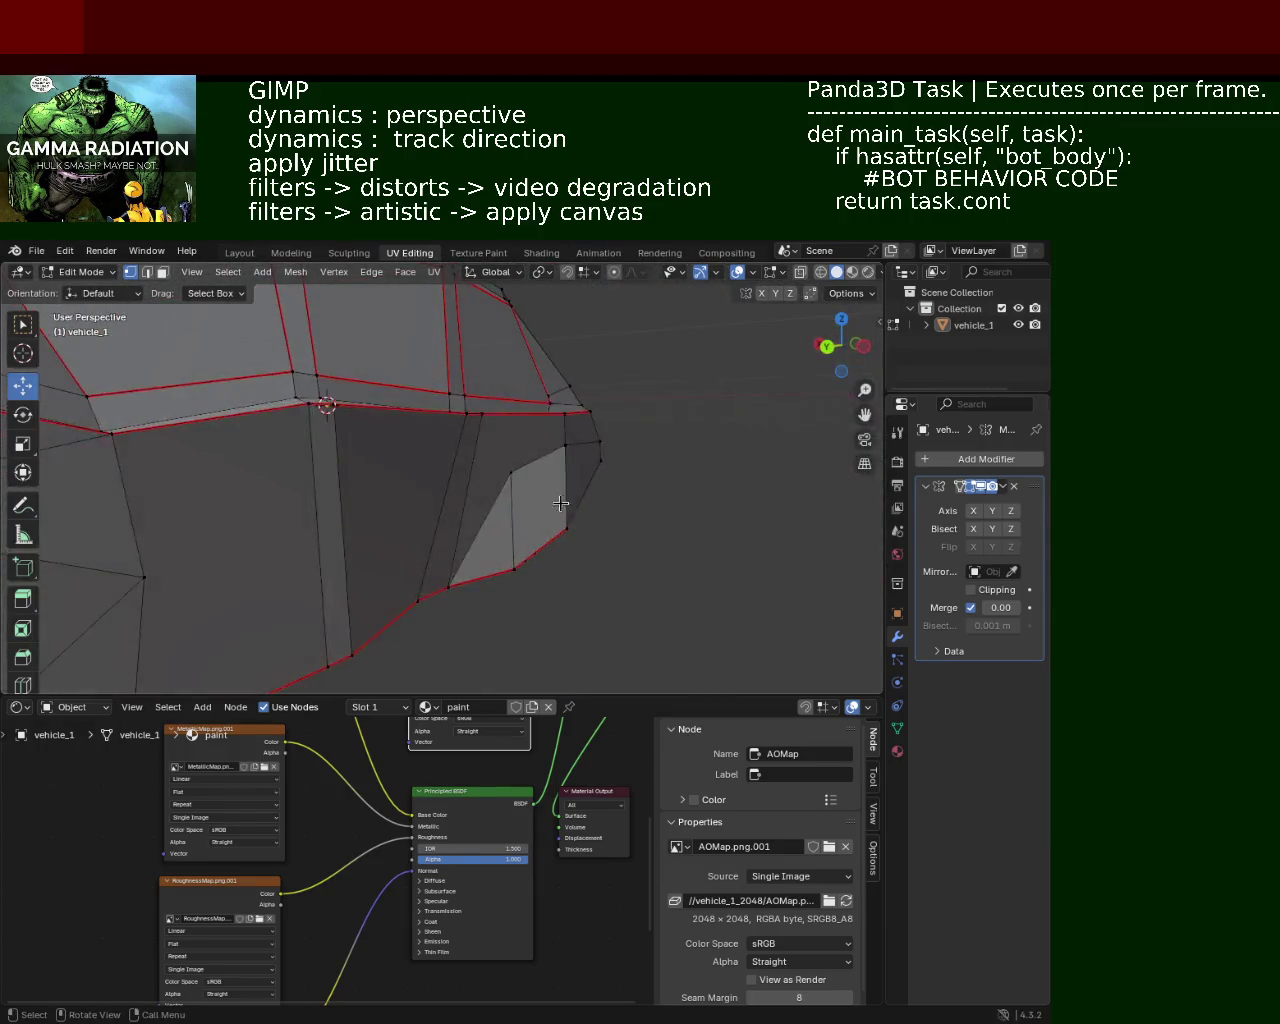
pyautogui.click(540, 486)
pyautogui.keyDown('shift'); pyautogui.click(486, 418); pyautogui.keyUp('shift')
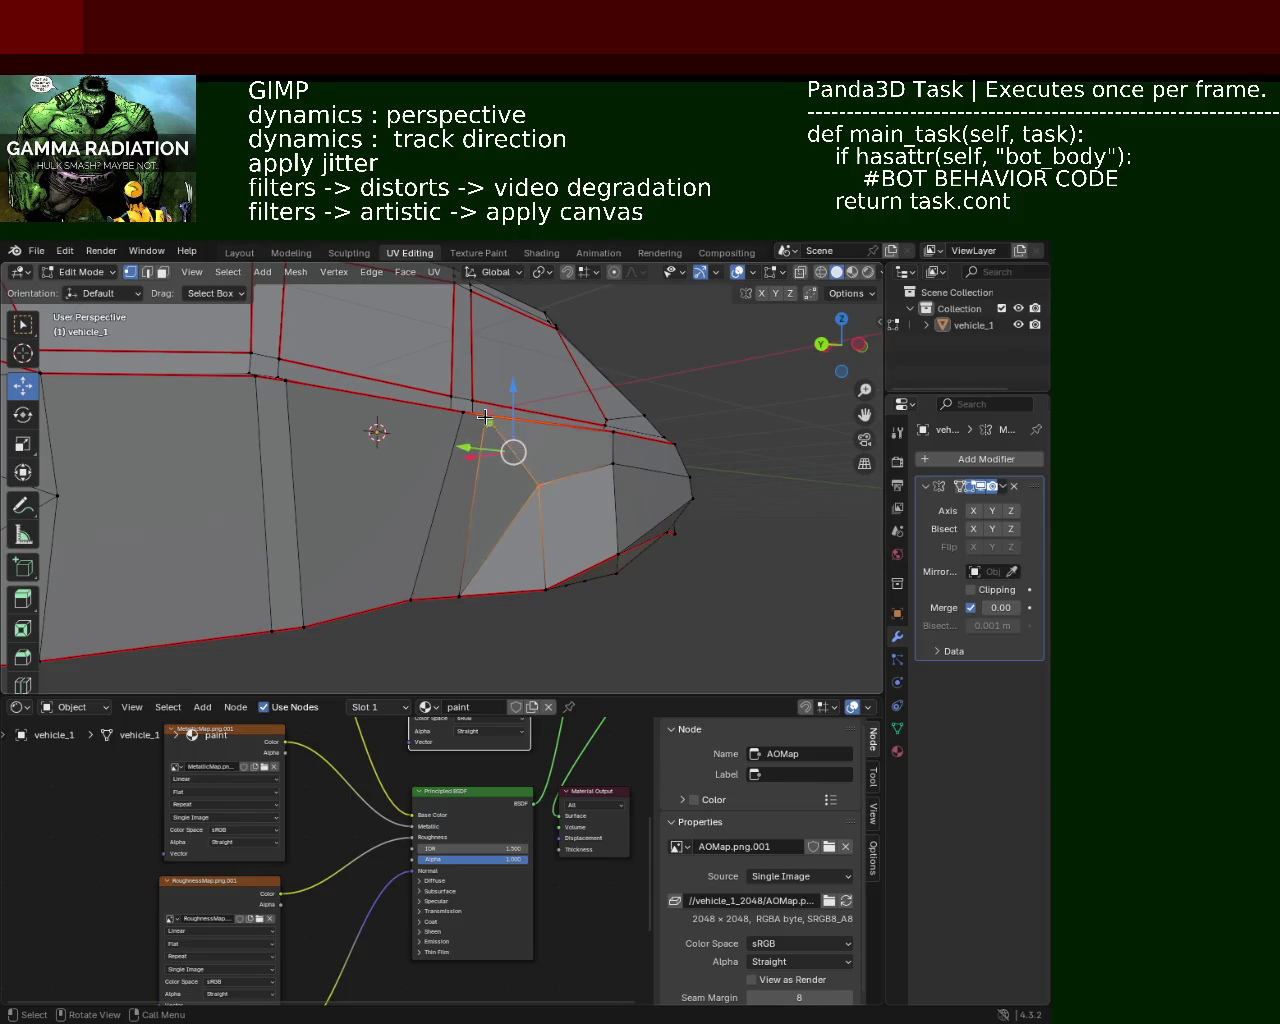
# Step: Nudge the selected front vertex slightly sideways
pyautogui.moveTo(485, 418); pyautogui.dragTo(357, 486, button='middle')
pyautogui.scroll(-3, 694, 514)
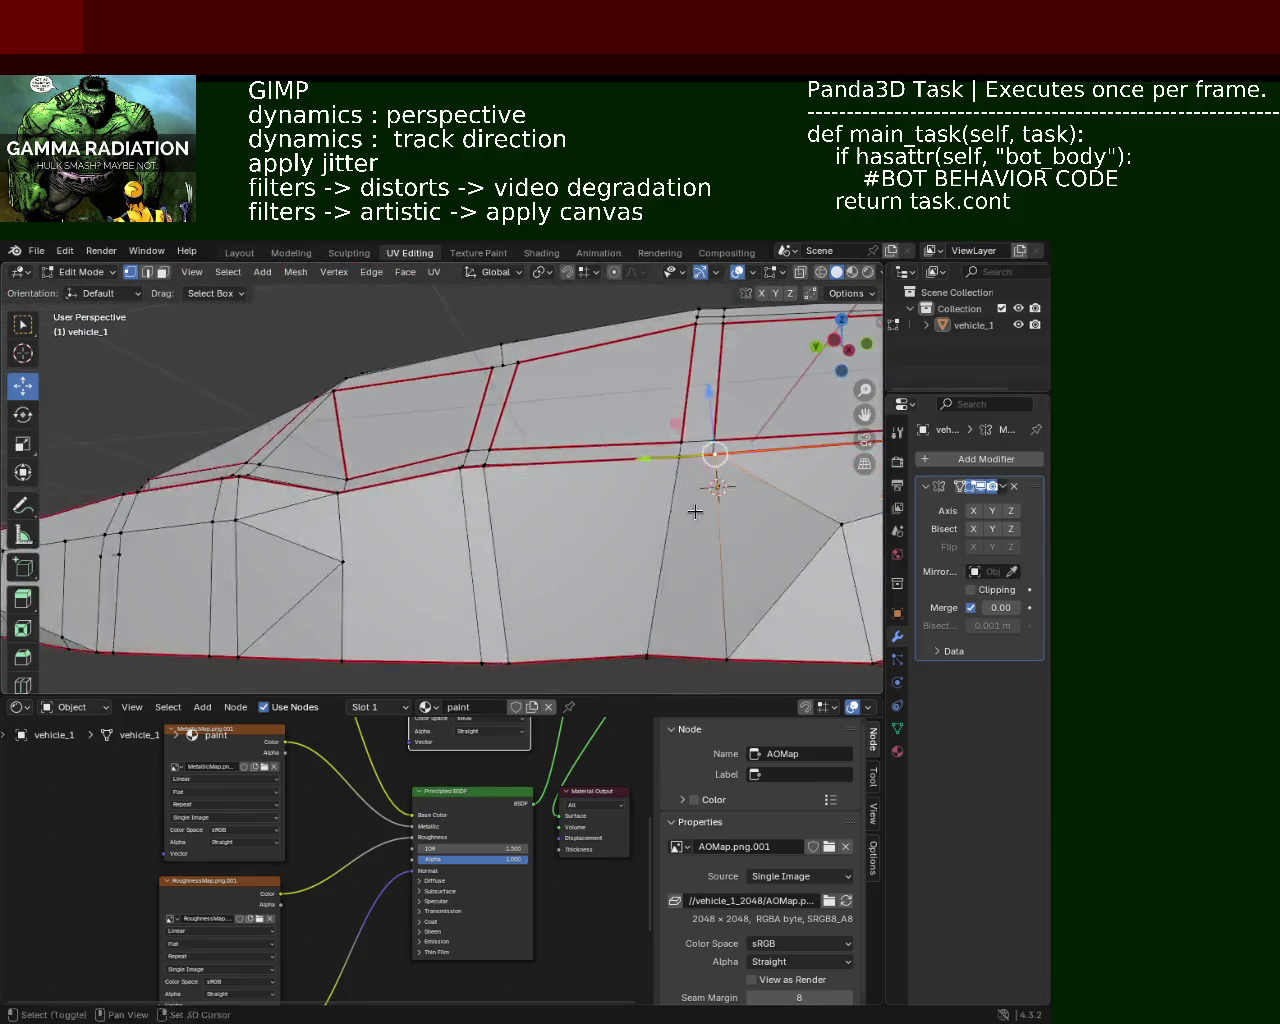
pyautogui.moveTo(551, 514); pyautogui.dragTo(468, 495, button='middle')
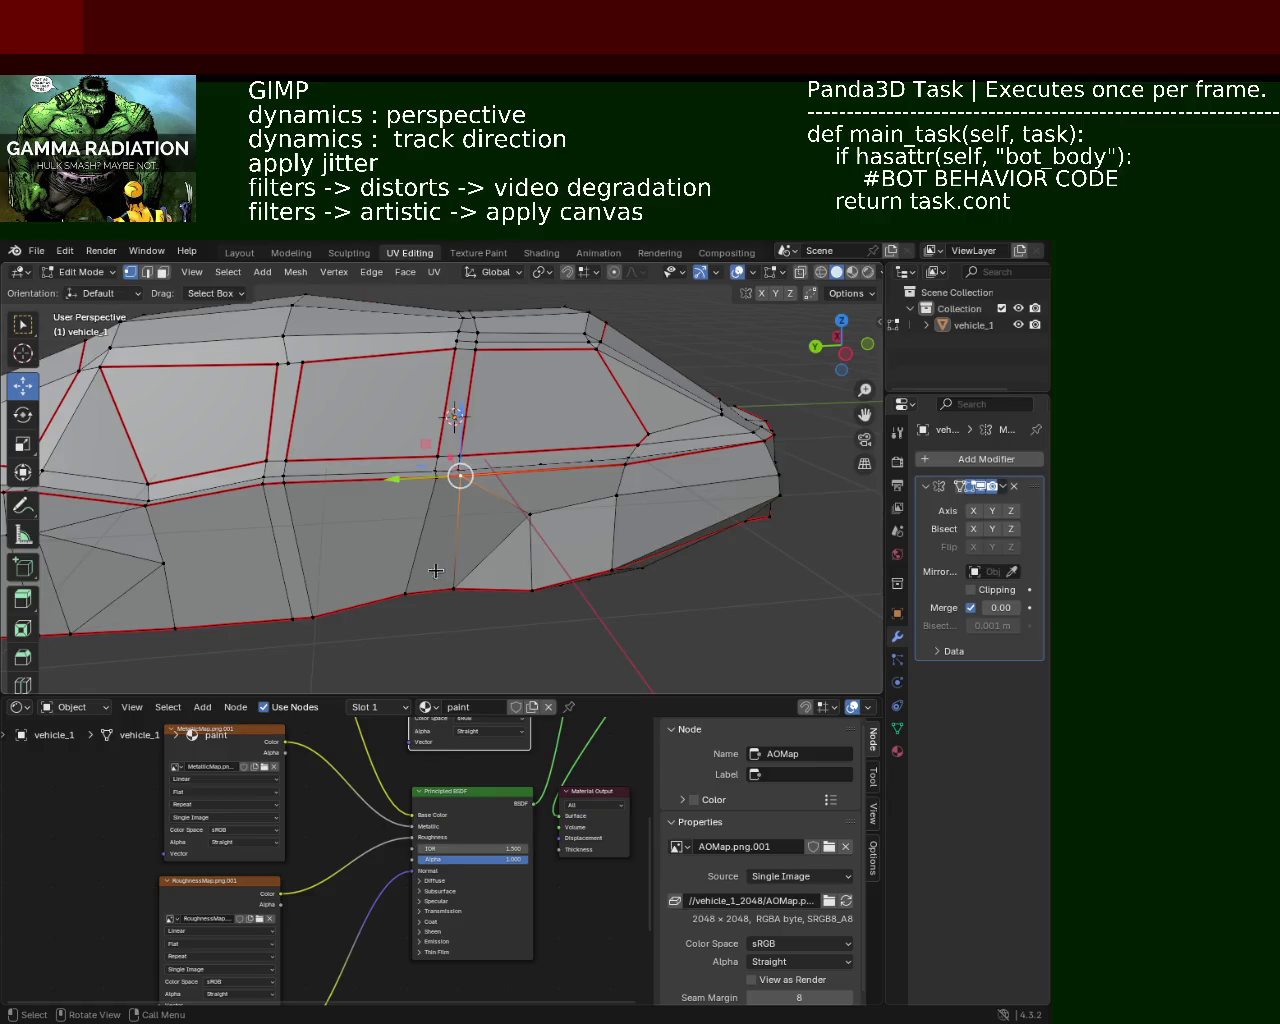
pyautogui.moveTo(438, 568); pyautogui.dragTo(432, 355, button='middle')
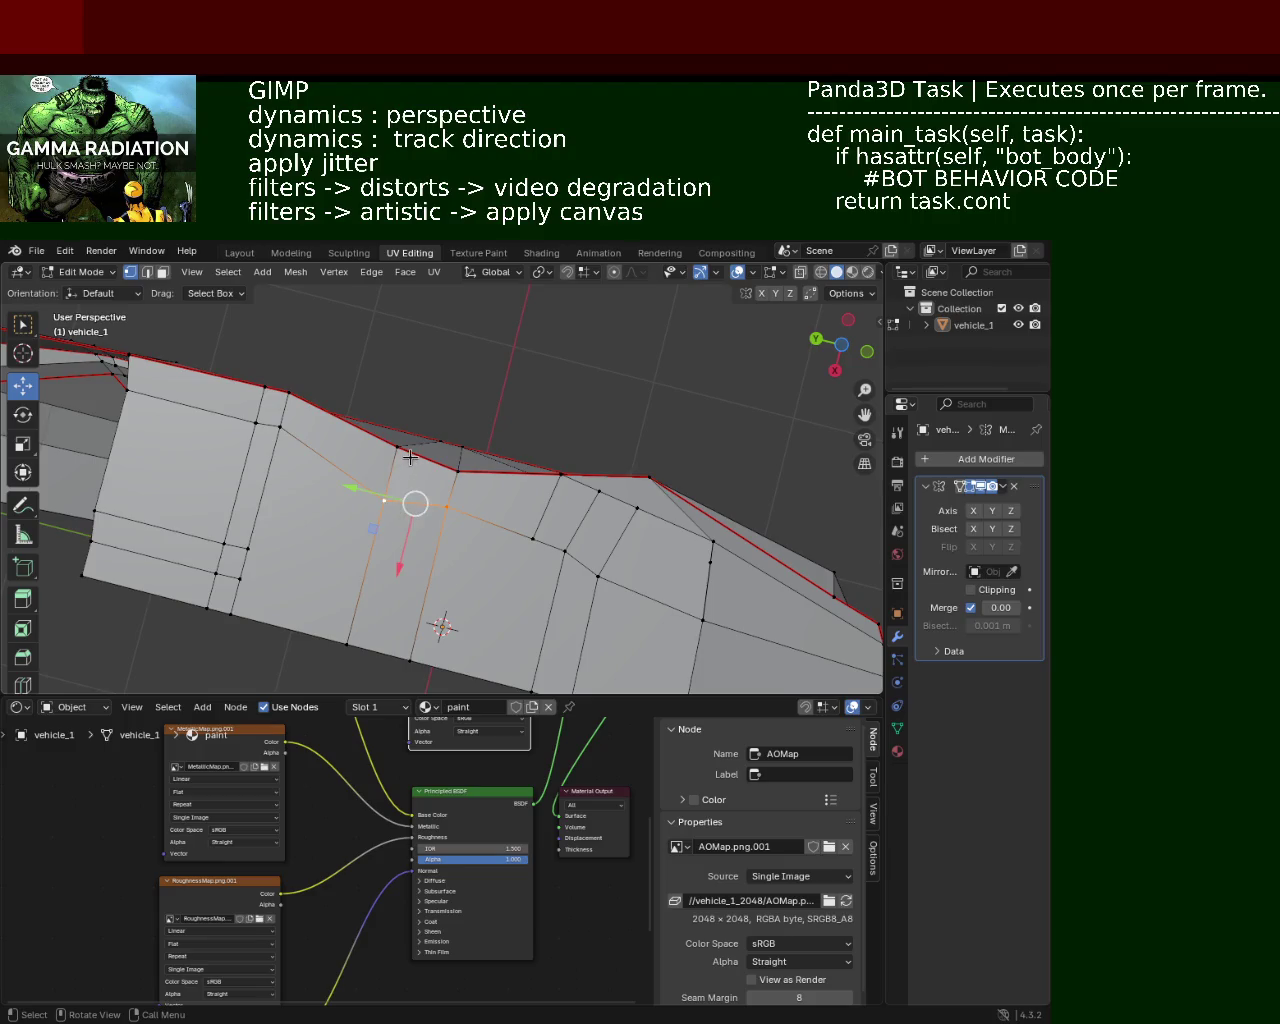
pyautogui.moveTo(403, 461); pyautogui.dragTo(345, 541, button='middle')
pyautogui.moveTo(381, 544); pyautogui.dragTo(382, 556)
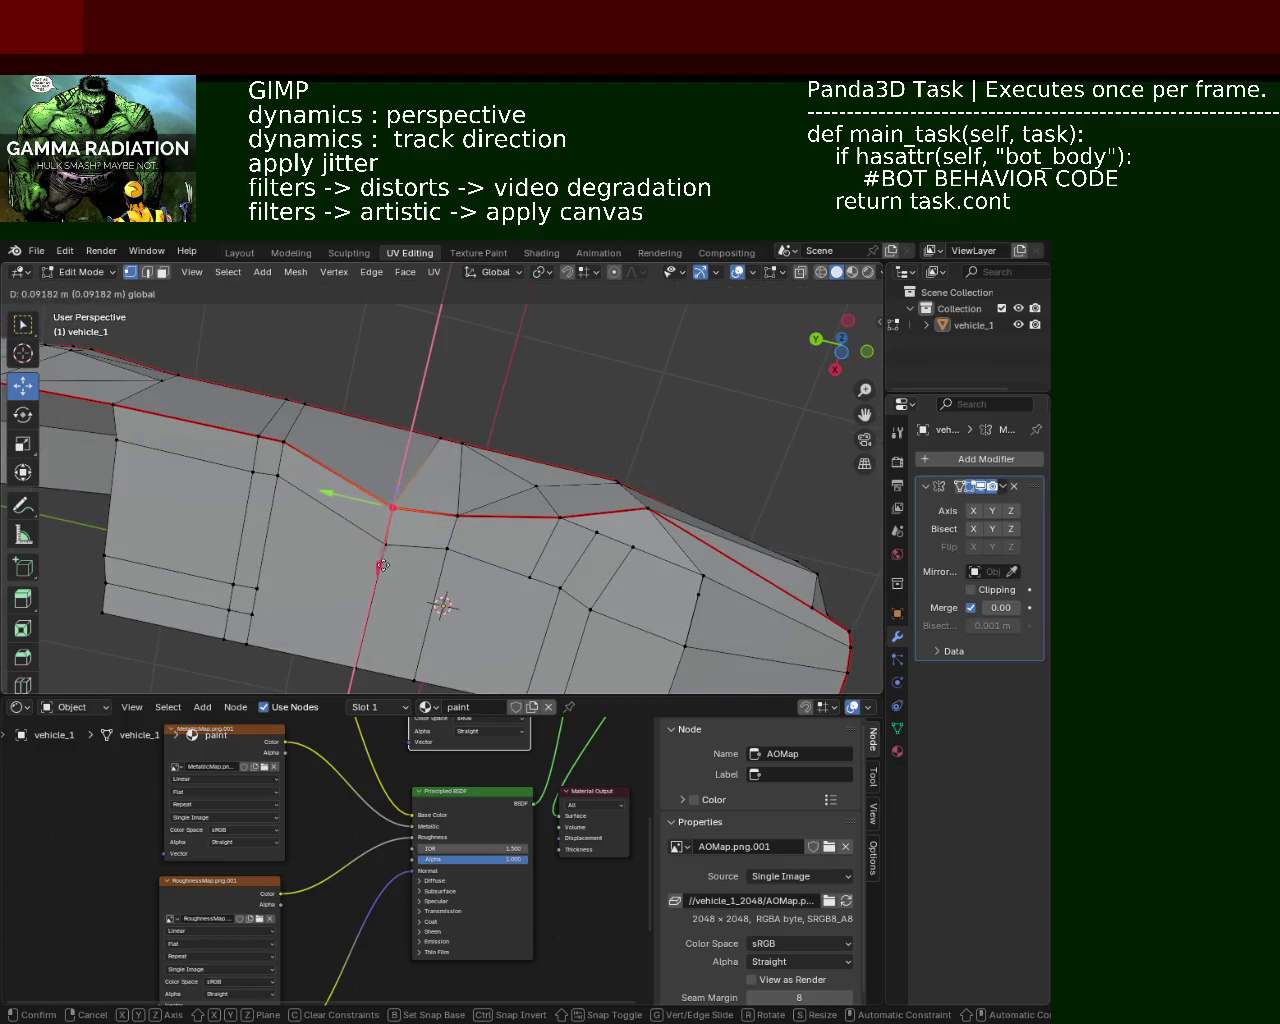
pyautogui.moveTo(382, 556)
pyautogui.mouseDown(button='middle')
pyautogui.moveTo(469, 496)
pyautogui.moveTo(421, 514)
pyautogui.mouseUp(button='middle')
# Step: Slide the cabin corner vertex a little along the Y axis to line up with the seam
pyautogui.scroll(3, 469, 484)
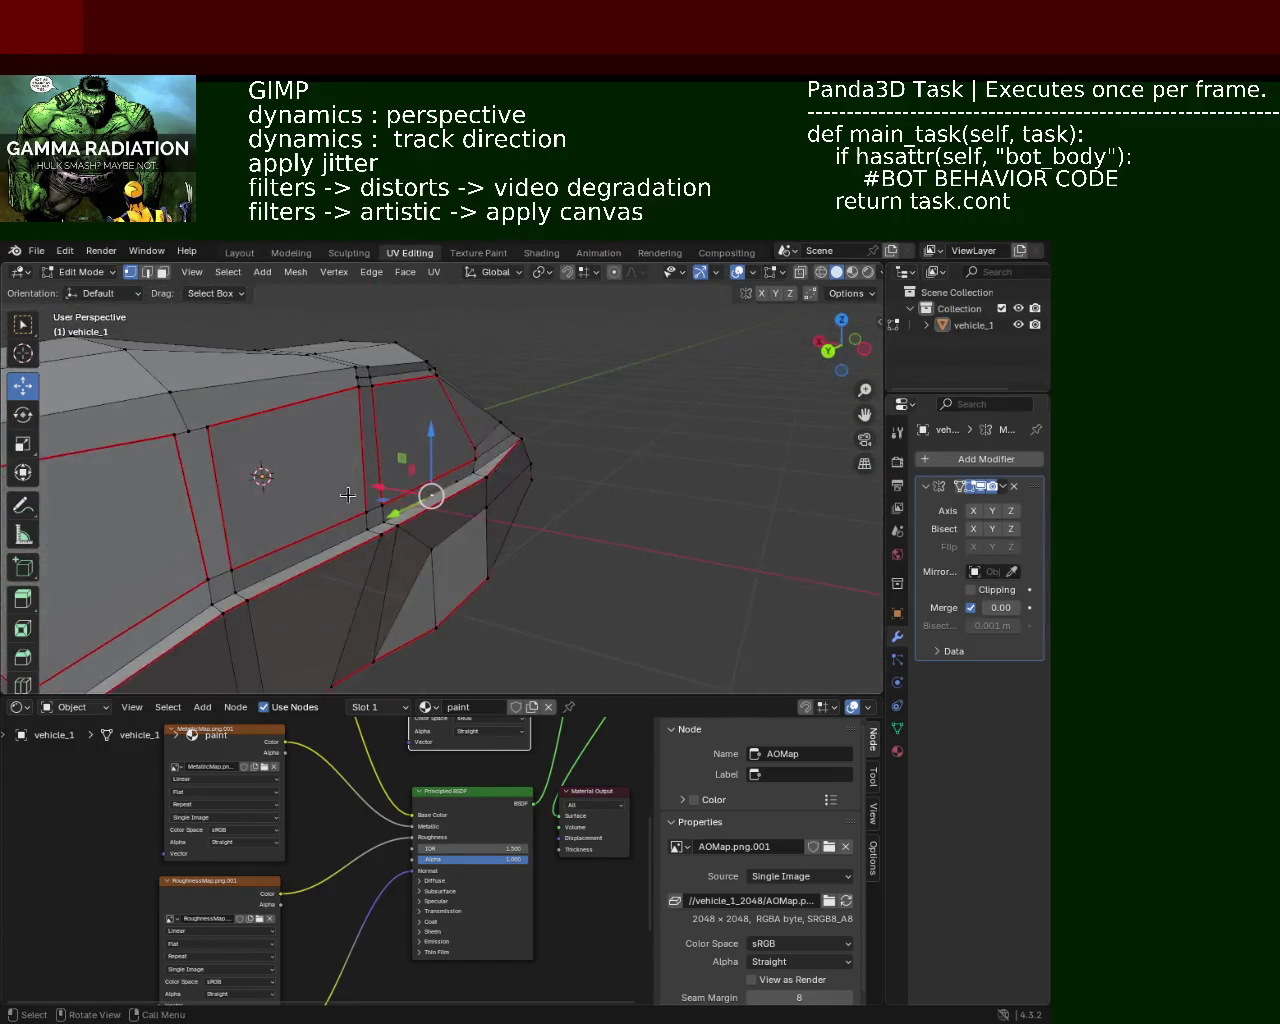
pyautogui.scroll(4, 469, 484)
pyautogui.moveTo(469, 484)
pyautogui.mouseDown(button='middle')
pyautogui.moveTo(480, 530)
pyautogui.moveTo(457, 523)
pyautogui.moveTo(484, 529)
pyautogui.moveTo(386, 529)
pyautogui.moveTo(494, 528)
pyautogui.mouseUp(button='middle')
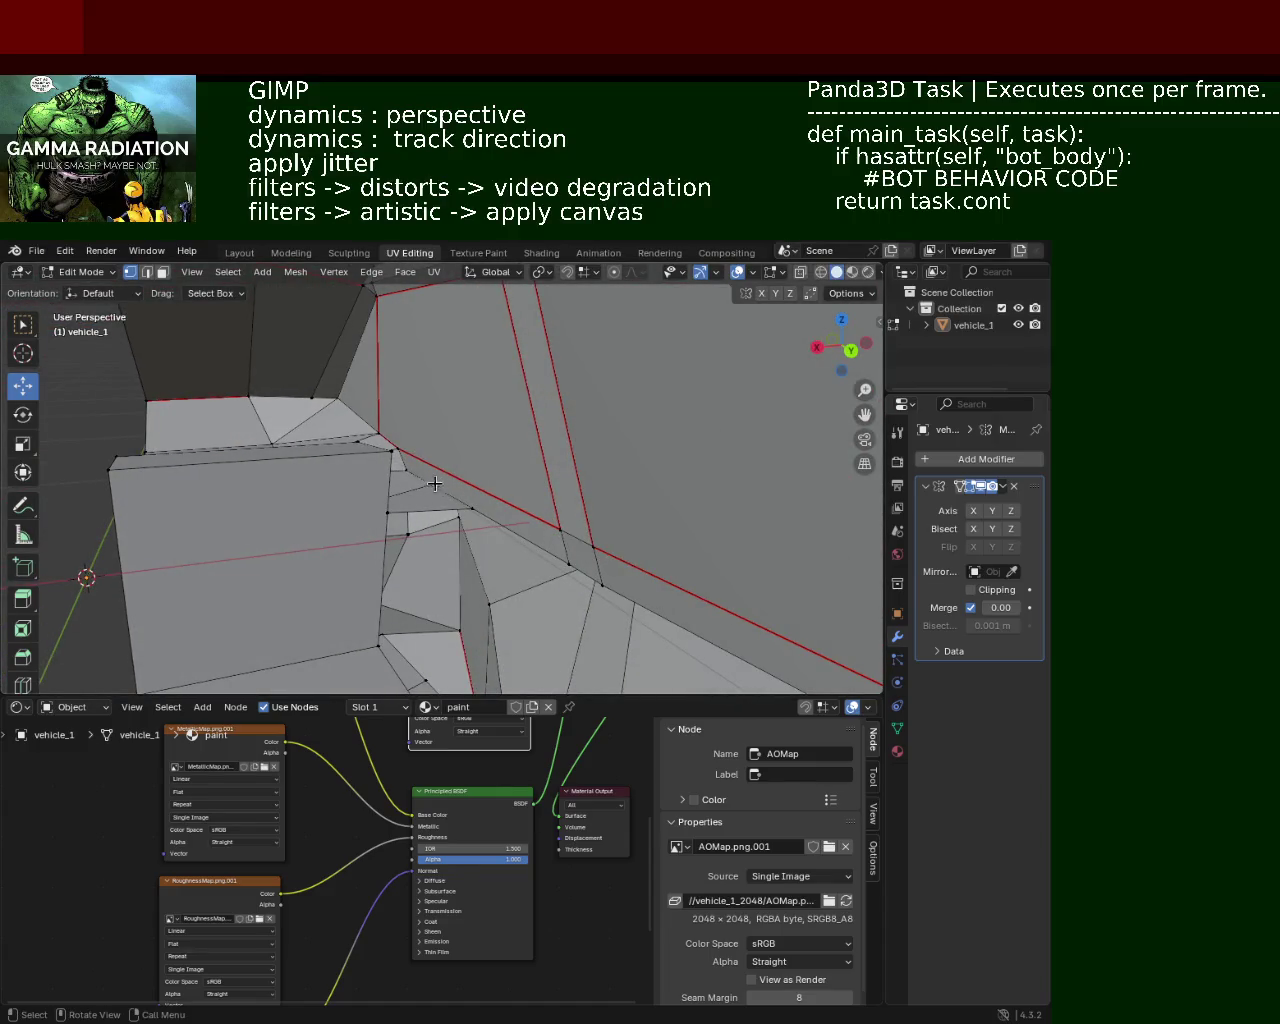
pyautogui.moveTo(453, 505); pyautogui.dragTo(460, 506)
pyautogui.click(463, 509)
pyautogui.moveTo(463, 509)
pyautogui.mouseDown(button='middle')
pyautogui.moveTo(518, 512)
pyautogui.moveTo(507, 527)
pyautogui.mouseUp(button='middle')
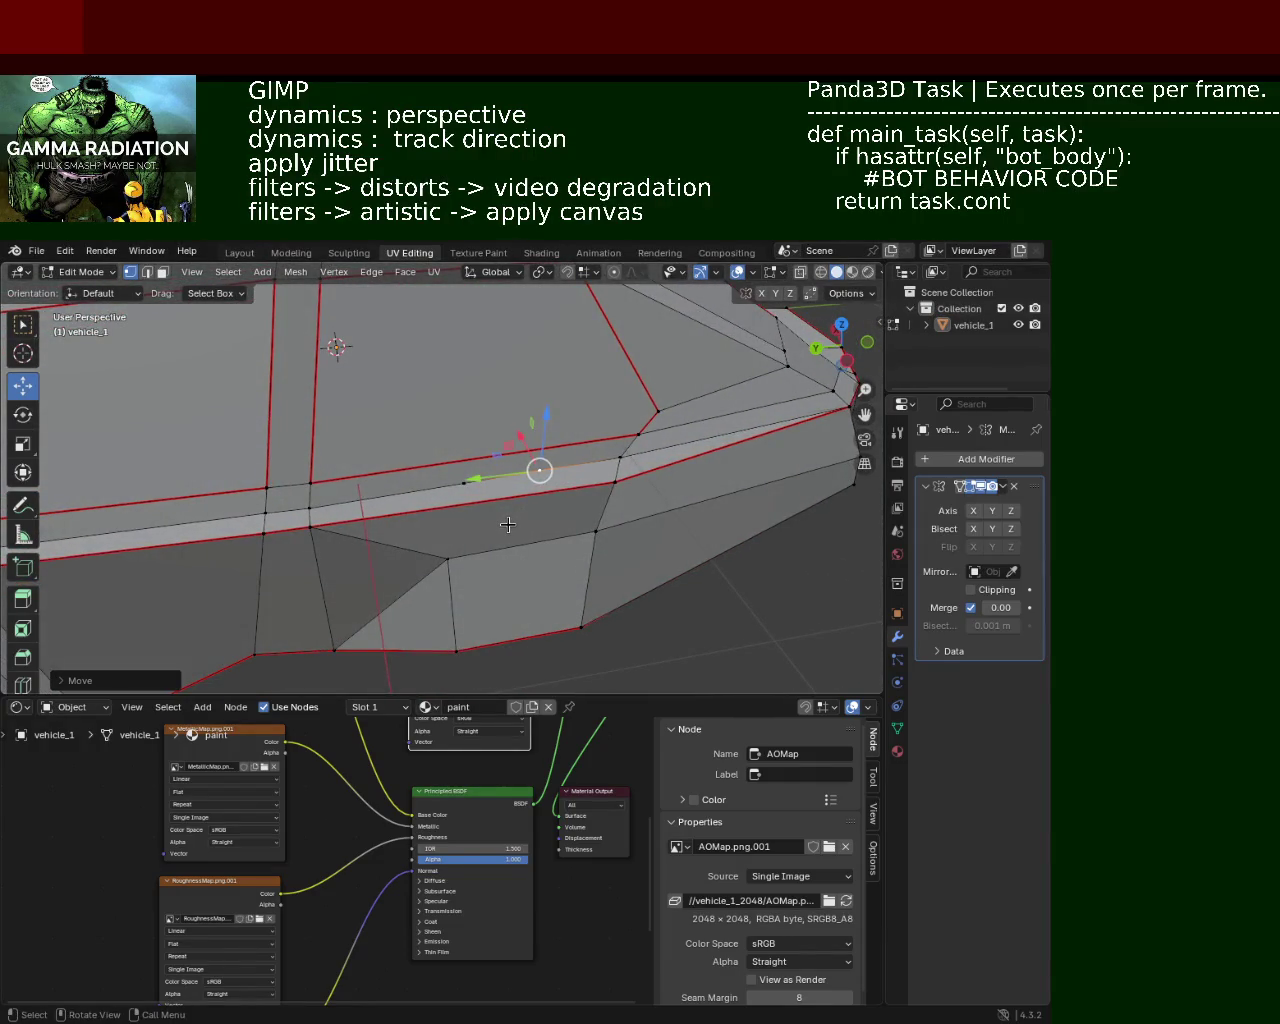
pyautogui.moveTo(505, 523)
pyautogui.mouseDown(button='middle')
pyautogui.moveTo(489, 484)
pyautogui.moveTo(560, 519)
pyautogui.moveTo(337, 534)
pyautogui.moveTo(400, 511)
pyautogui.moveTo(585, 491)
pyautogui.moveTo(474, 523)
pyautogui.moveTo(346, 494)
pyautogui.moveTo(394, 466)
pyautogui.moveTo(391, 448)
pyautogui.moveTo(391, 477)
pyautogui.moveTo(466, 534)
pyautogui.moveTo(431, 471)
pyautogui.moveTo(466, 500)
pyautogui.moveTo(445, 489)
pyautogui.mouseUp(button='middle')
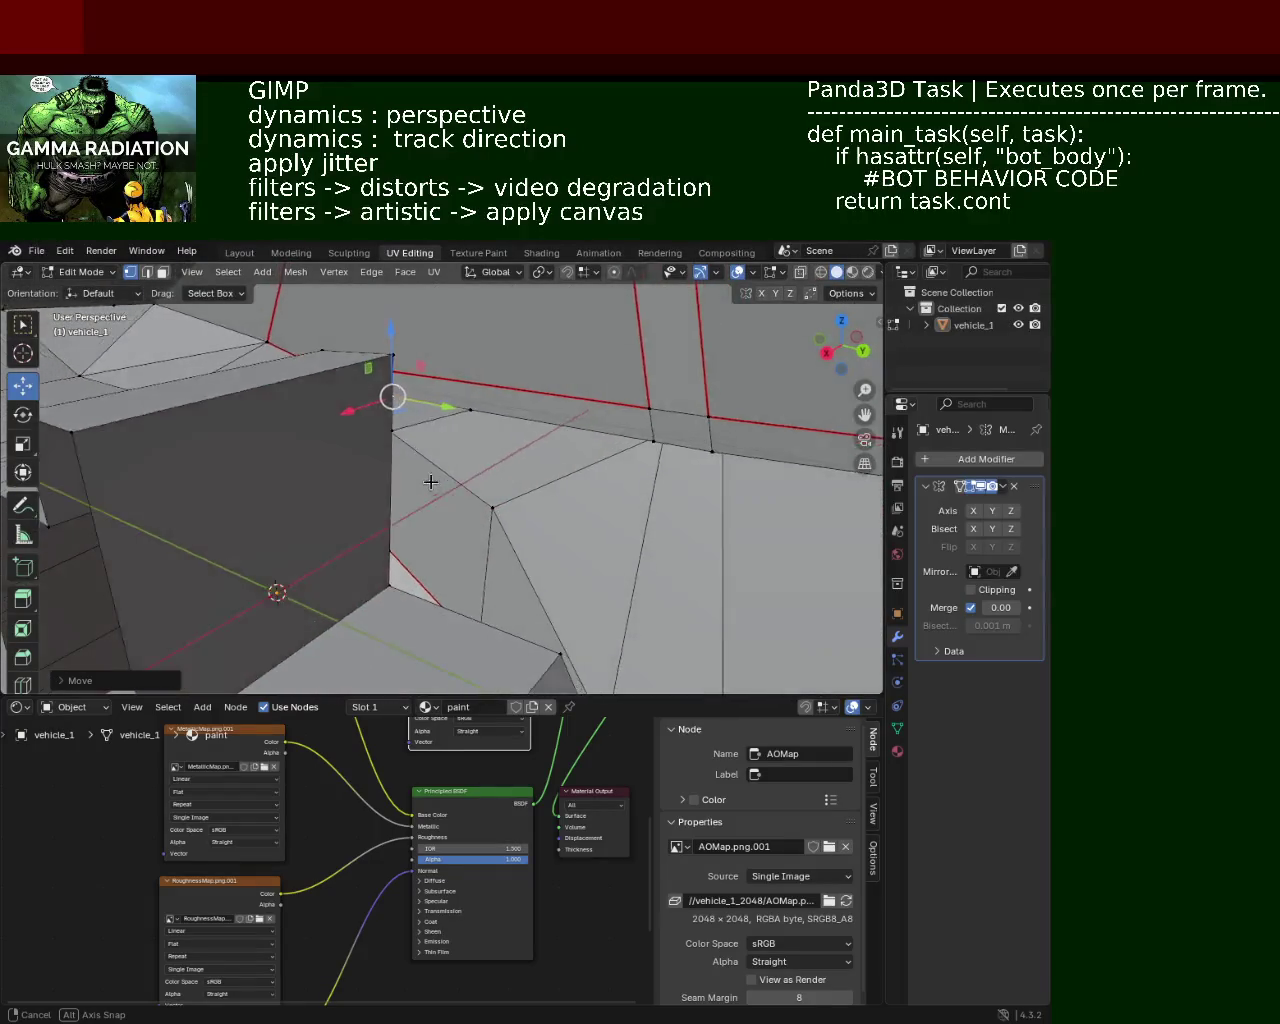
# Step: Subdivide the inner cabin corner edge with a new midpoint vertex
pyautogui.moveTo(419, 472)
pyautogui.mouseDown(button='middle')
pyautogui.moveTo(461, 484)
pyautogui.moveTo(400, 457)
pyautogui.moveTo(414, 473)
pyautogui.moveTo(420, 437)
pyautogui.mouseUp(button='middle')
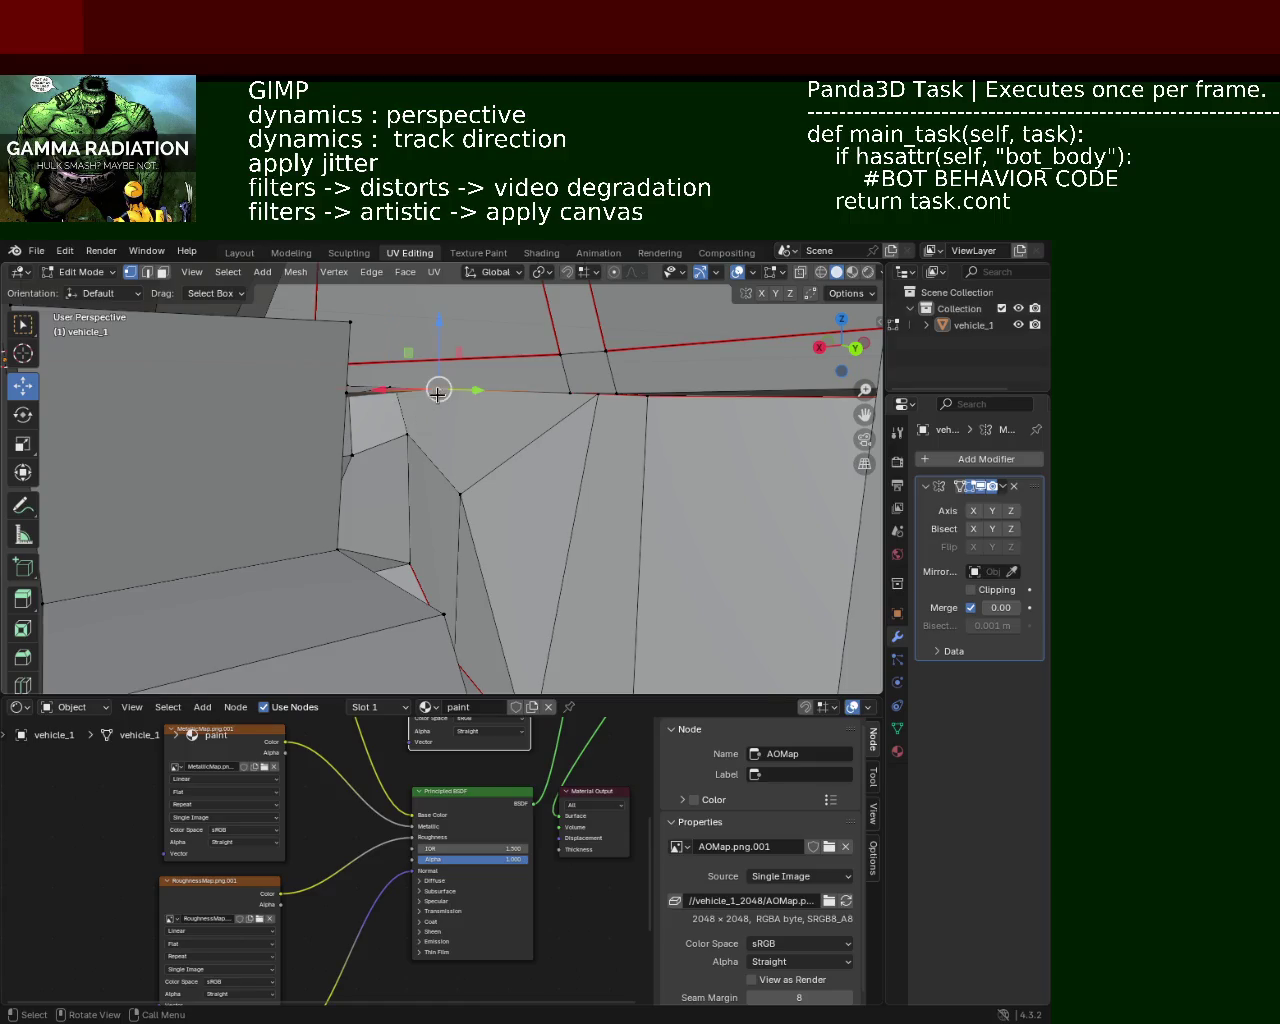
pyautogui.moveTo(341, 399)
pyautogui.mouseDown(button='middle')
pyautogui.moveTo(464, 407)
pyautogui.moveTo(461, 421)
pyautogui.moveTo(474, 420)
pyautogui.moveTo(442, 401)
pyautogui.mouseUp(button='middle')
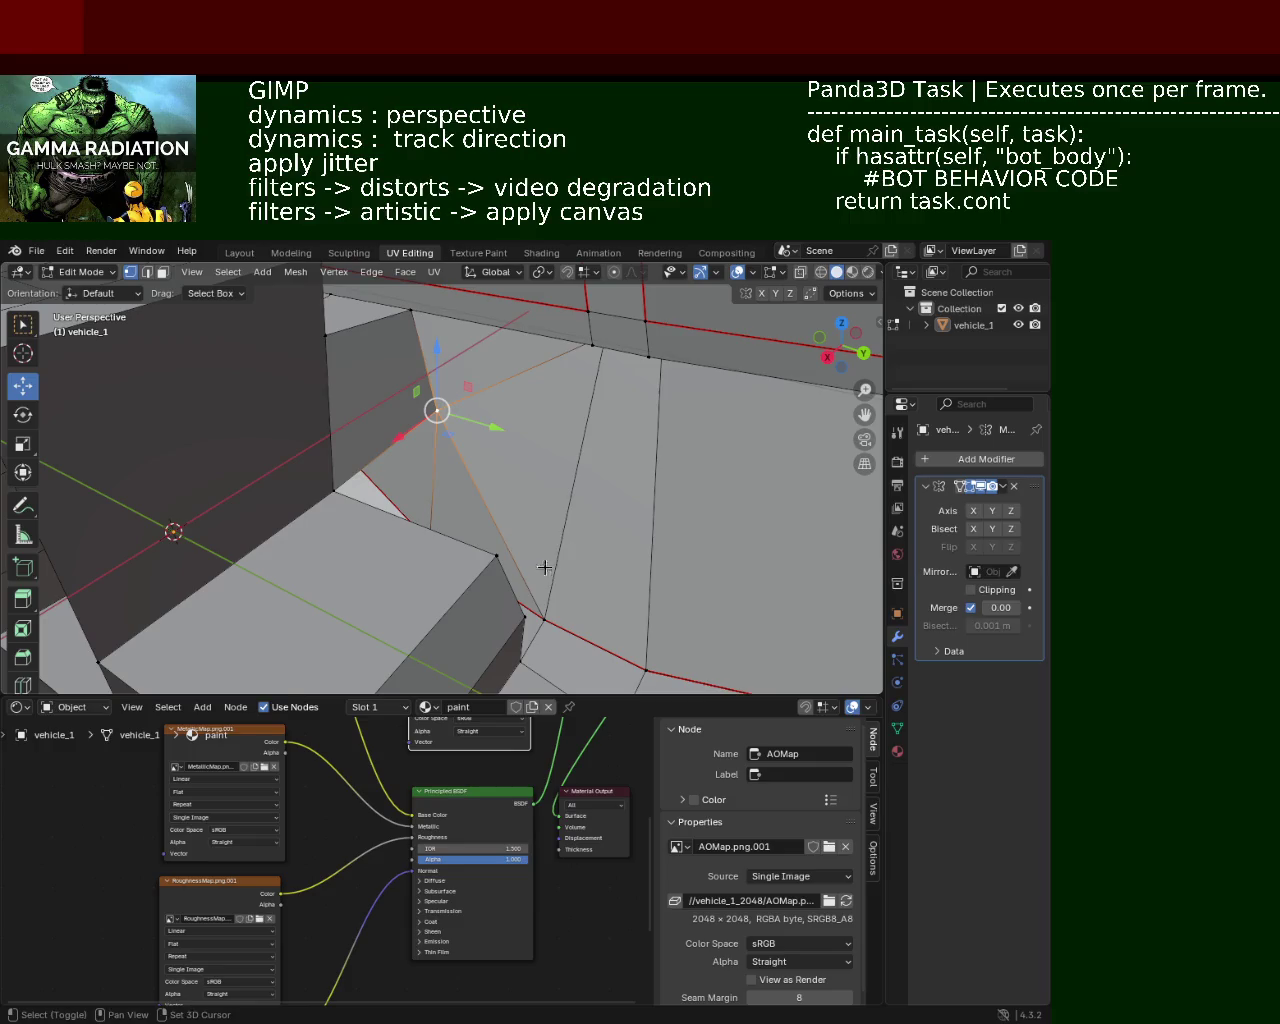
pyautogui.rightClick(553, 622)
pyautogui.click(525, 592)
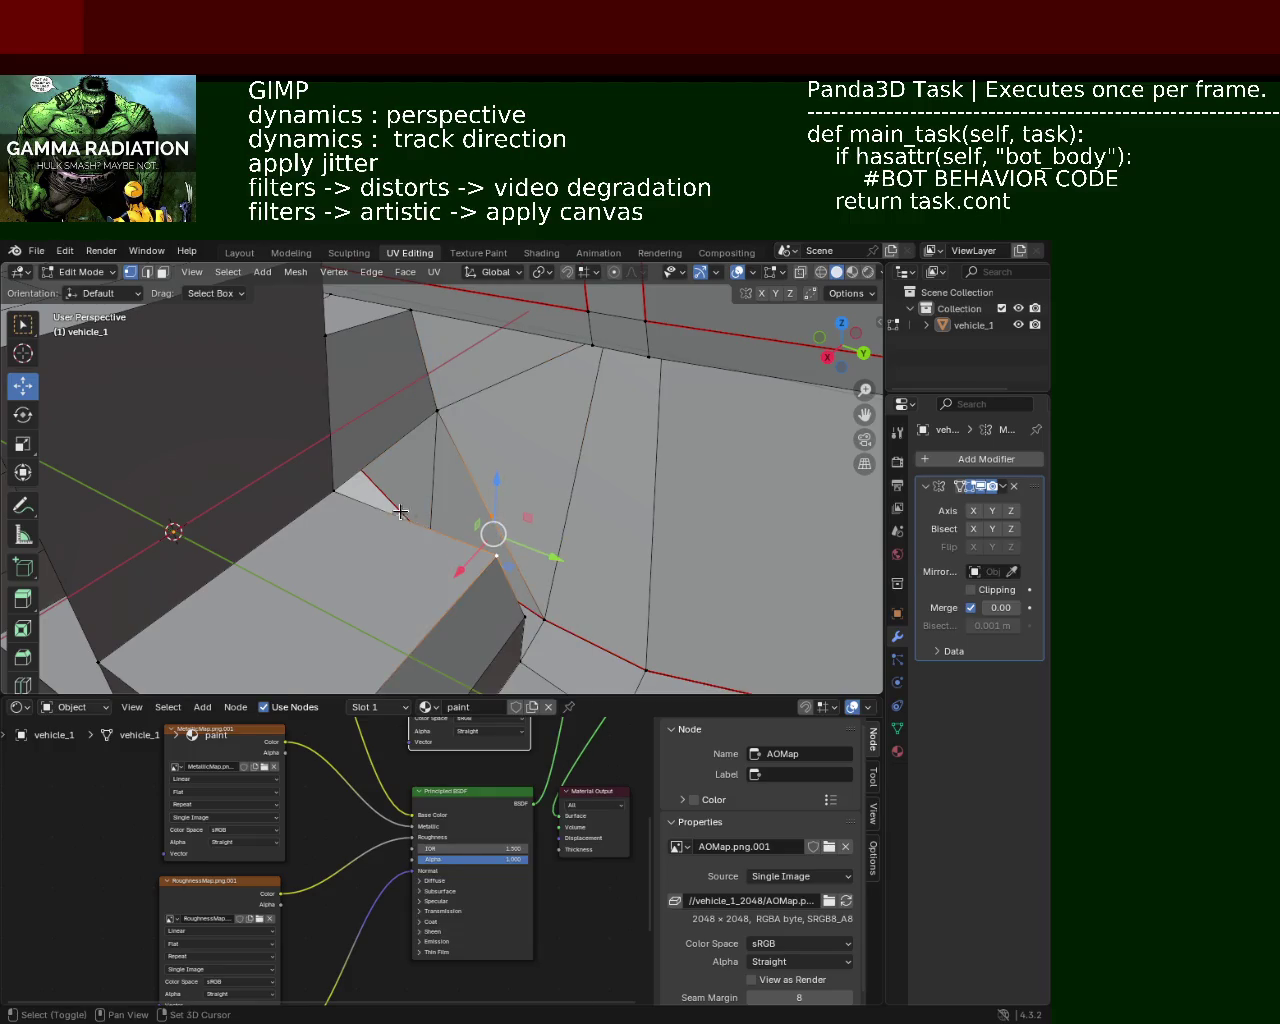
# Step: Select the adjacent face and apply an Edge menu operation to it
pyautogui.keyDown('shift'); pyautogui.click(437, 489); pyautogui.keyUp('shift')
pyautogui.moveTo(437, 489); pyautogui.dragTo(482, 491, button='middle')
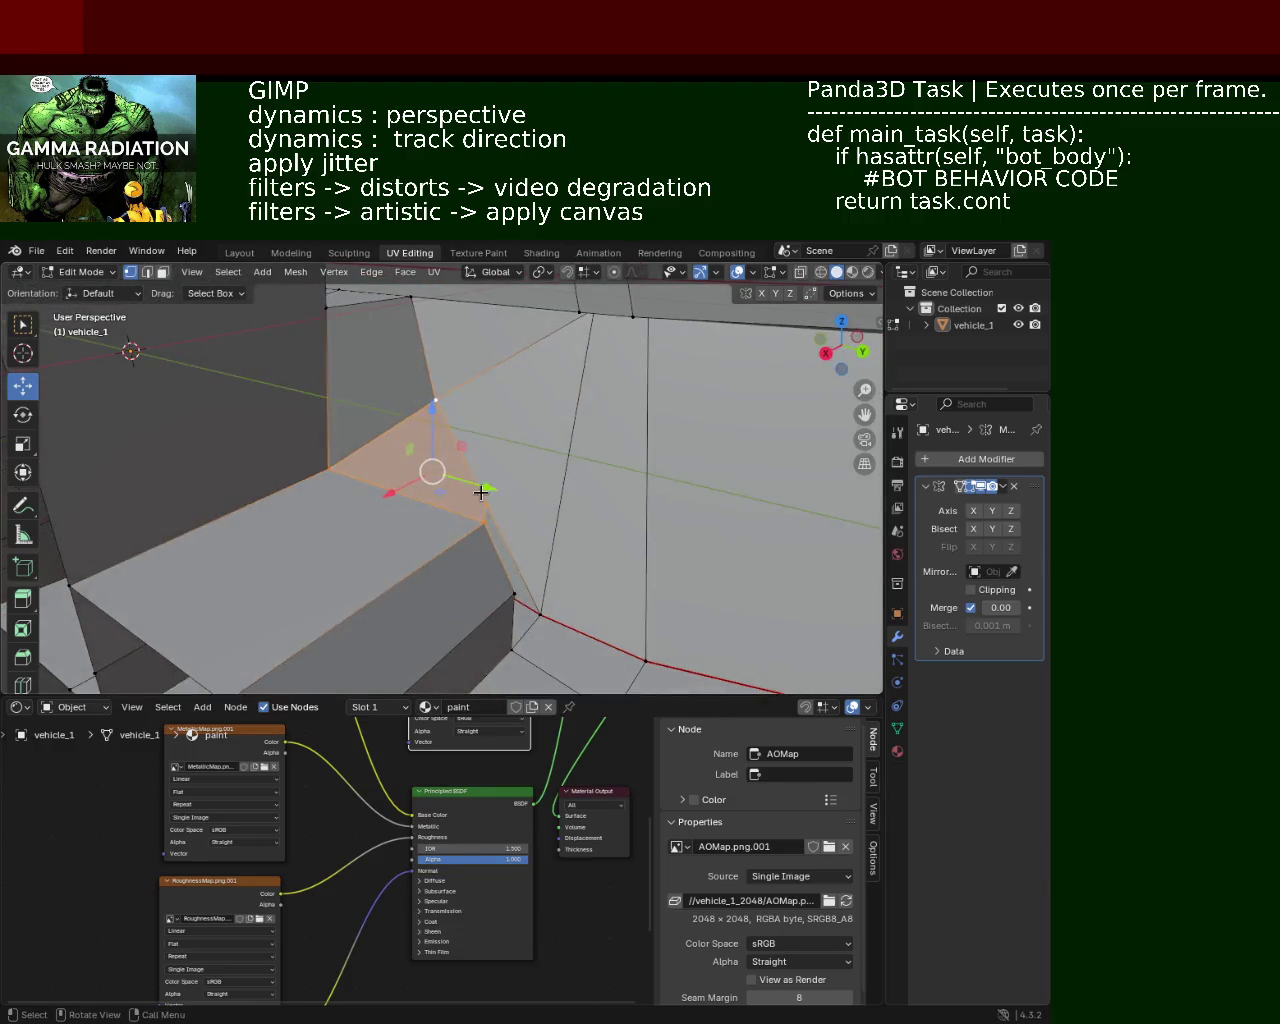
pyautogui.moveTo(537, 614); pyautogui.dragTo(554, 480, button='middle')
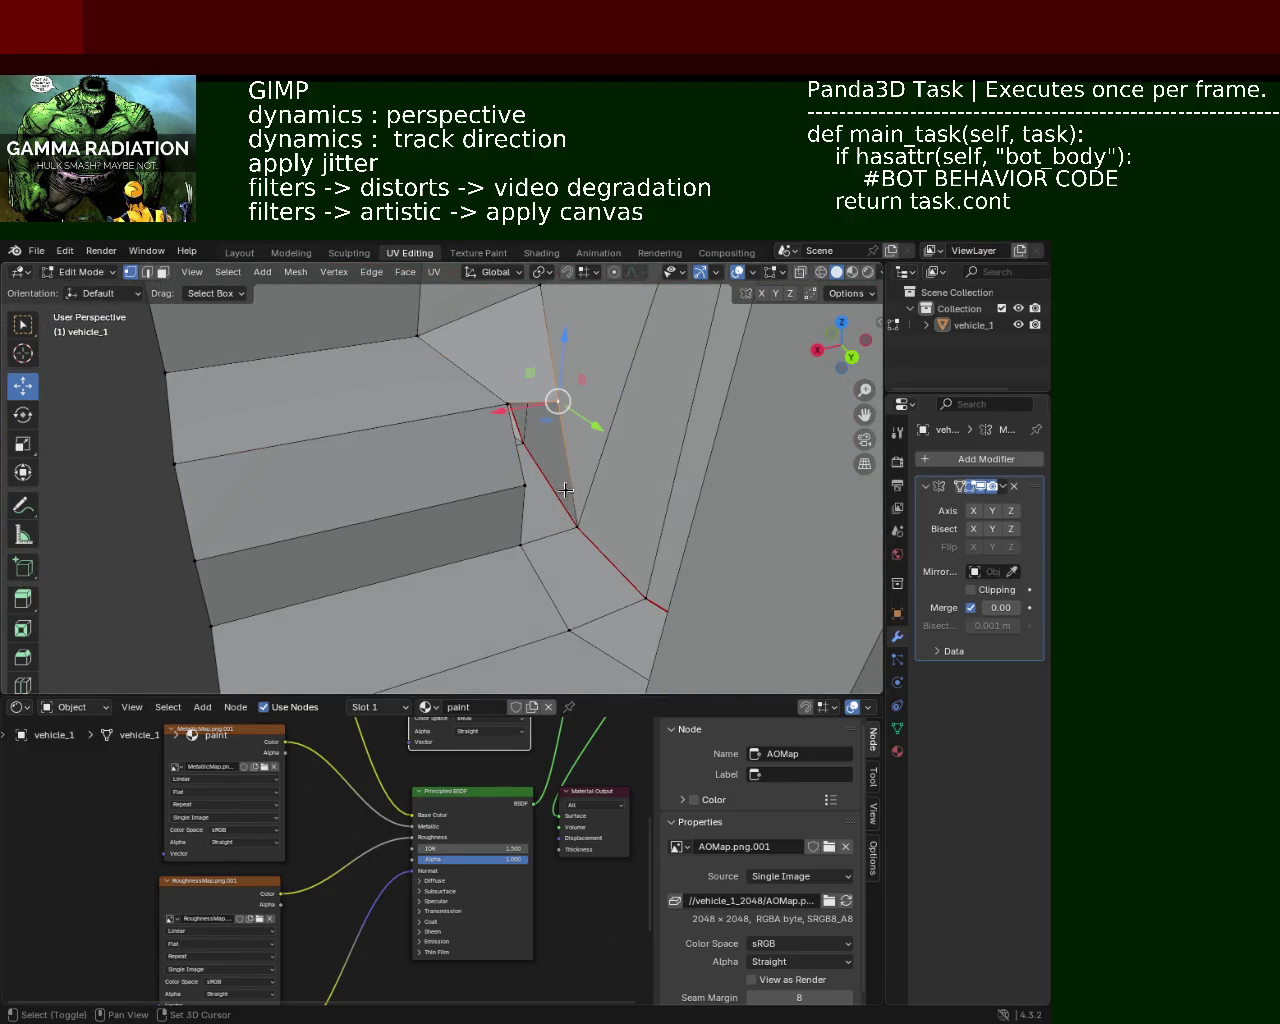
pyautogui.rightClick(580, 517)
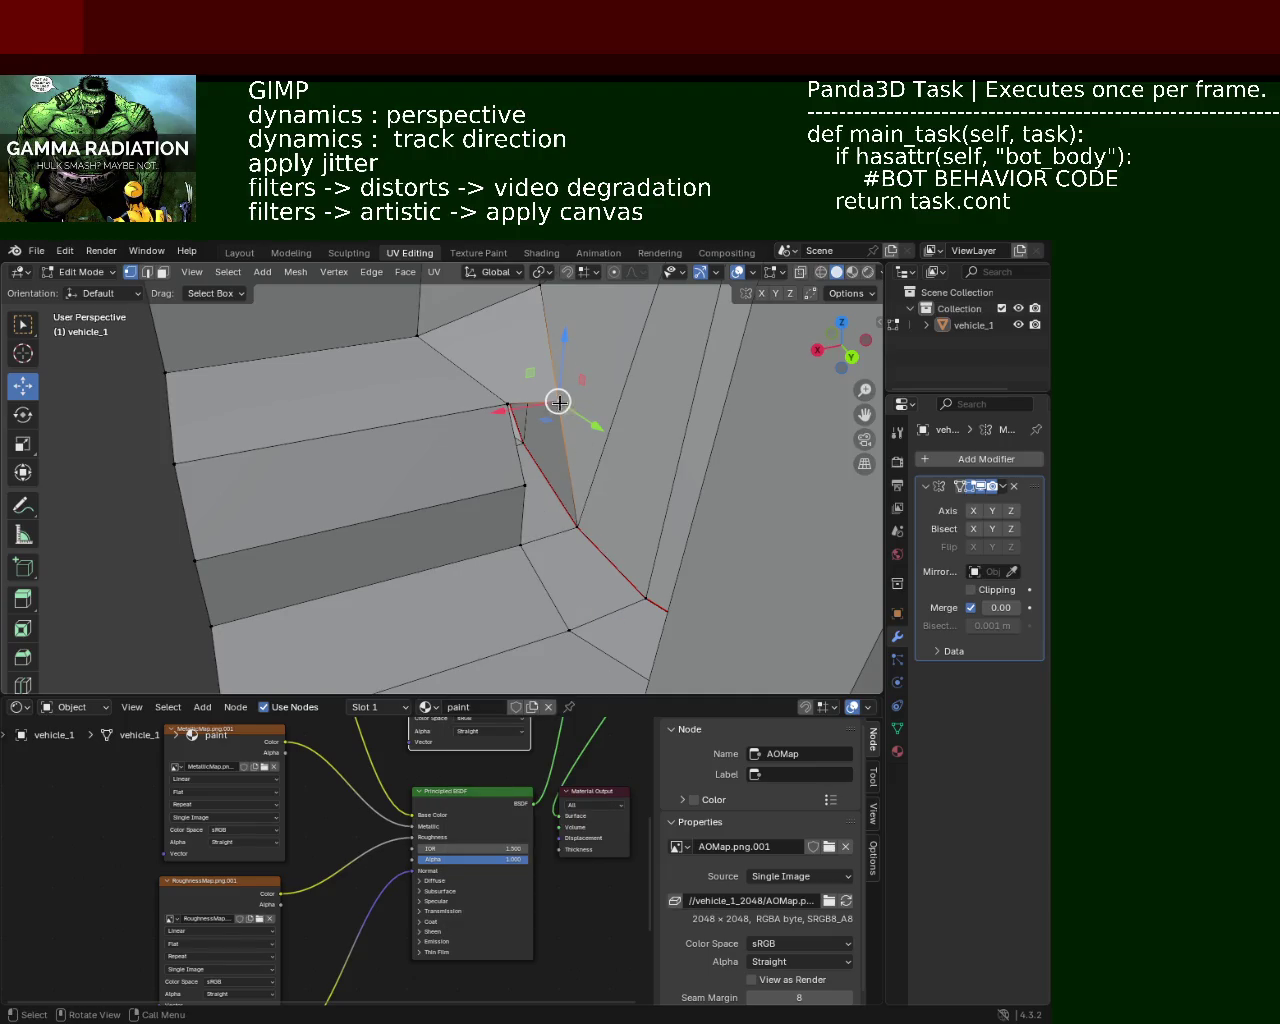
pyautogui.rightClick(575, 517)
pyautogui.click(555, 514)
# Step: Select the faces inside the recess
pyautogui.moveTo(575, 477)
pyautogui.mouseDown(button='middle')
pyautogui.moveTo(535, 506)
pyautogui.moveTo(600, 546)
pyautogui.moveTo(512, 432)
pyautogui.moveTo(487, 480)
pyautogui.mouseUp(button='middle')
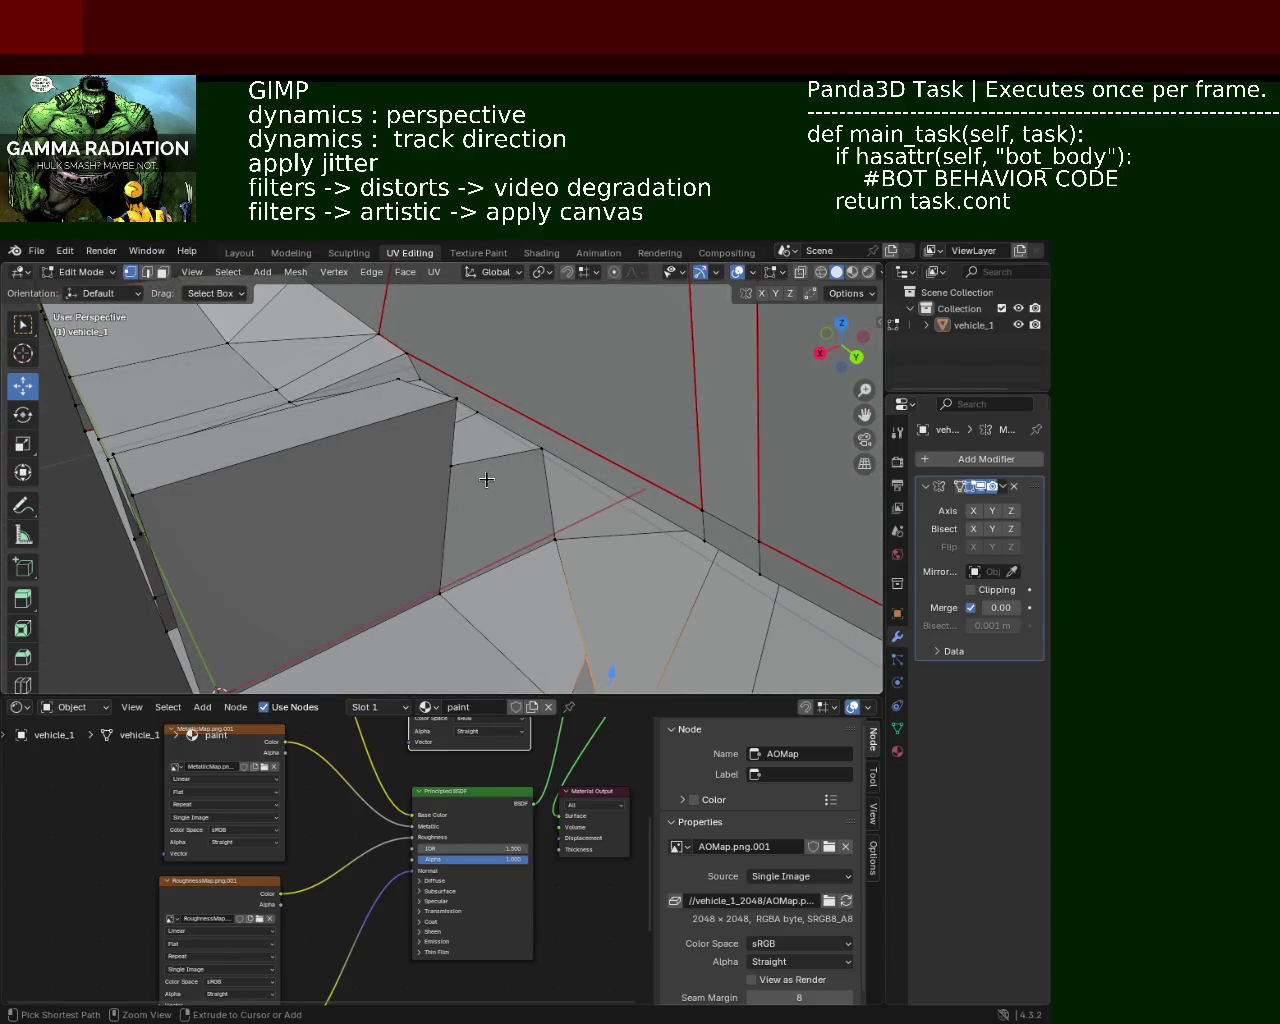
pyautogui.click(487, 480)
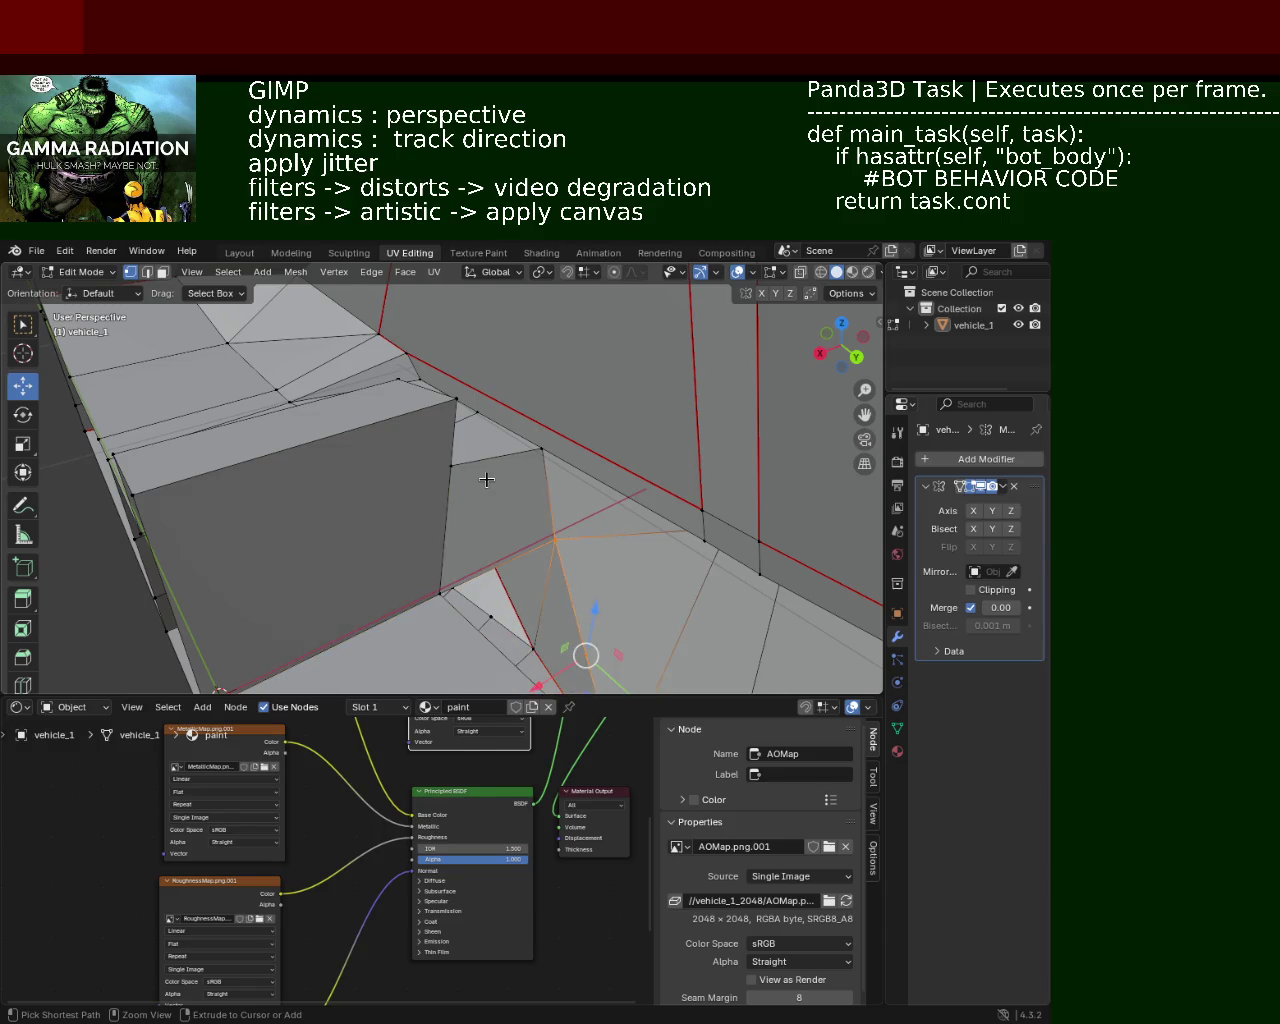
pyautogui.moveTo(487, 480); pyautogui.dragTo(481, 481, button='middle')
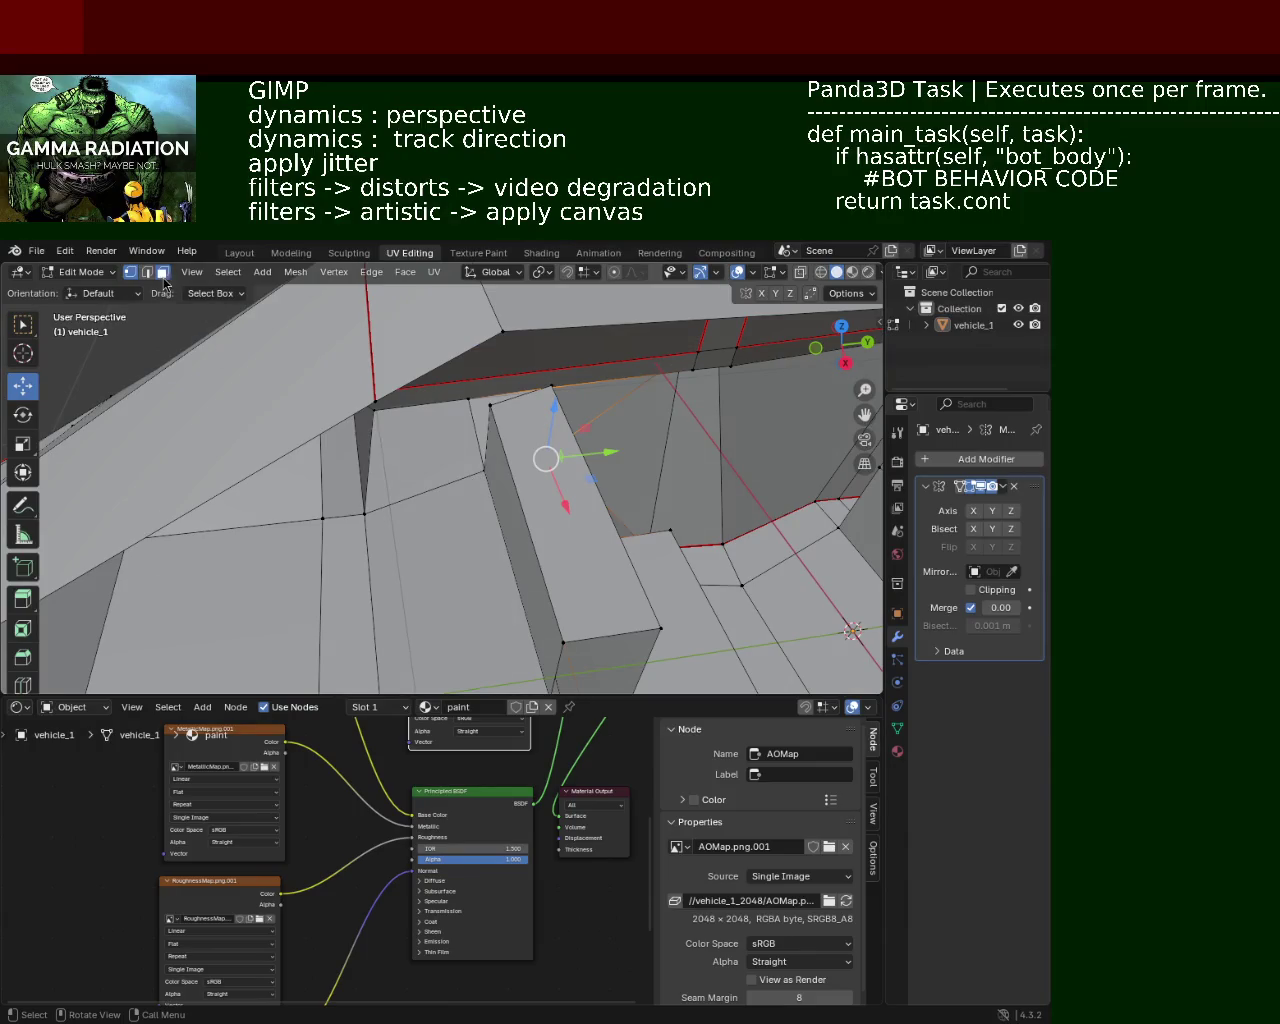
# Step: Delete the selected recess face and select the neighbouring triangular face
pyautogui.press('x')
pyautogui.click(479, 417)
pyautogui.moveTo(479, 417)
pyautogui.mouseDown(button='middle')
pyautogui.moveTo(346, 429)
pyautogui.moveTo(397, 471)
pyautogui.moveTo(580, 511)
pyautogui.moveTo(469, 485)
pyautogui.moveTo(500, 429)
pyautogui.moveTo(591, 451)
pyautogui.moveTo(634, 434)
pyautogui.moveTo(567, 498)
pyautogui.moveTo(519, 455)
pyautogui.mouseUp(button='middle')
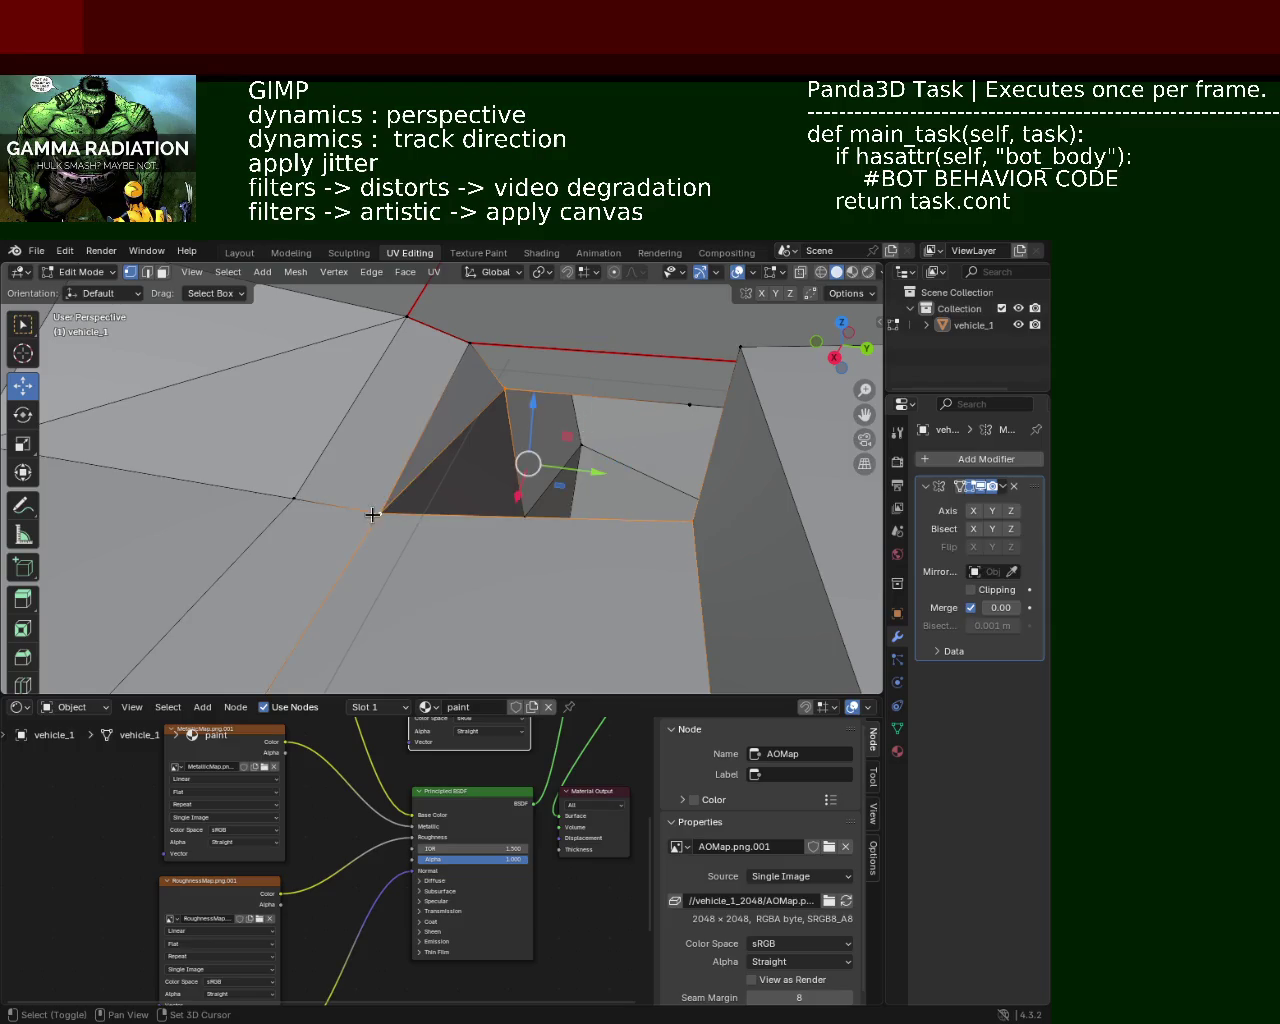
pyautogui.keyDown('shift'); pyautogui.click(437, 503); pyautogui.keyUp('shift')
pyautogui.moveTo(437, 503)
pyautogui.mouseDown(button='middle')
pyautogui.moveTo(506, 449)
pyautogui.moveTo(513, 491)
pyautogui.moveTo(443, 503)
pyautogui.moveTo(480, 509)
pyautogui.moveTo(487, 556)
pyautogui.mouseUp(button='middle')
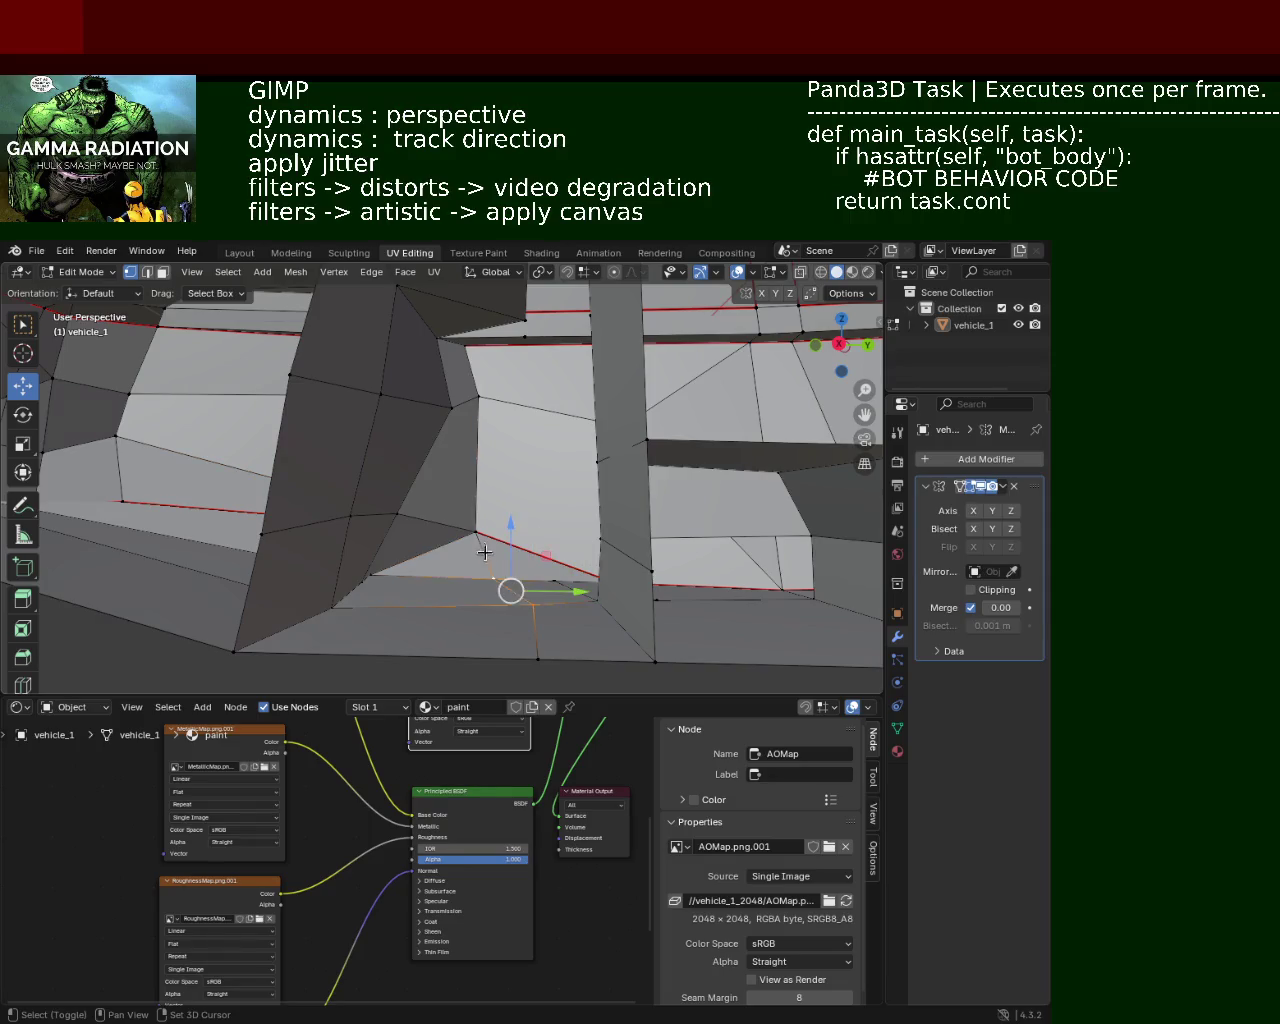
# Step: Dissolve the stray vertices beside the cabin window
pyautogui.moveTo(467, 399)
pyautogui.mouseDown(button='middle')
pyautogui.moveTo(503, 400)
pyautogui.moveTo(465, 361)
pyautogui.moveTo(453, 417)
pyautogui.moveTo(495, 373)
pyautogui.moveTo(463, 414)
pyautogui.moveTo(488, 399)
pyautogui.moveTo(392, 579)
pyautogui.mouseUp(button='middle')
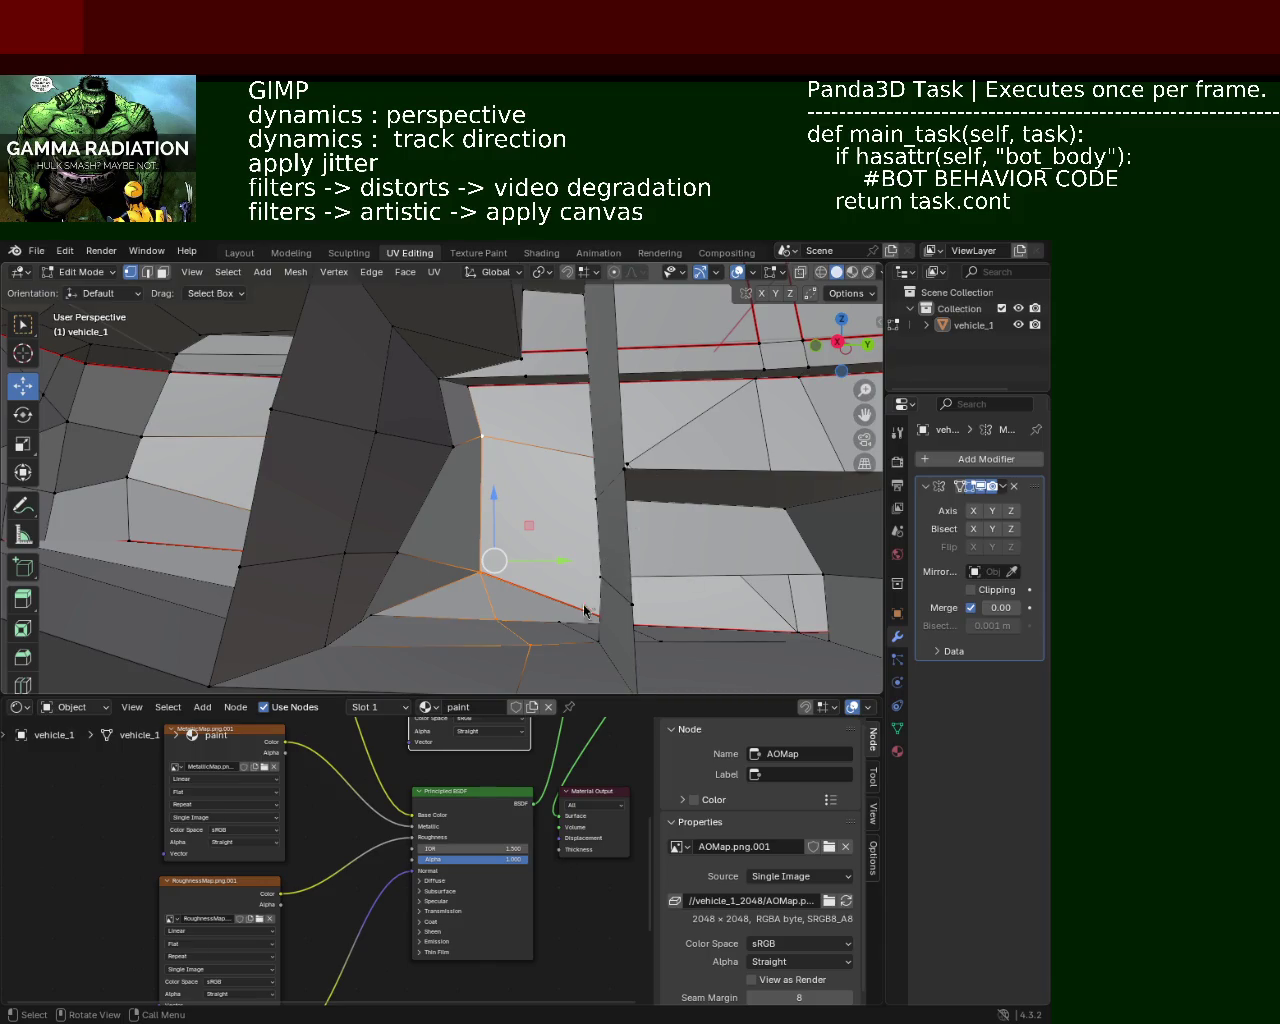
pyautogui.moveTo(540, 640)
pyautogui.mouseDown(button='middle')
pyautogui.moveTo(560, 514)
pyautogui.moveTo(480, 569)
pyautogui.moveTo(443, 534)
pyautogui.moveTo(466, 511)
pyautogui.moveTo(443, 552)
pyautogui.mouseUp(button='middle')
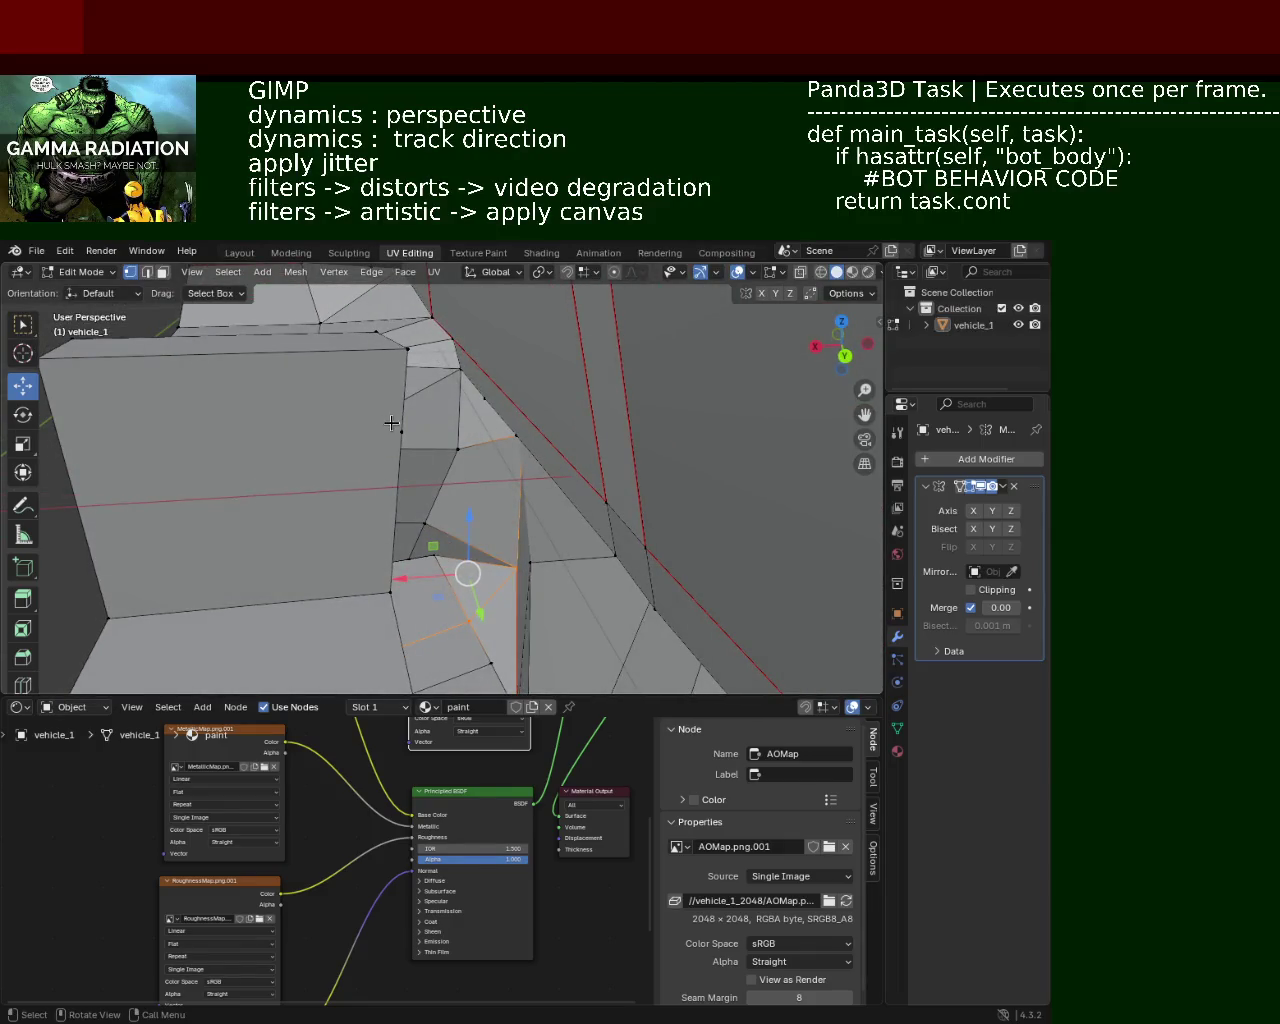
pyautogui.press('x')
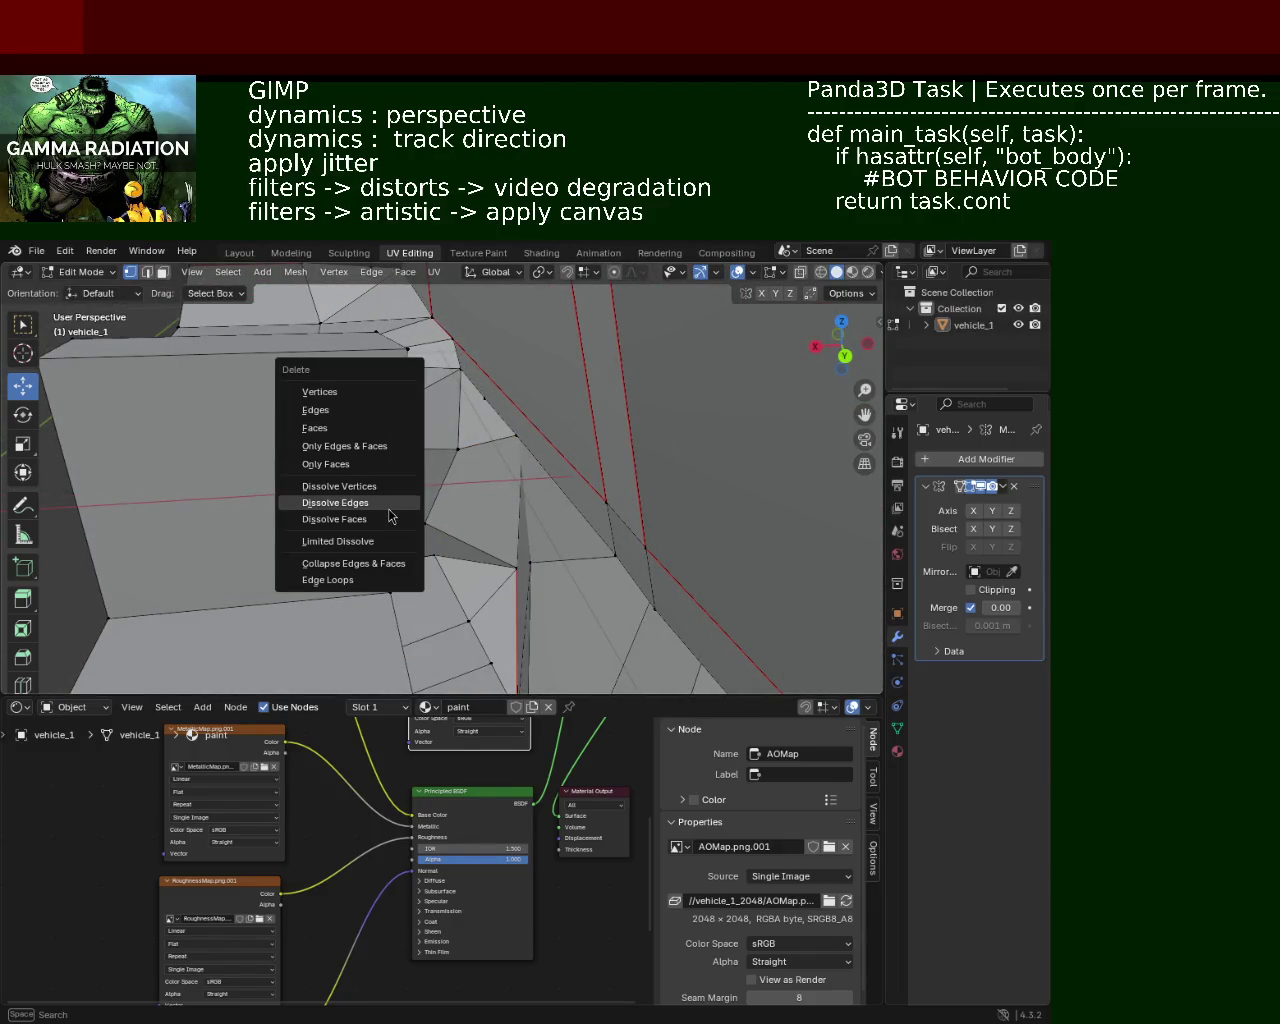
pyautogui.click(390, 494)
pyautogui.moveTo(390, 494)
pyautogui.mouseDown(button='middle')
pyautogui.moveTo(543, 514)
pyautogui.moveTo(586, 486)
pyautogui.moveTo(522, 492)
pyautogui.moveTo(566, 474)
pyautogui.moveTo(534, 380)
pyautogui.moveTo(497, 431)
pyautogui.moveTo(449, 463)
pyautogui.moveTo(400, 435)
pyautogui.moveTo(463, 437)
pyautogui.moveTo(549, 400)
pyautogui.moveTo(554, 423)
pyautogui.moveTo(541, 395)
pyautogui.mouseUp(button='middle')
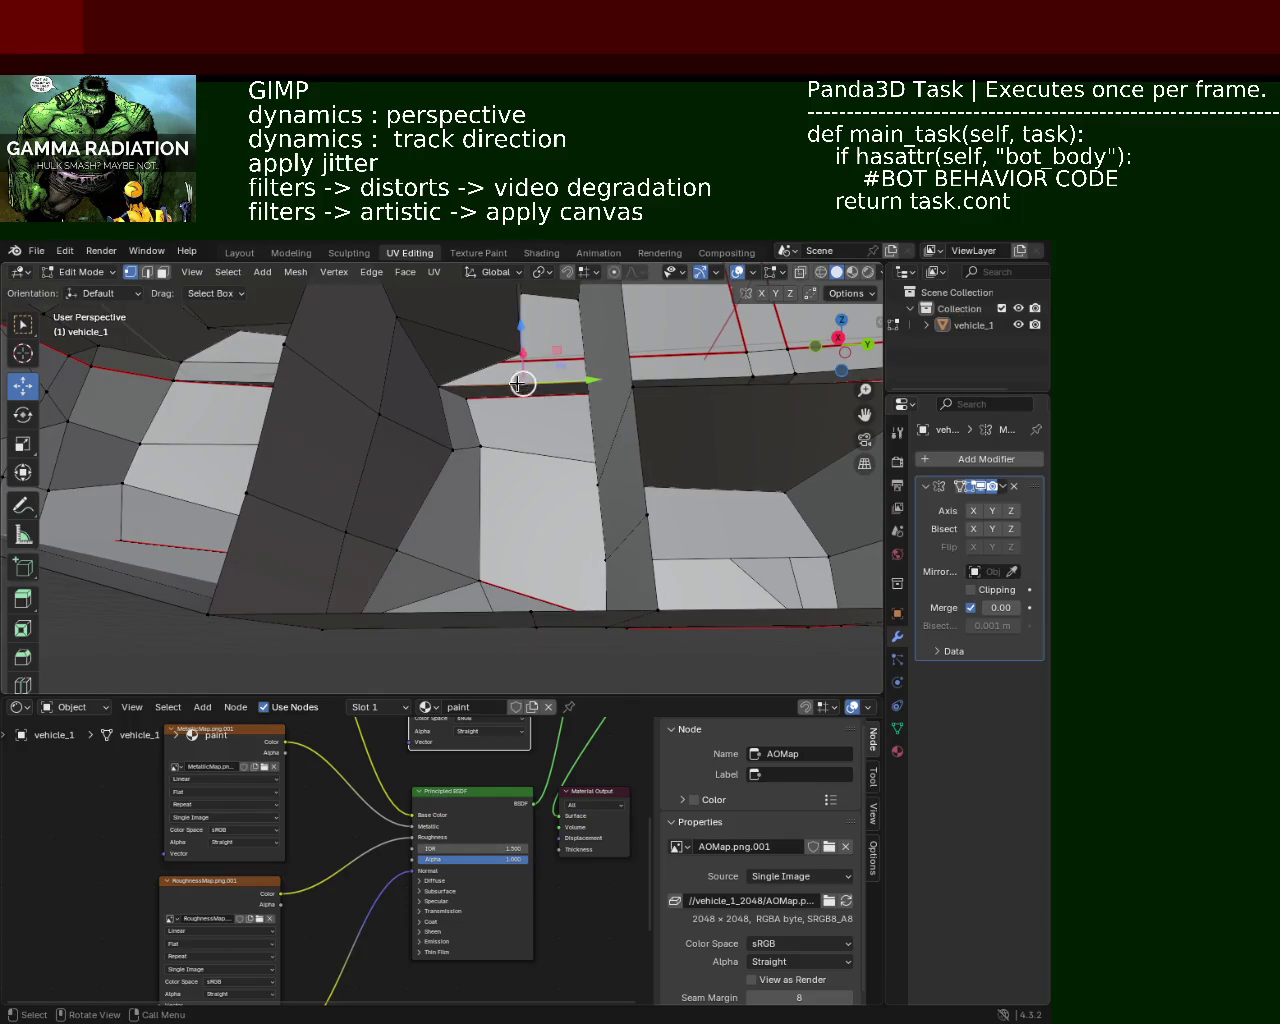
# Step: Vertex-slide the selected cabin vertex along its edge into line
pyautogui.hotkey('shift', 'v')
pyautogui.click(468, 425)
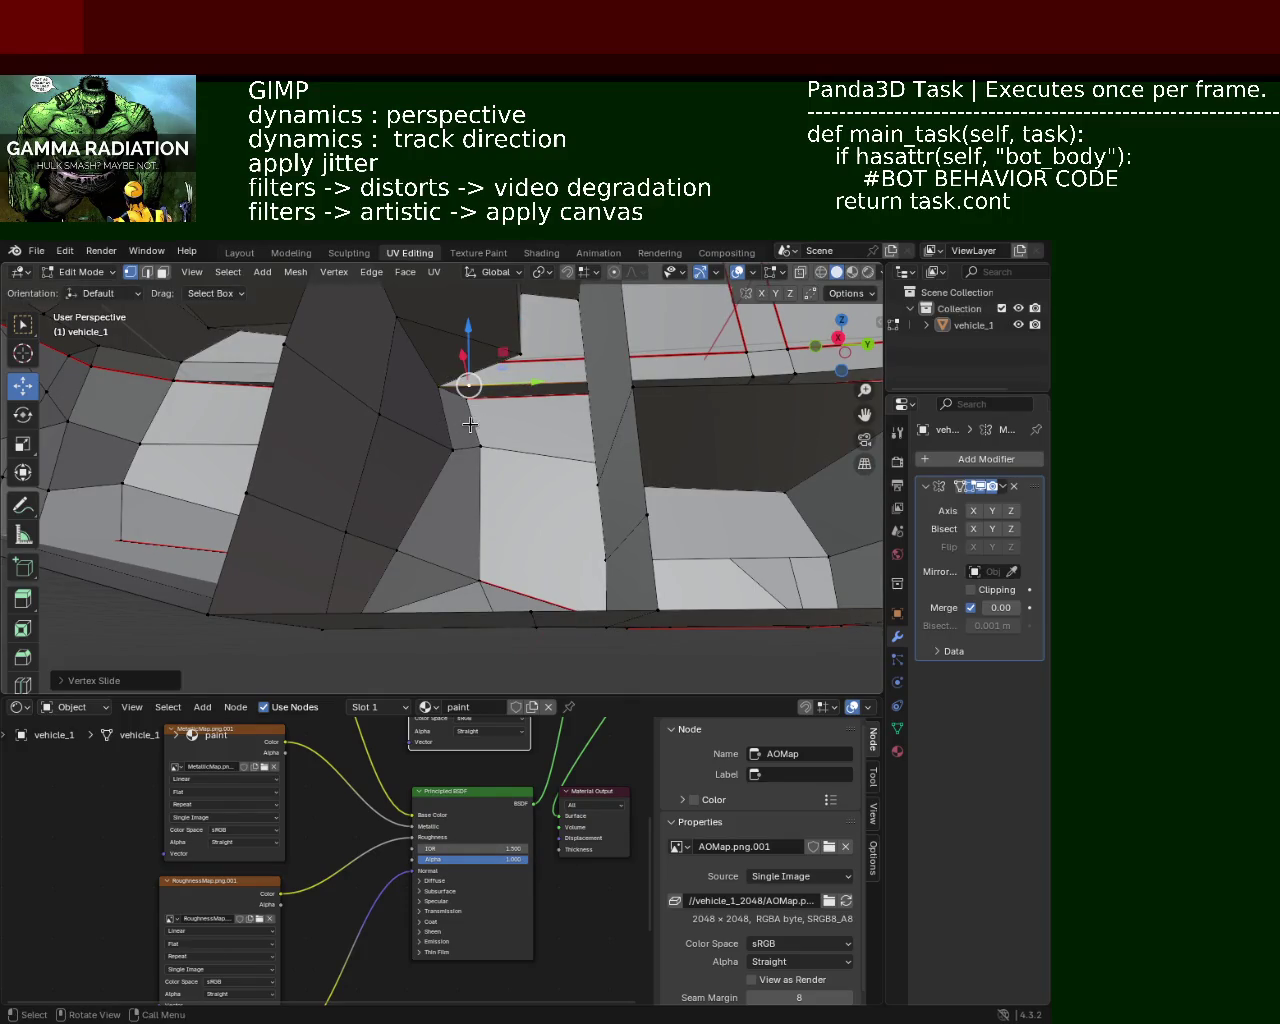
pyautogui.moveTo(465, 449)
pyautogui.mouseDown(button='middle')
pyautogui.moveTo(450, 531)
pyautogui.moveTo(471, 548)
pyautogui.moveTo(487, 599)
pyautogui.mouseUp(button='middle')
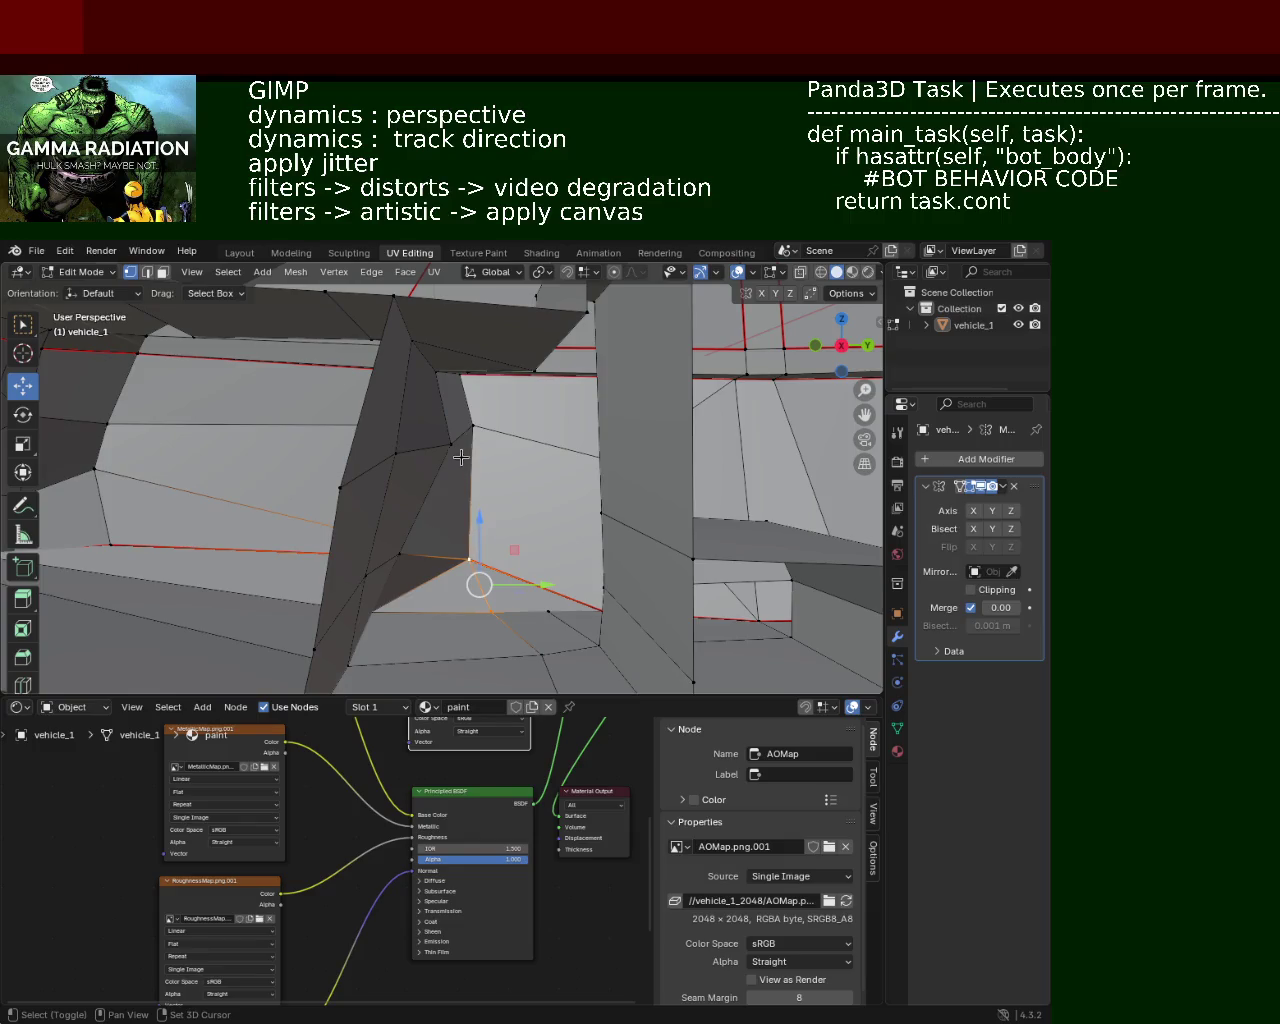
pyautogui.moveTo(457, 402); pyautogui.dragTo(477, 416, button='middle')
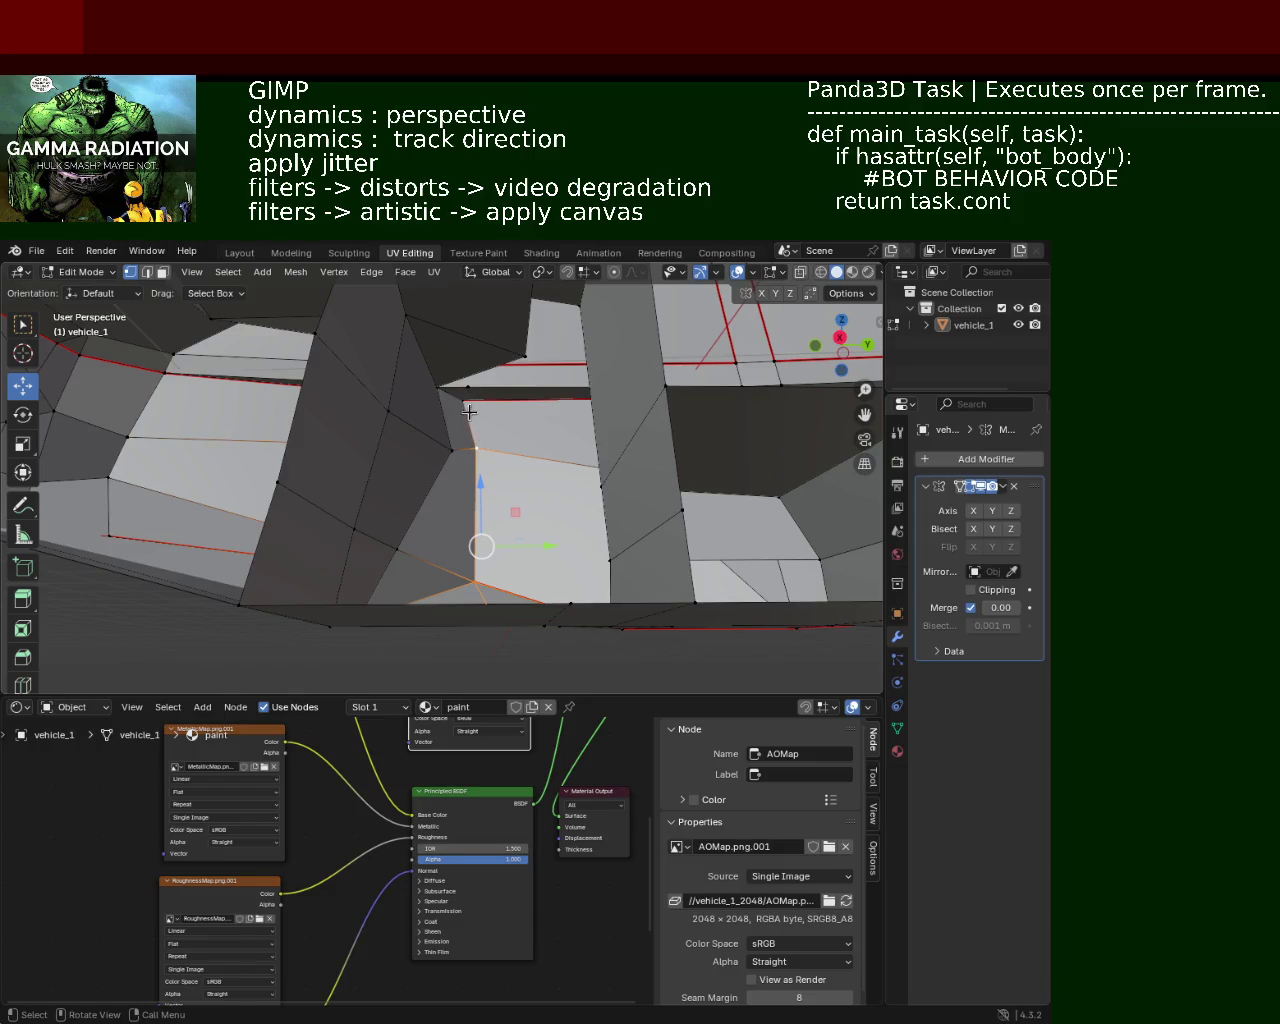
pyautogui.moveTo(538, 451)
pyautogui.mouseDown(button='middle')
pyautogui.moveTo(318, 504)
pyautogui.moveTo(493, 473)
pyautogui.moveTo(470, 465)
pyautogui.moveTo(453, 482)
pyautogui.mouseUp(button='middle')
pyautogui.moveTo(556, 521)
pyautogui.mouseDown(button='middle')
pyautogui.moveTo(565, 473)
pyautogui.moveTo(455, 526)
pyautogui.moveTo(366, 515)
pyautogui.mouseUp(button='middle')
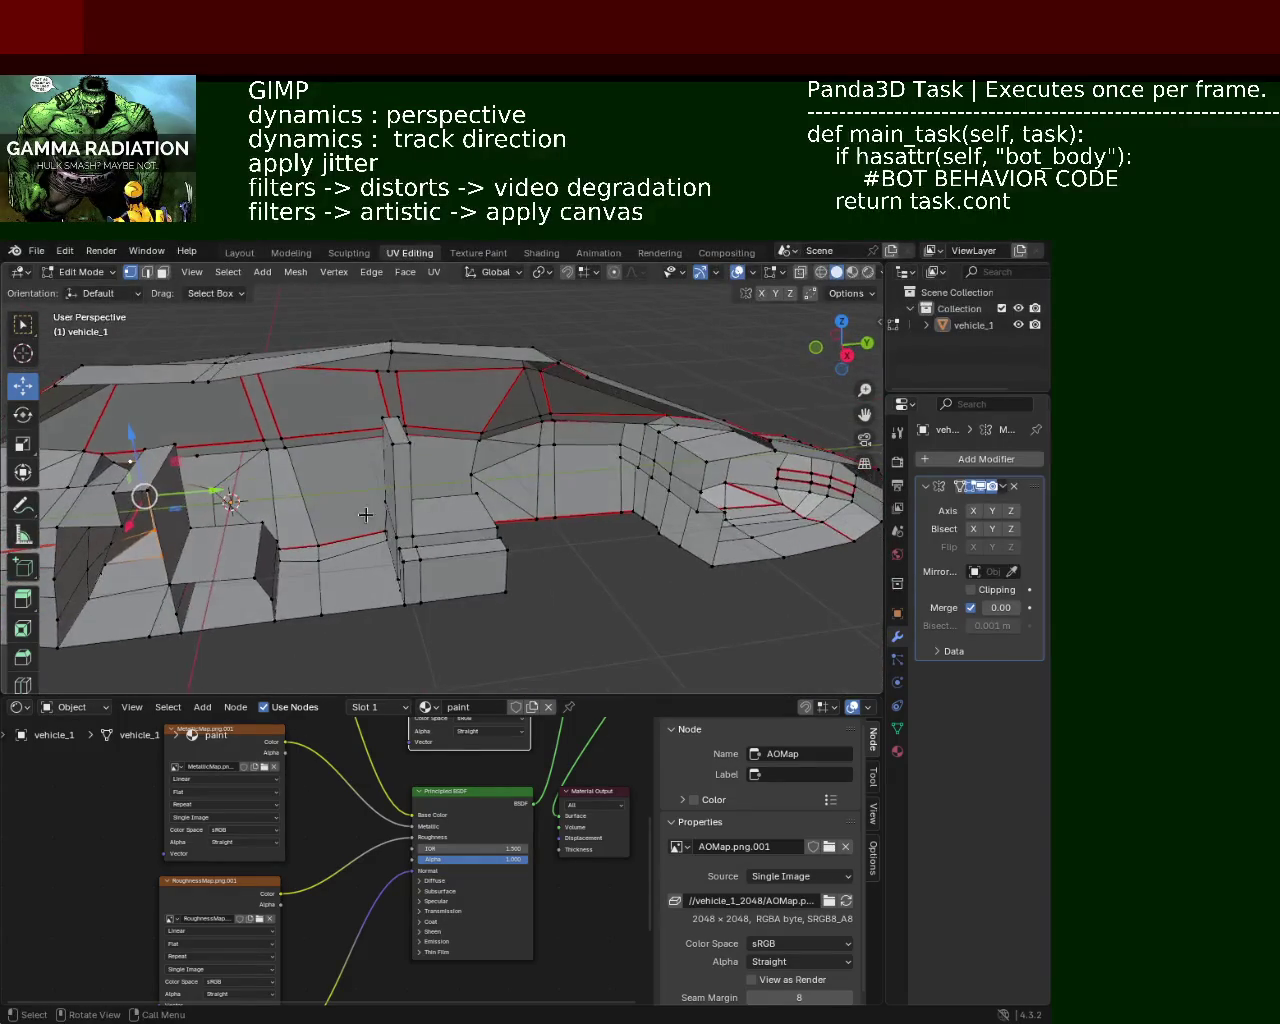
pyautogui.moveTo(240, 547)
pyautogui.mouseDown(button='middle')
pyautogui.moveTo(513, 479)
pyautogui.moveTo(468, 479)
pyautogui.mouseUp(button='middle')
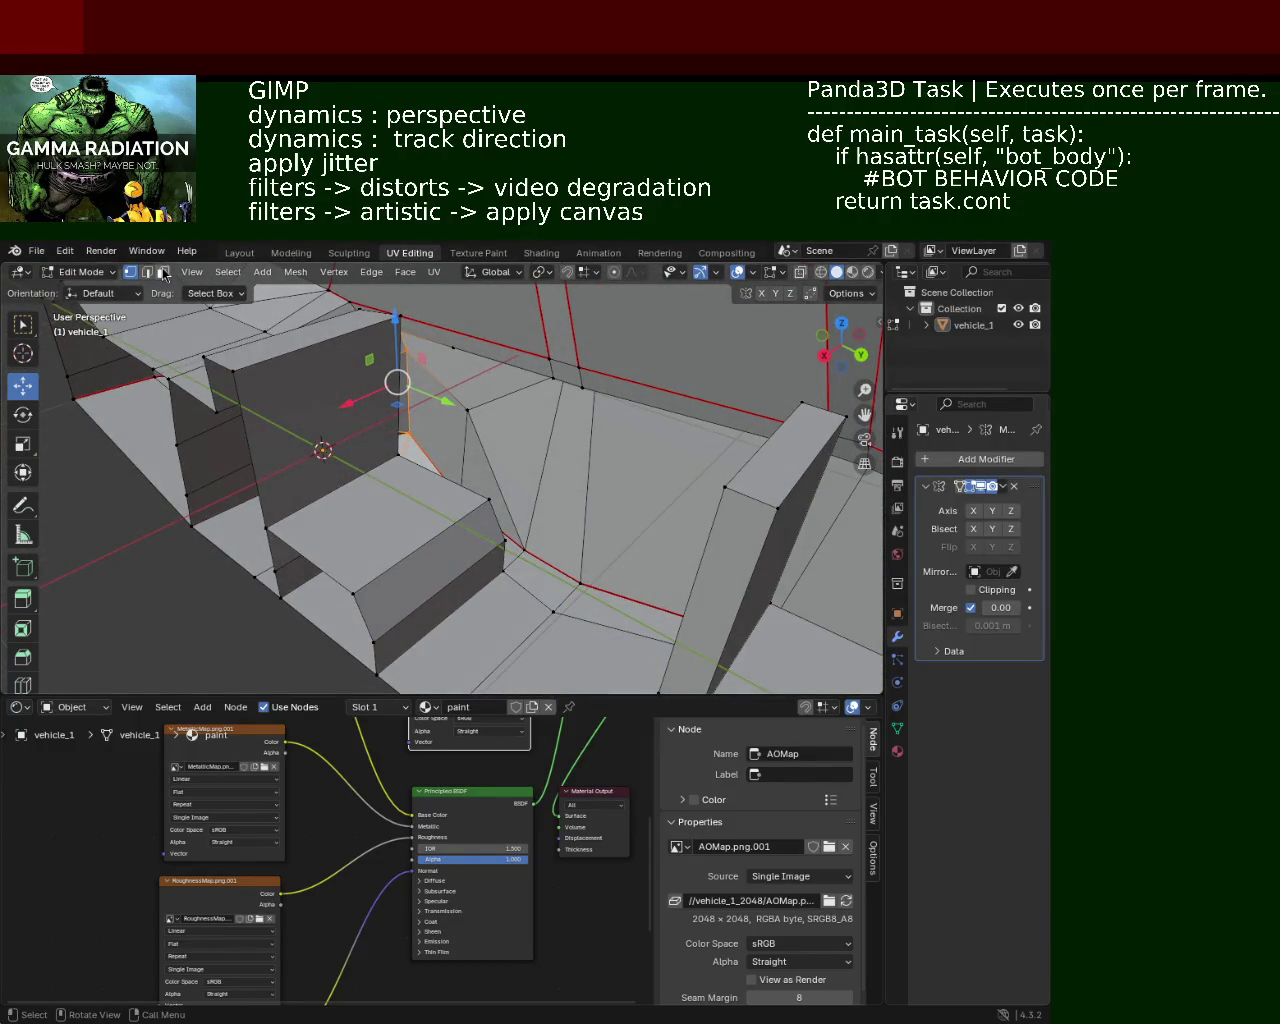
pyautogui.moveTo(401, 529)
pyautogui.mouseDown(button='middle')
pyautogui.moveTo(485, 459)
pyautogui.moveTo(497, 490)
pyautogui.moveTo(441, 530)
pyautogui.moveTo(469, 471)
pyautogui.moveTo(592, 460)
pyautogui.moveTo(499, 460)
pyautogui.moveTo(485, 417)
pyautogui.mouseUp(button='middle')
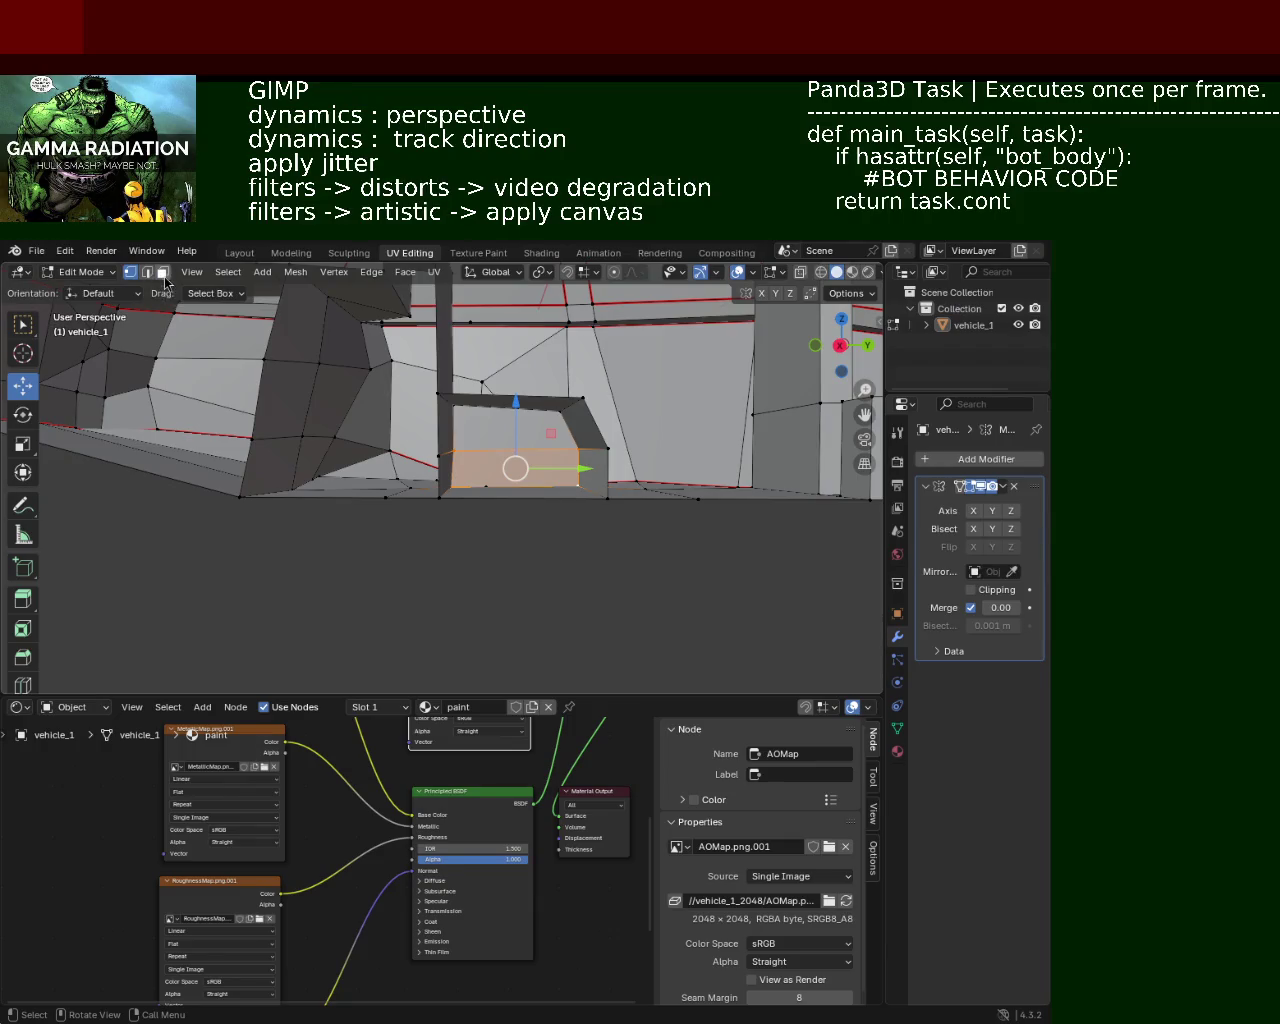
# Step: Push the selected lower recess face outward about 0.25 m
pyautogui.moveTo(525, 437)
pyautogui.mouseDown(button='middle')
pyautogui.moveTo(443, 483)
pyautogui.moveTo(453, 419)
pyautogui.moveTo(294, 406)
pyautogui.mouseUp(button='middle')
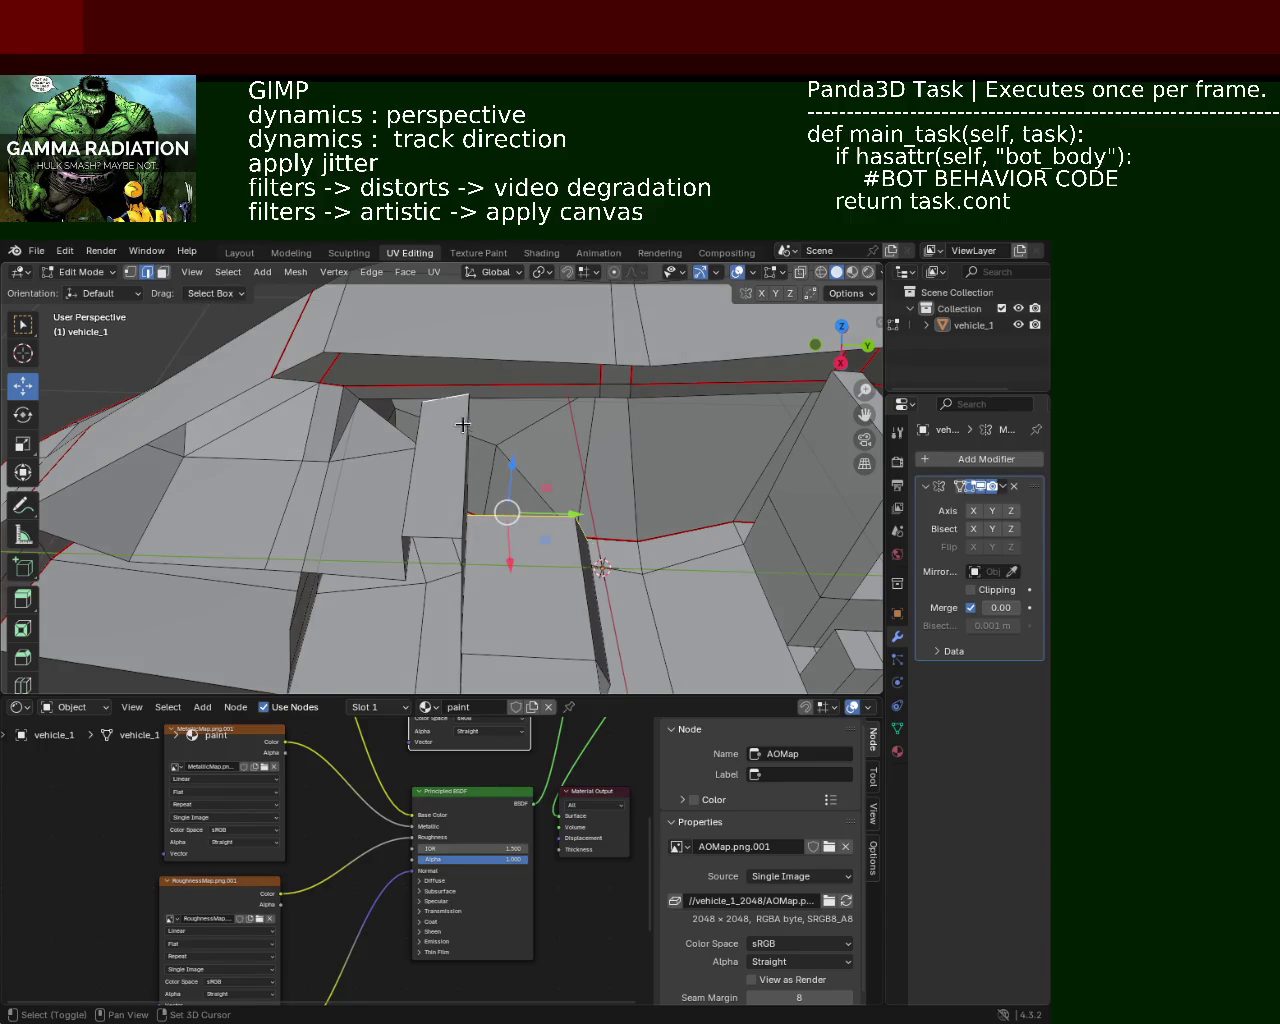
pyautogui.moveTo(458, 418); pyautogui.dragTo(538, 475, button='middle')
pyautogui.press('e')
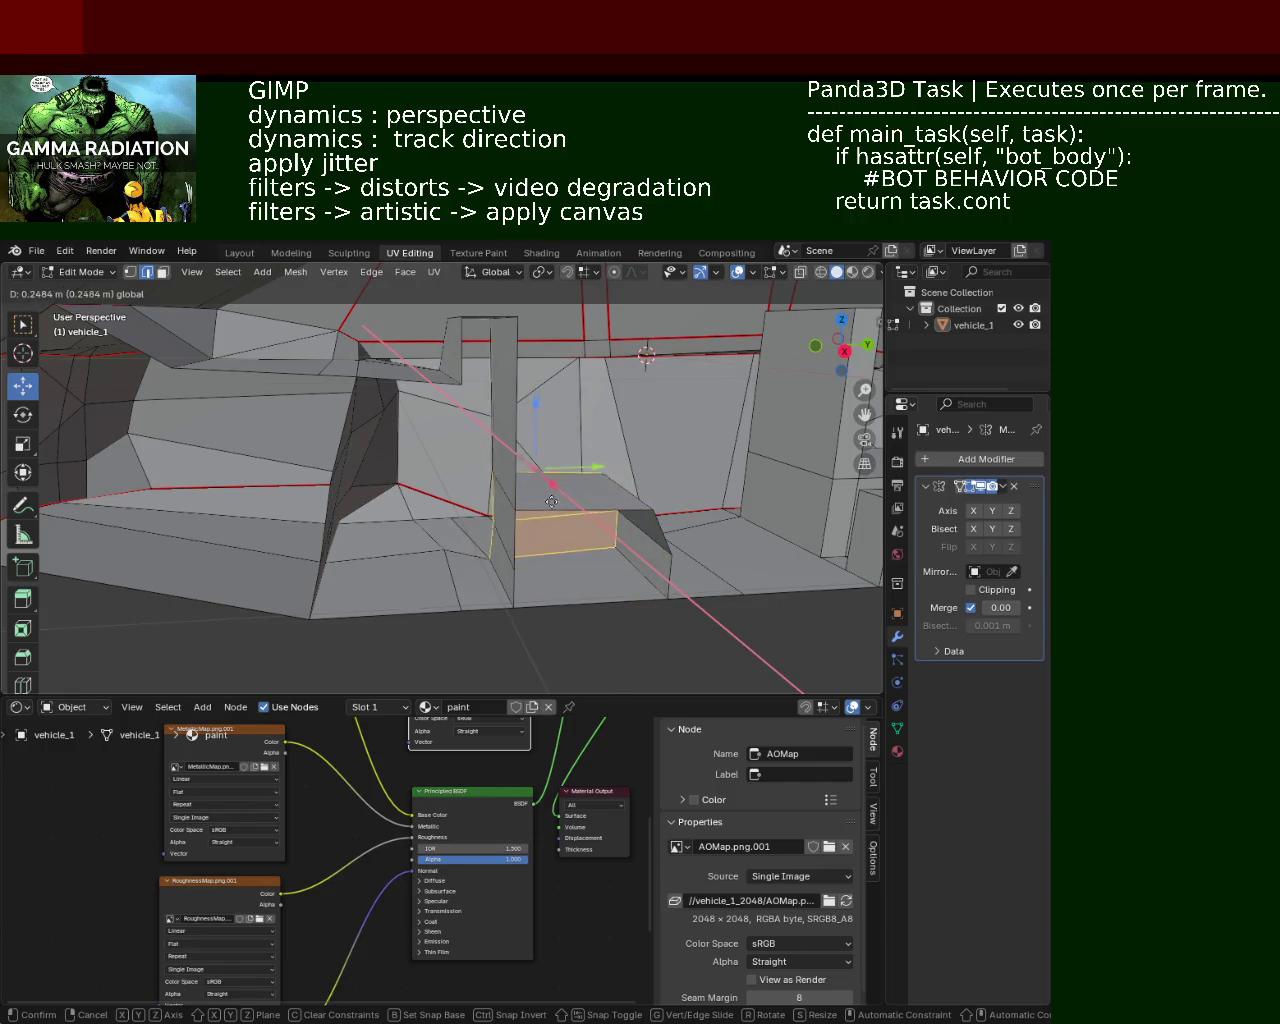
pyautogui.click(553, 506)
pyautogui.moveTo(553, 506)
pyautogui.mouseDown(button='middle')
pyautogui.moveTo(396, 525)
pyautogui.moveTo(494, 423)
pyautogui.moveTo(403, 443)
pyautogui.moveTo(414, 437)
pyautogui.moveTo(457, 443)
pyautogui.moveTo(480, 471)
pyautogui.moveTo(471, 483)
pyautogui.moveTo(443, 477)
pyautogui.moveTo(617, 486)
pyautogui.moveTo(611, 383)
pyautogui.moveTo(552, 401)
pyautogui.moveTo(543, 451)
pyautogui.moveTo(557, 556)
pyautogui.moveTo(550, 530)
pyautogui.moveTo(531, 550)
pyautogui.moveTo(537, 362)
pyautogui.mouseUp(button='middle')
pyautogui.click(161, 273)
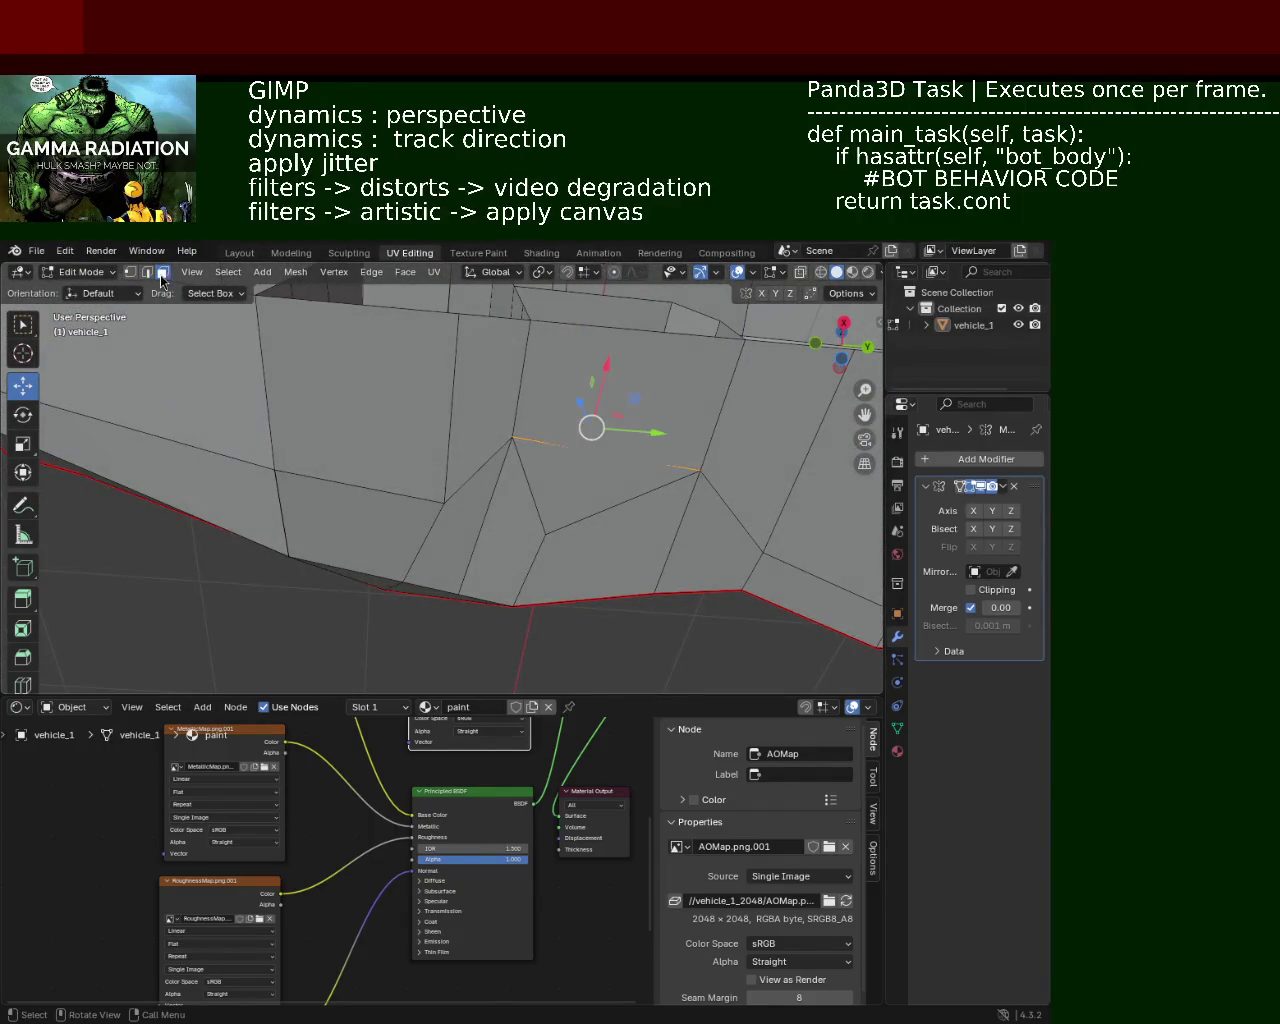
# Step: Delete the first unwanted body face and the triangular face beside it
pyautogui.click(617, 398)
pyautogui.press('x')
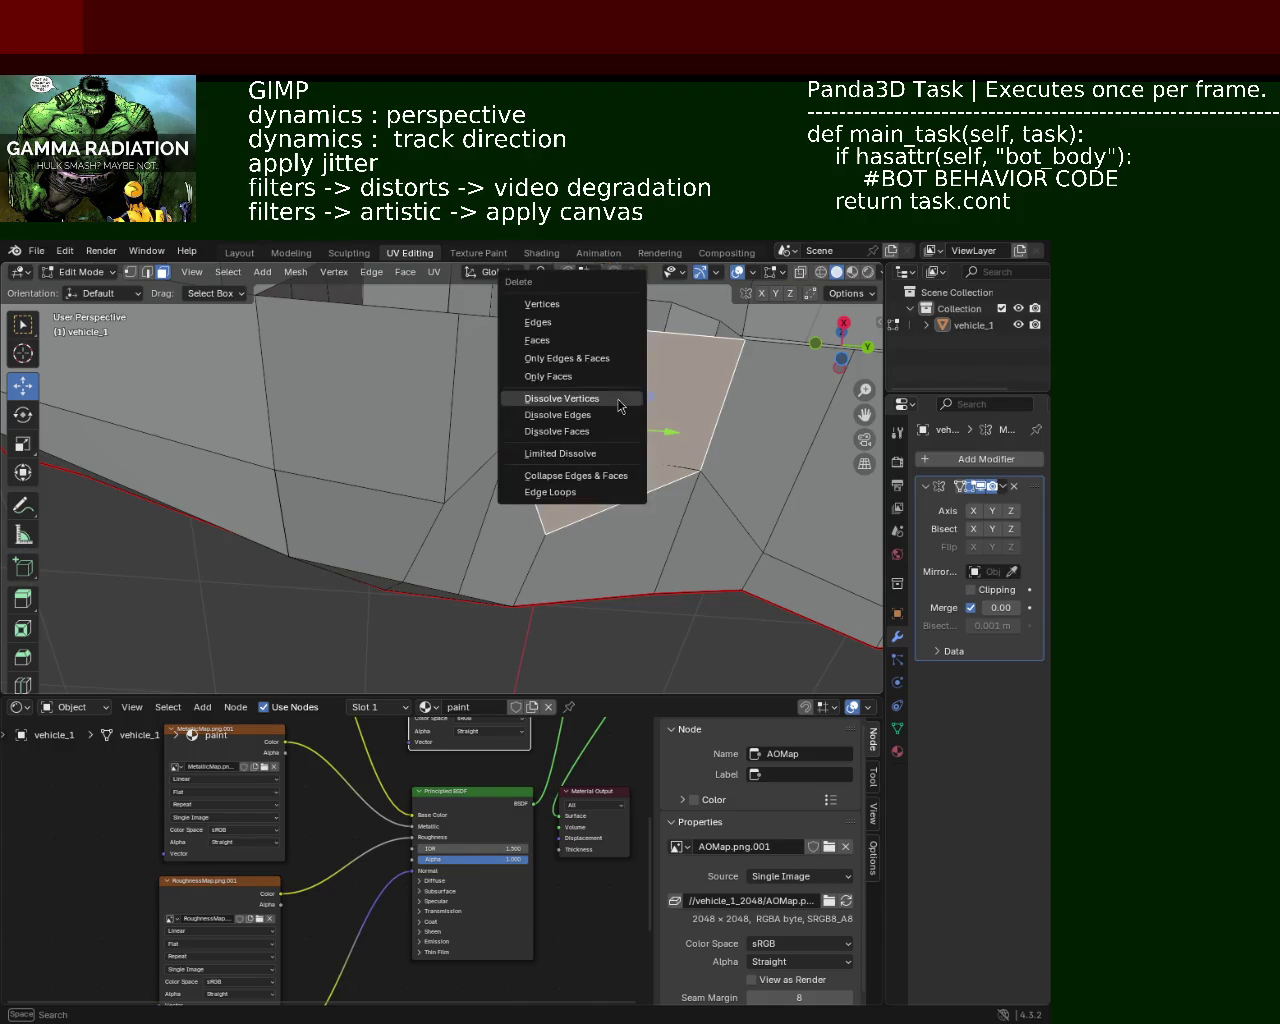
pyautogui.click(607, 343)
pyautogui.press('x')
pyautogui.click(565, 549)
pyautogui.click(522, 545)
pyautogui.press('x')
pyautogui.click(522, 545)
# Step: Delete the remaining unwanted faces to leave an opening in the body
pyautogui.moveTo(522, 545)
pyautogui.mouseDown(button='middle')
pyautogui.moveTo(450, 538)
pyautogui.moveTo(486, 511)
pyautogui.mouseUp(button='middle')
pyautogui.press('x')
pyautogui.click(486, 511)
pyautogui.press('x')
pyautogui.click(346, 429)
pyautogui.press('x')
pyautogui.click(401, 455)
pyautogui.press('x')
pyautogui.click(405, 506)
pyautogui.moveTo(457, 380)
pyautogui.mouseDown(button='middle')
pyautogui.moveTo(494, 537)
pyautogui.moveTo(354, 504)
pyautogui.moveTo(429, 391)
pyautogui.moveTo(429, 591)
pyautogui.mouseUp(button='middle')
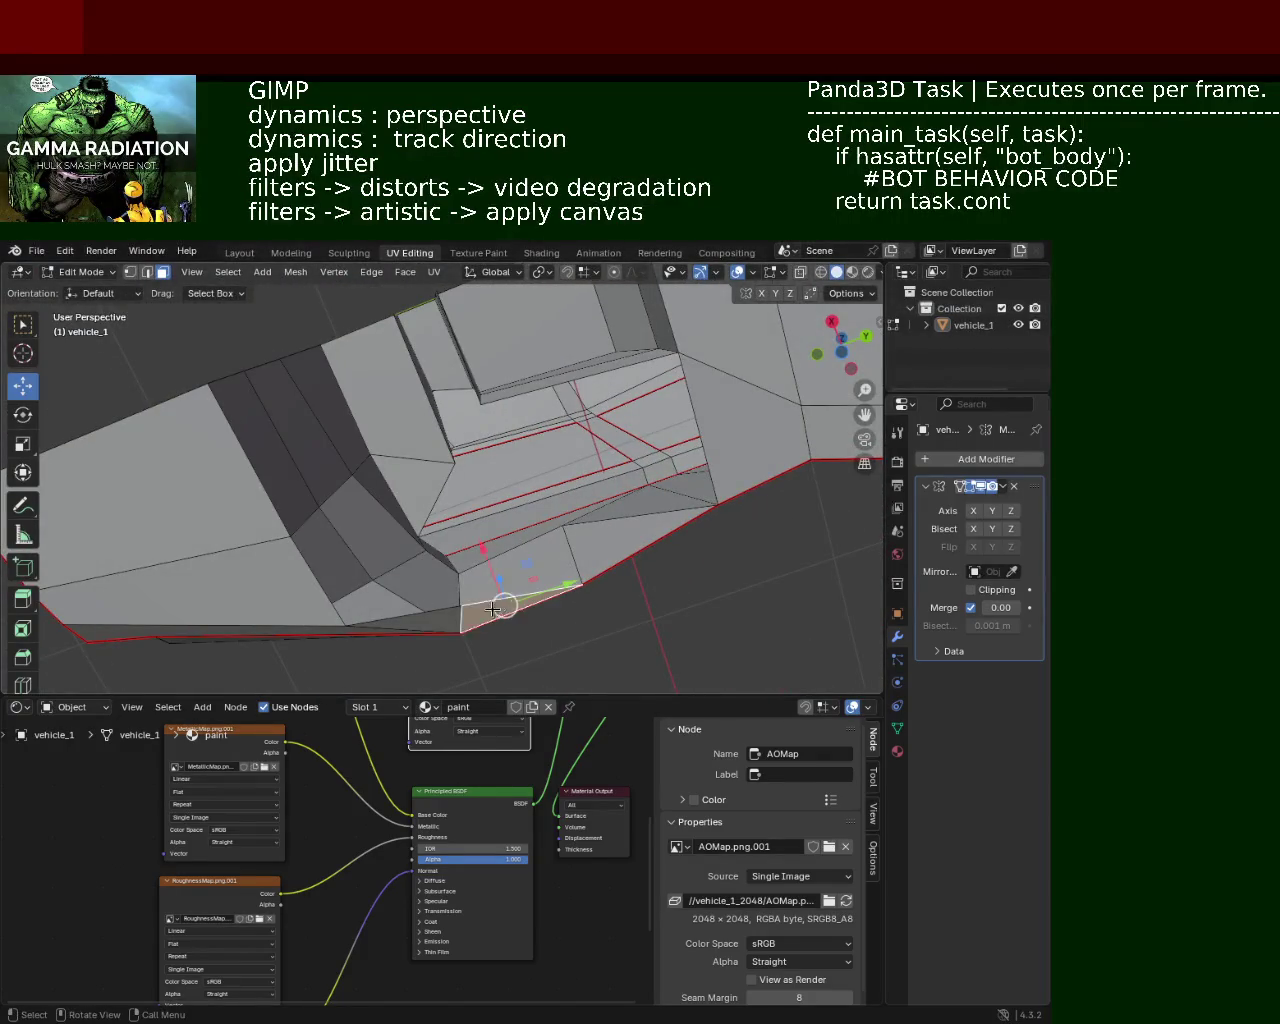
# Step: Drag the lower-body vertices into place and save vehicle_1.blend
pyautogui.moveTo(487, 609)
pyautogui.mouseDown(button='middle')
pyautogui.moveTo(491, 443)
pyautogui.moveTo(491, 486)
pyautogui.moveTo(626, 503)
pyautogui.moveTo(494, 414)
pyautogui.moveTo(526, 451)
pyautogui.moveTo(610, 481)
pyautogui.moveTo(629, 449)
pyautogui.moveTo(619, 393)
pyautogui.moveTo(606, 451)
pyautogui.moveTo(560, 420)
pyautogui.moveTo(560, 480)
pyautogui.moveTo(606, 677)
pyautogui.mouseUp(button='middle')
pyautogui.click(130, 272)
pyautogui.moveTo(488, 472); pyautogui.dragTo(514, 529)
pyautogui.moveTo(614, 529)
pyautogui.mouseDown(button='middle')
pyautogui.moveTo(677, 520)
pyautogui.moveTo(531, 500)
pyautogui.moveTo(480, 440)
pyautogui.moveTo(469, 543)
pyautogui.moveTo(406, 536)
pyautogui.moveTo(610, 496)
pyautogui.moveTo(586, 500)
pyautogui.moveTo(529, 571)
pyautogui.moveTo(488, 553)
pyautogui.moveTo(605, 495)
pyautogui.moveTo(575, 475)
pyautogui.moveTo(590, 480)
pyautogui.moveTo(638, 430)
pyautogui.moveTo(440, 503)
pyautogui.mouseUp(button='middle')
pyautogui.scroll(-3, 515, 452)
pyautogui.scroll(5, 465, 429)
pyautogui.scroll(-4, 507, 443)
pyautogui.hotkey('ctrl', 's')
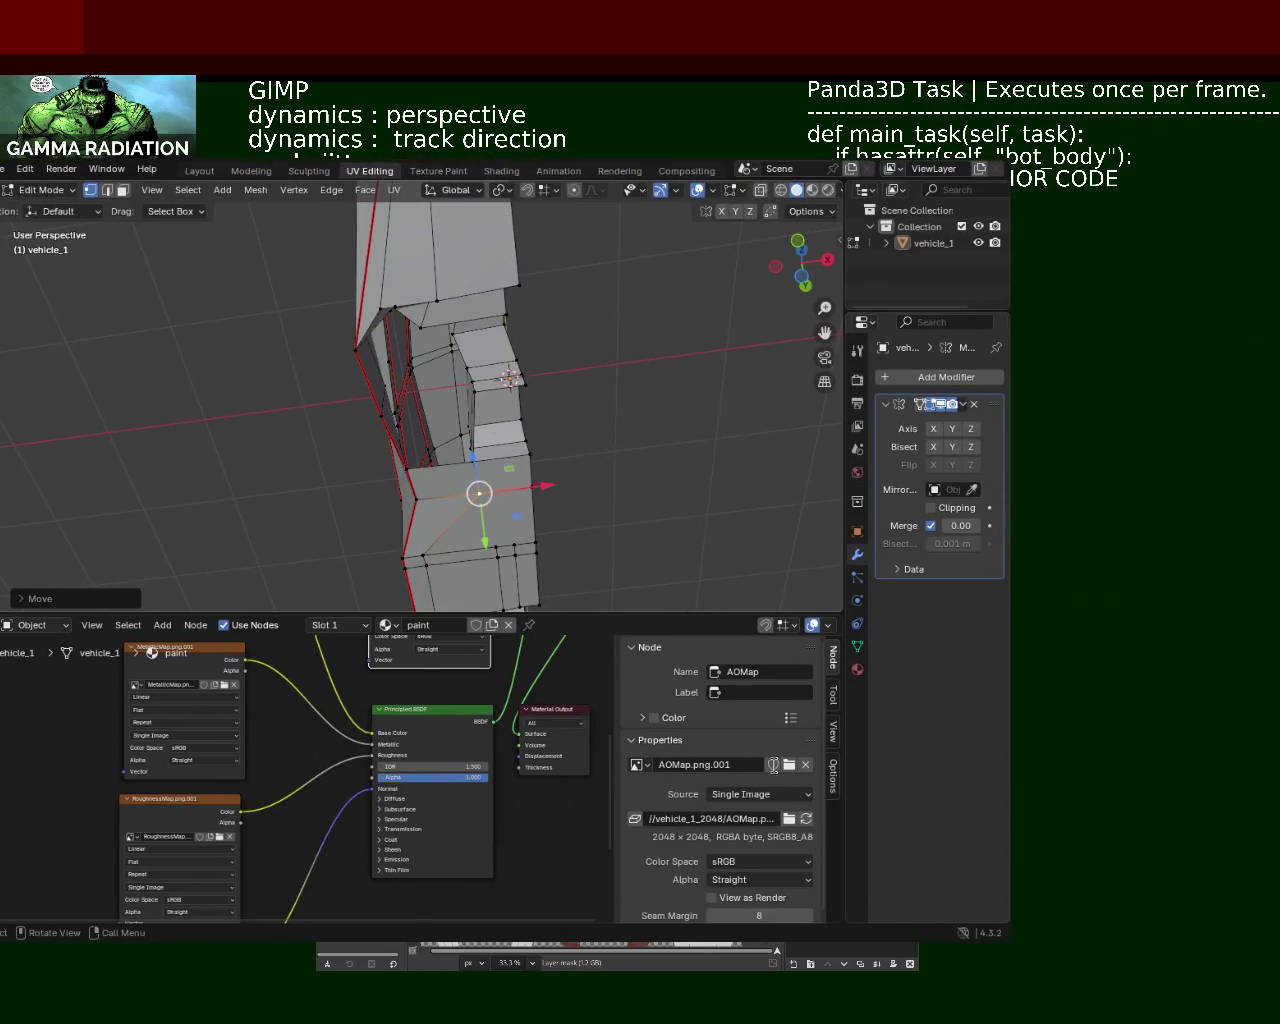
# Step: Launch the Panda3D game to load the updated vehicle_1
pyautogui.click(789, 764)
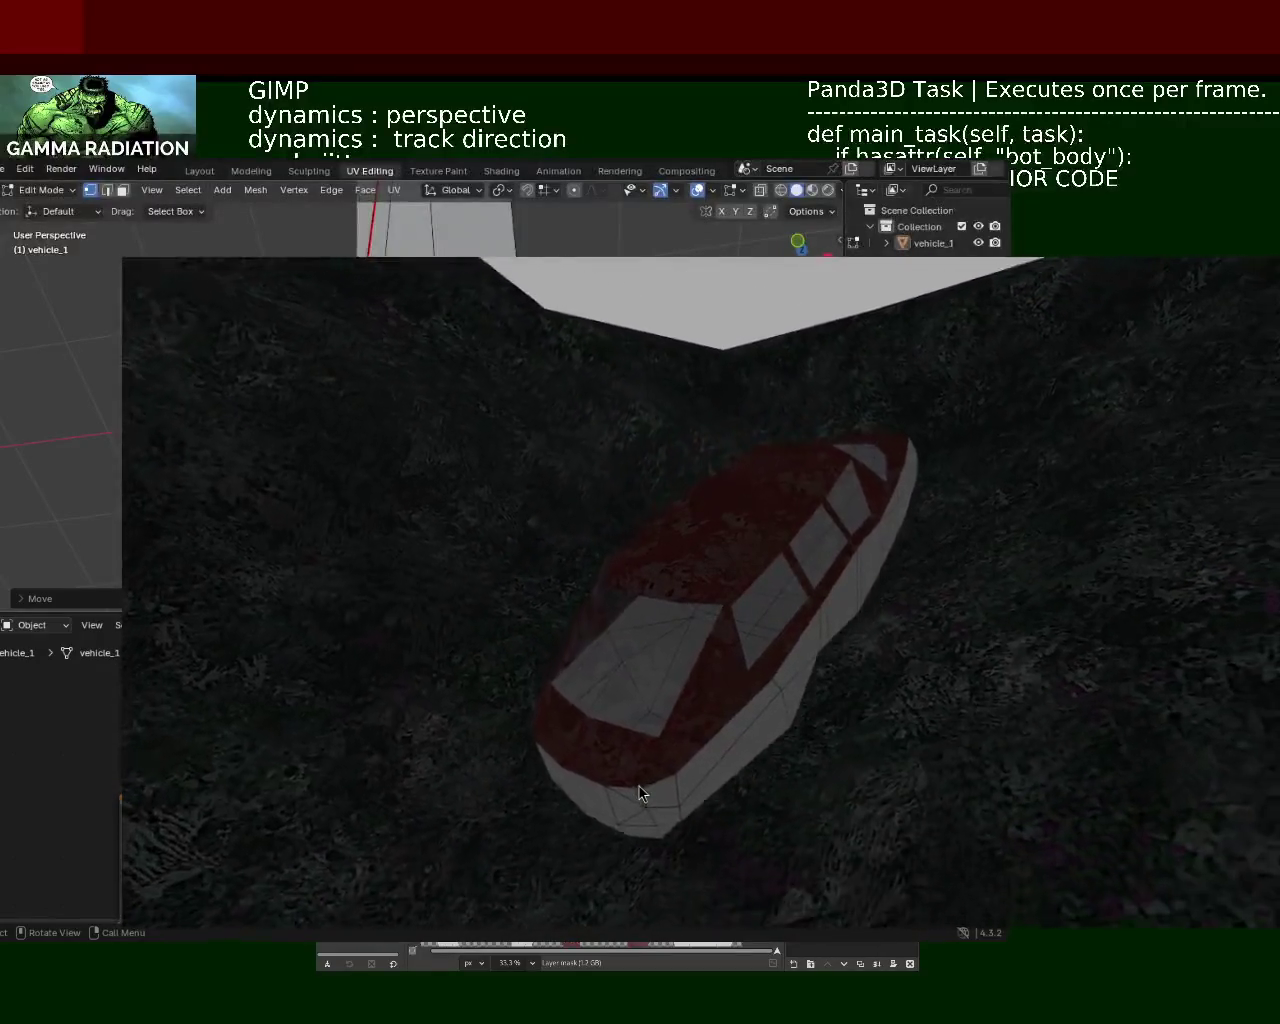
# Step: View the red-and-white vehicle beside the humanoid figure, then close the game
pyautogui.press('Escape')
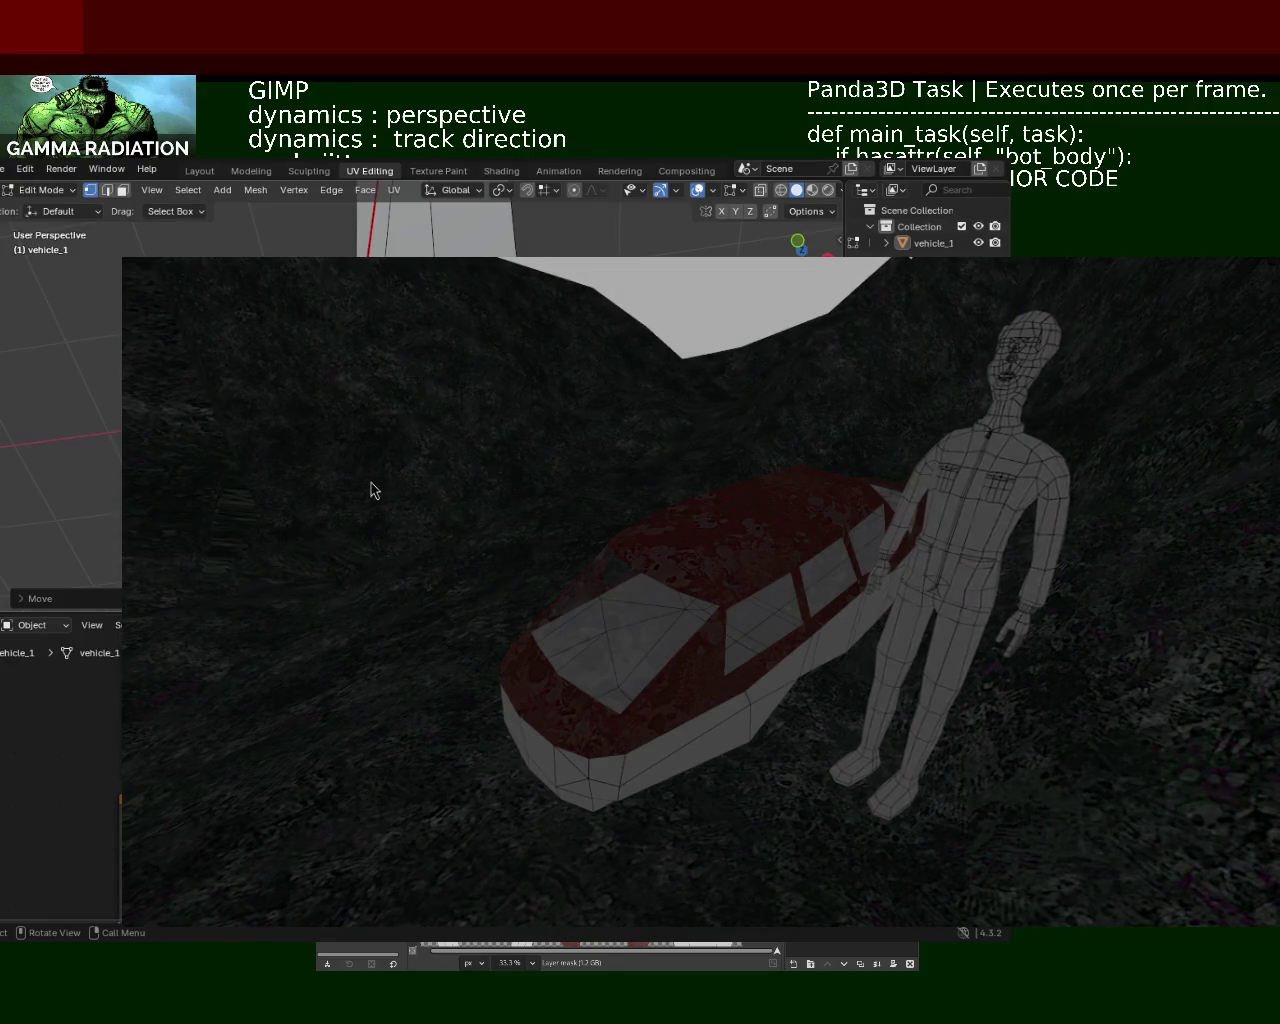
pyautogui.press('Escape')
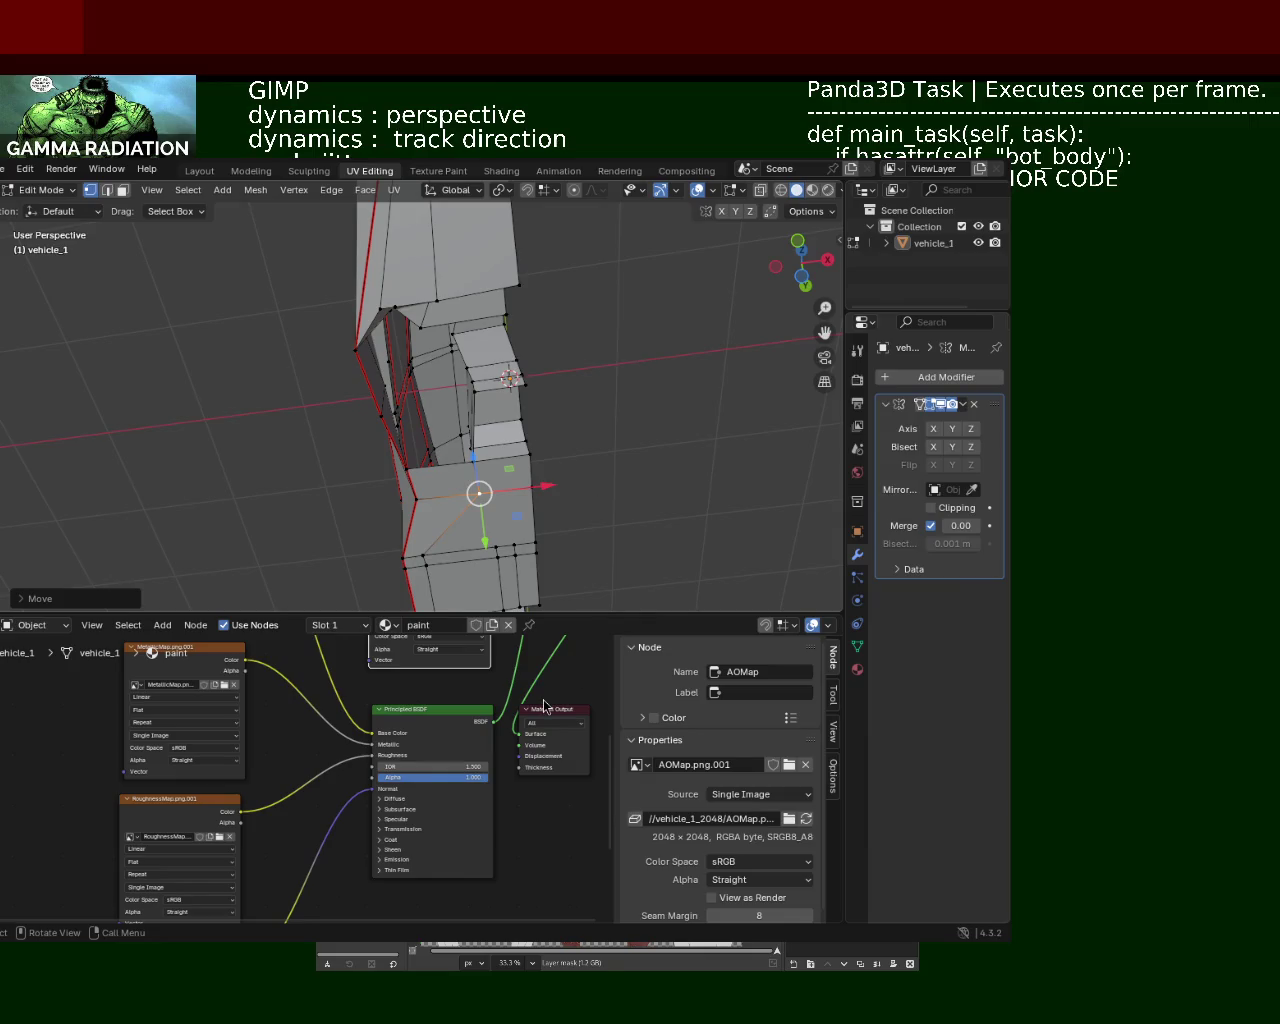
# Step: Select the top cabin panel edge, the face below it, then a single vertex
pyautogui.moveTo(297, 486)
pyautogui.mouseDown(button='middle')
pyautogui.moveTo(419, 426)
pyautogui.moveTo(503, 354)
pyautogui.moveTo(565, 441)
pyautogui.moveTo(442, 330)
pyautogui.mouseUp(button='middle')
pyautogui.moveTo(433, 428)
pyautogui.mouseDown(button='middle')
pyautogui.moveTo(557, 406)
pyautogui.moveTo(520, 380)
pyautogui.moveTo(528, 300)
pyautogui.mouseUp(button='middle')
pyautogui.keyDown('shift'); pyautogui.click(521, 288); pyautogui.keyUp('shift')
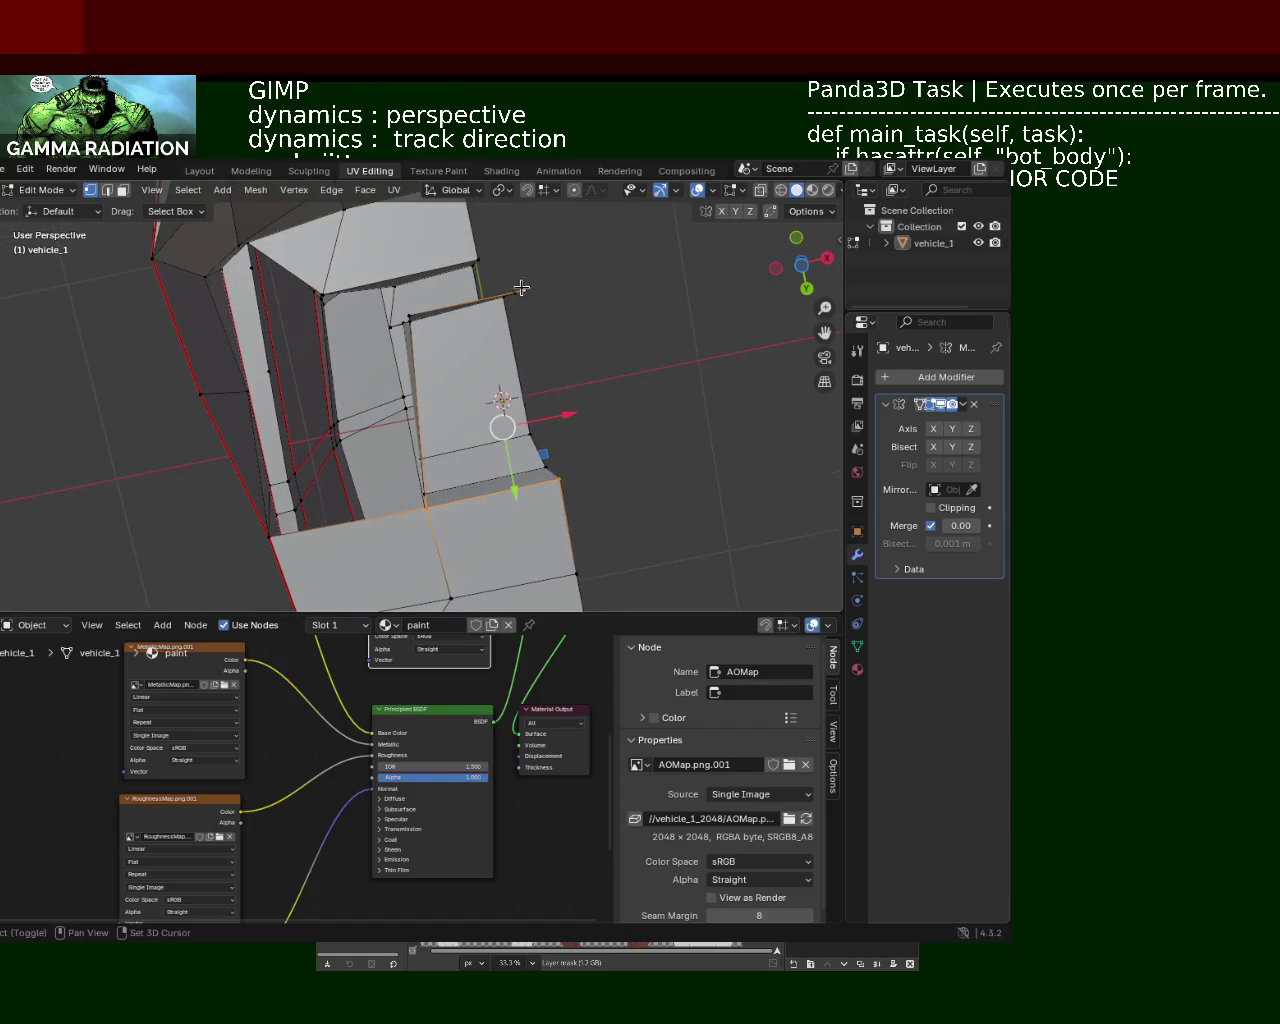
pyautogui.keyDown('shift'); pyautogui.click(405, 309); pyautogui.keyUp('shift')
pyautogui.moveTo(405, 309)
pyautogui.mouseDown(button='middle')
pyautogui.moveTo(441, 428)
pyautogui.moveTo(496, 425)
pyautogui.moveTo(491, 437)
pyautogui.moveTo(568, 352)
pyautogui.mouseUp(button='middle')
pyautogui.click(441, 350)
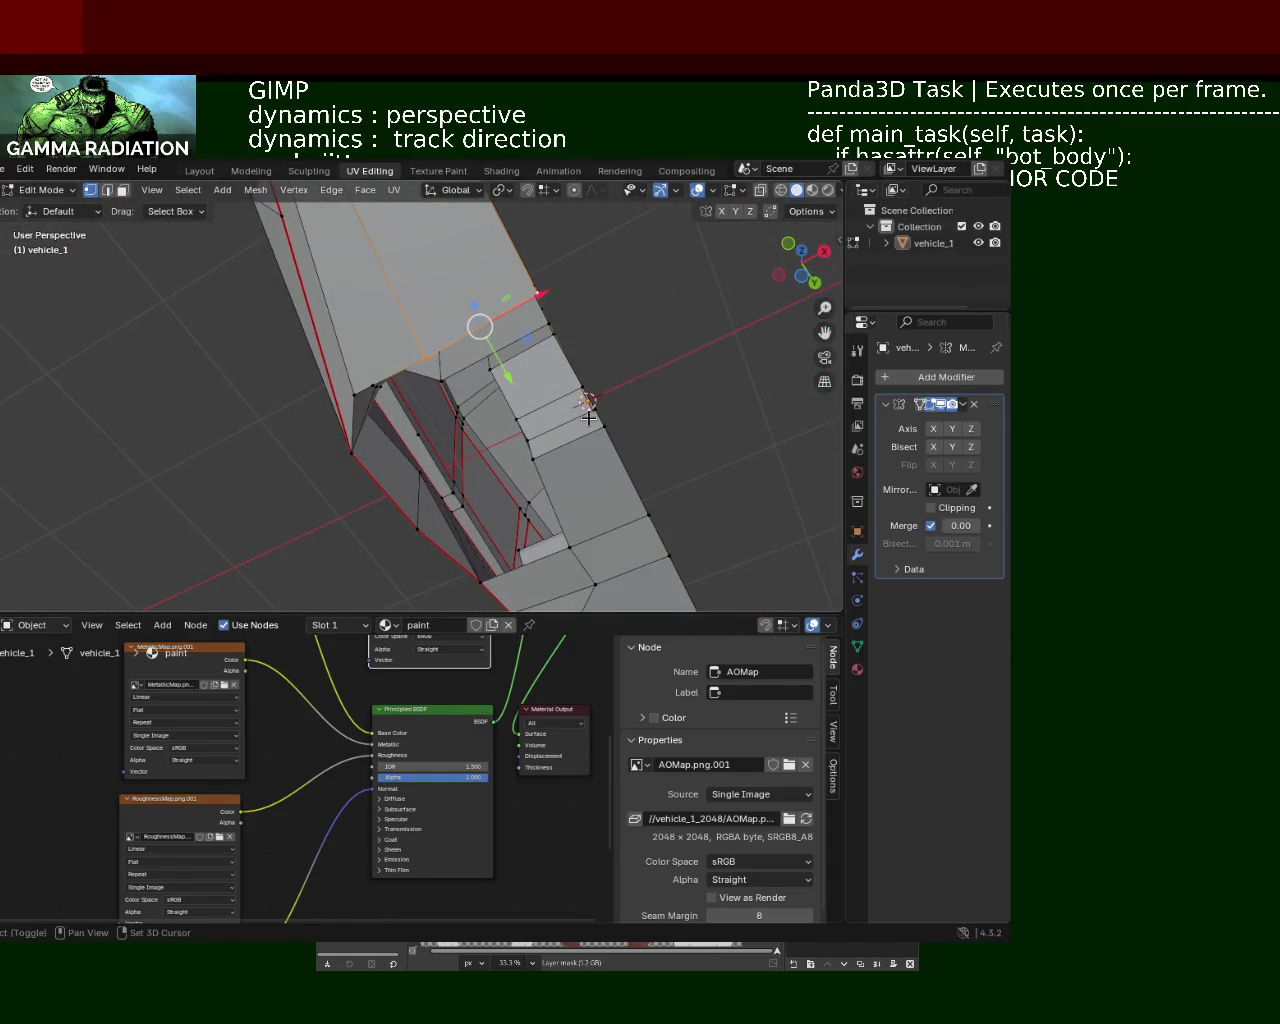
# Step: Select the window-frame edge, a corner vertex and the face beside the window opening
pyautogui.moveTo(535, 457)
pyautogui.mouseDown(button='middle')
pyautogui.moveTo(543, 366)
pyautogui.moveTo(591, 286)
pyautogui.moveTo(494, 318)
pyautogui.moveTo(471, 391)
pyautogui.moveTo(620, 538)
pyautogui.mouseUp(button='middle')
pyautogui.click(633, 530)
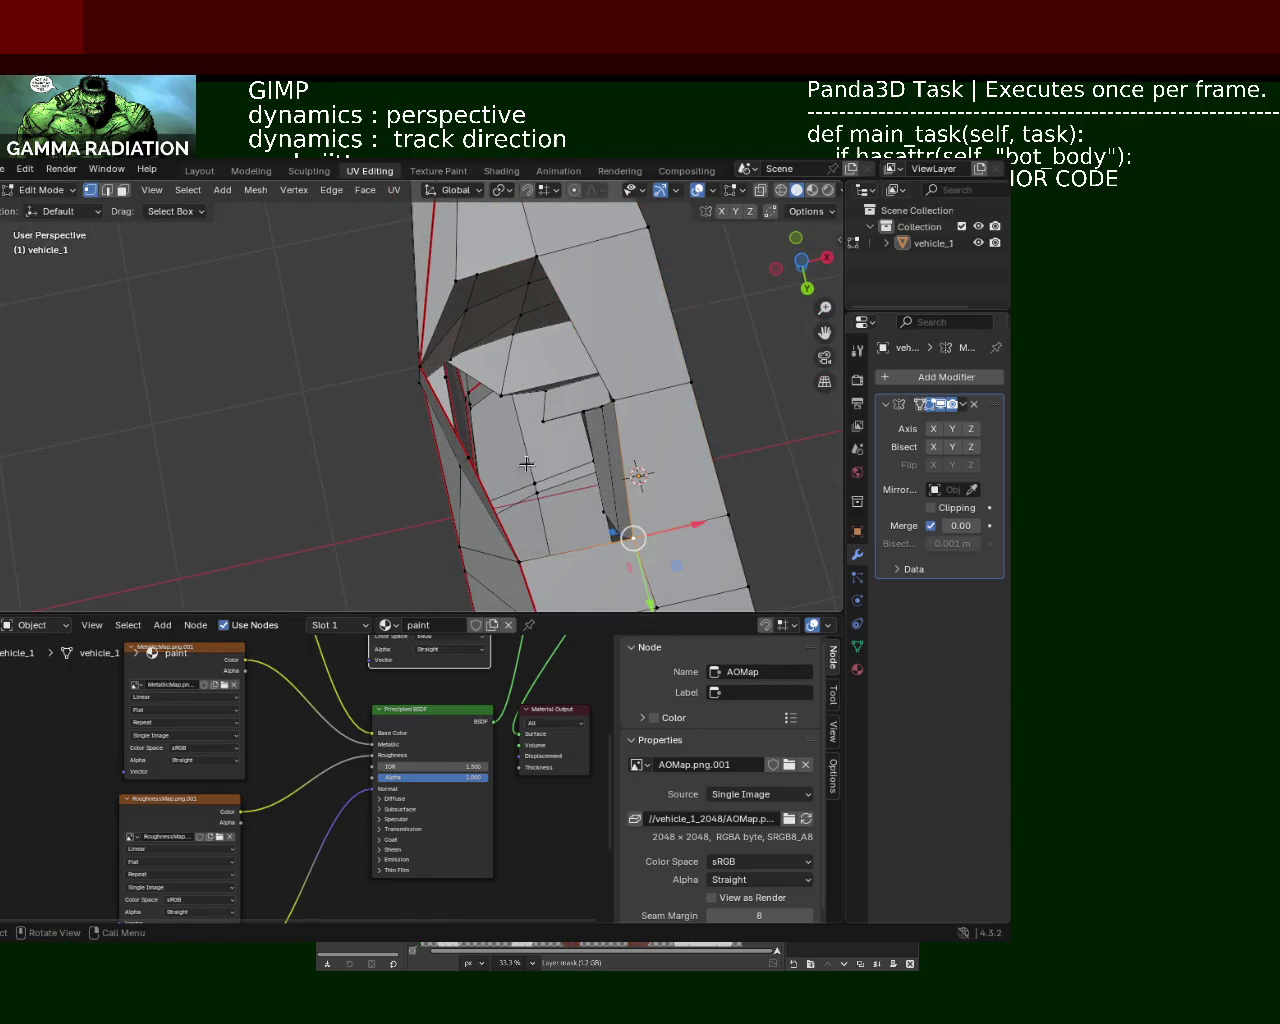
pyautogui.click(462, 454)
pyautogui.keyDown('shift'); pyautogui.click(636, 537); pyautogui.keyUp('shift')
pyautogui.keyDown('shift'); pyautogui.click(519, 556); pyautogui.keyUp('shift')
pyautogui.moveTo(519, 556); pyautogui.dragTo(514, 352, button='middle')
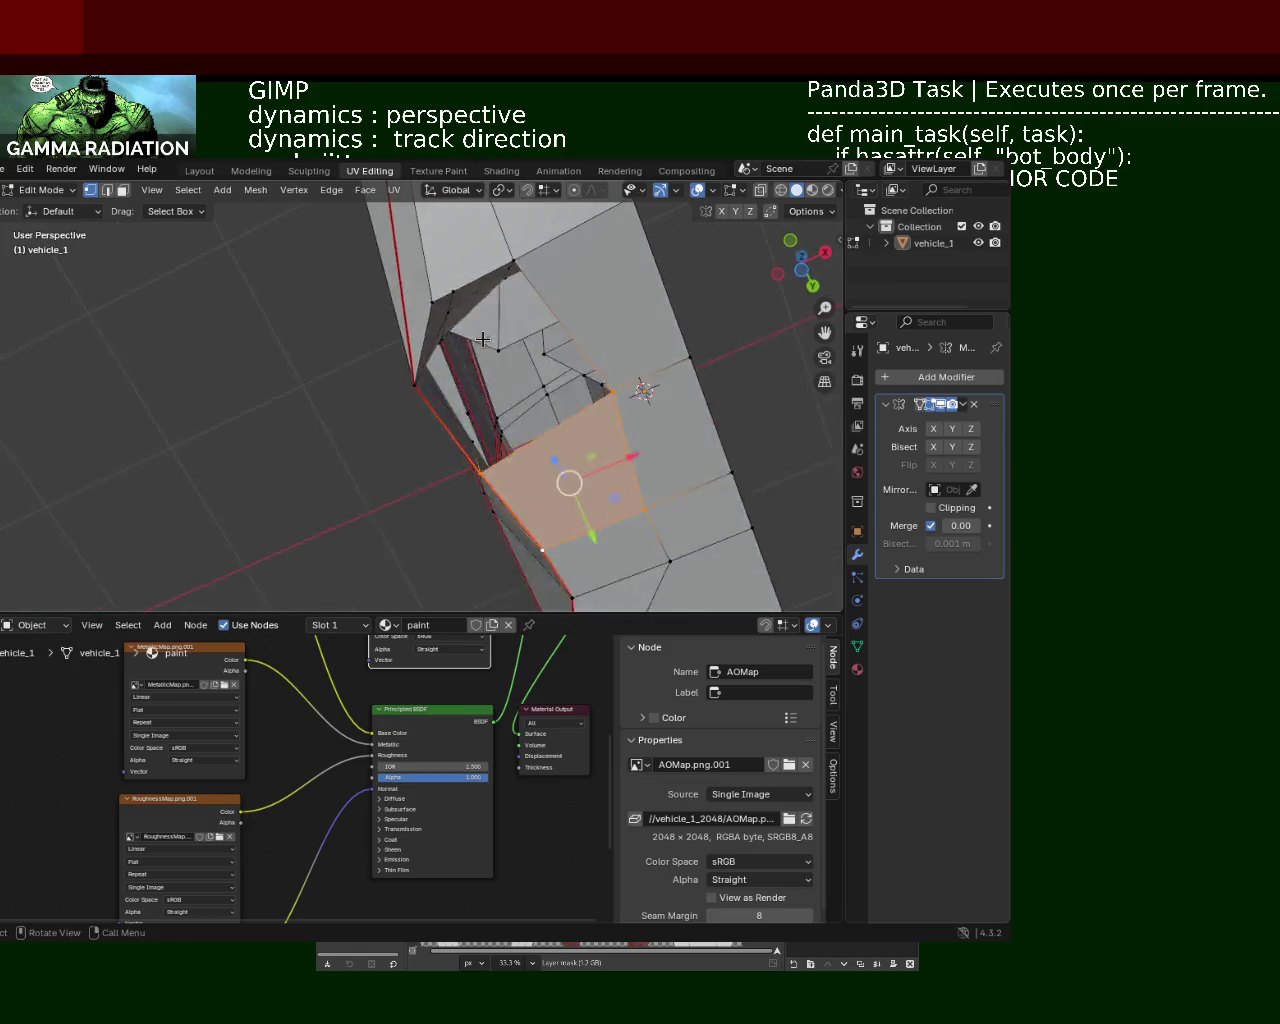
pyautogui.moveTo(469, 512)
pyautogui.mouseDown(button='middle')
pyautogui.moveTo(562, 447)
pyautogui.moveTo(543, 467)
pyautogui.moveTo(515, 447)
pyautogui.mouseUp(button='middle')
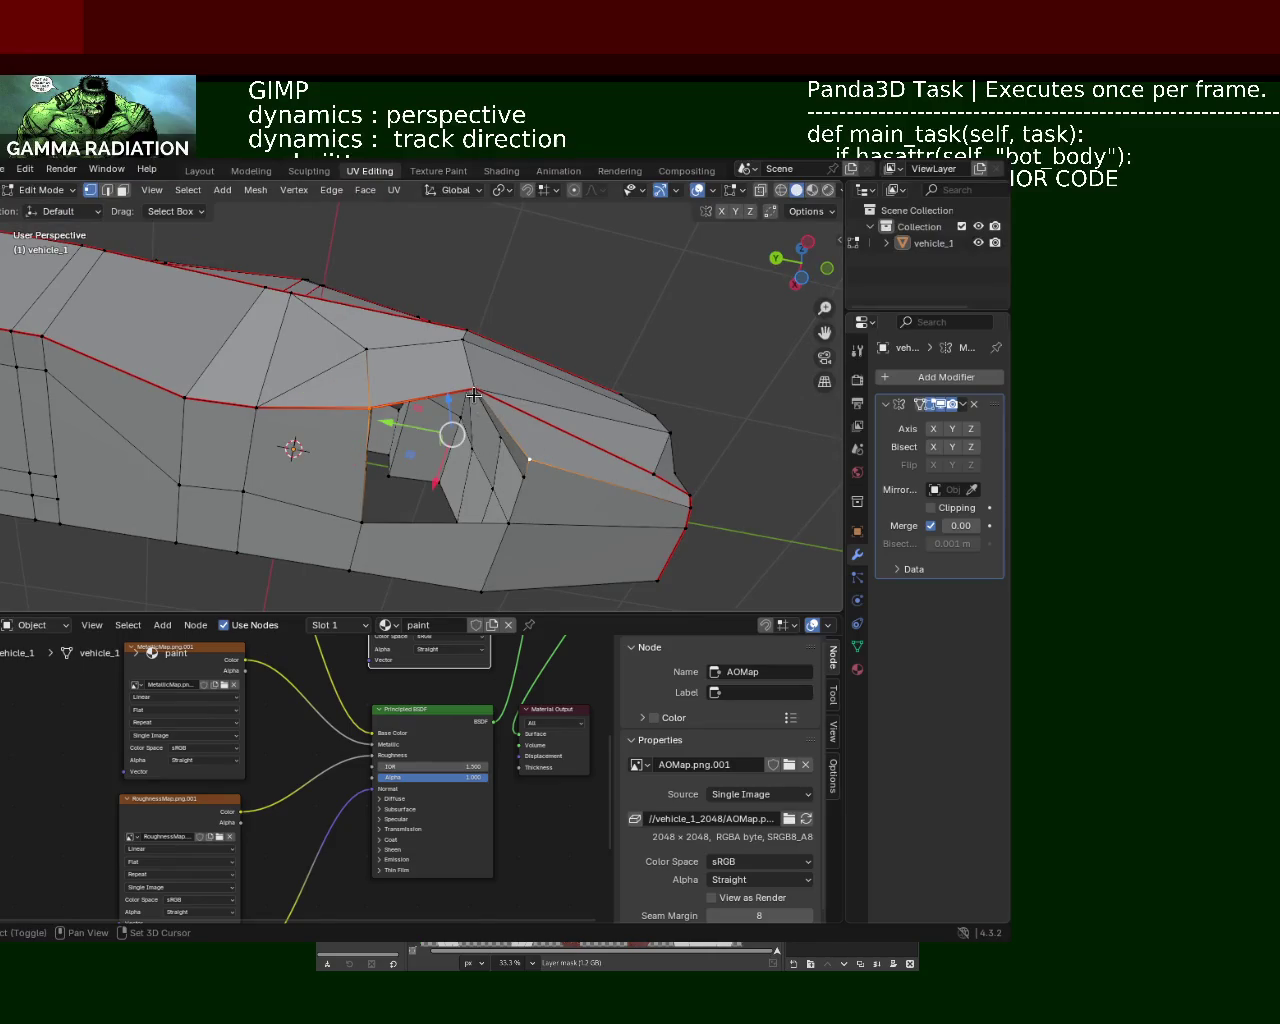
# Step: Select the vertices around the cabin gap, including the window's rear corner, and fill it with a face
pyautogui.keyDown('shift'); pyautogui.click(473, 395); pyautogui.keyUp('shift')
pyautogui.moveTo(473, 395); pyautogui.dragTo(533, 434, button='middle')
pyautogui.click(533, 434)
pyautogui.click(362, 396)
pyautogui.moveTo(362, 396)
pyautogui.mouseDown(button='middle')
pyautogui.moveTo(430, 433)
pyautogui.moveTo(368, 408)
pyautogui.mouseUp(button='middle')
pyautogui.keyDown('shift'); pyautogui.click(368, 408); pyautogui.keyUp('shift')
pyautogui.hotkey('ctrl', 'e')
pyautogui.press('Escape')
pyautogui.keyDown('shift'); pyautogui.click(363, 357); pyautogui.keyUp('shift')
pyautogui.keyDown('shift'); pyautogui.click(534, 410); pyautogui.keyUp('shift')
pyautogui.press('f')
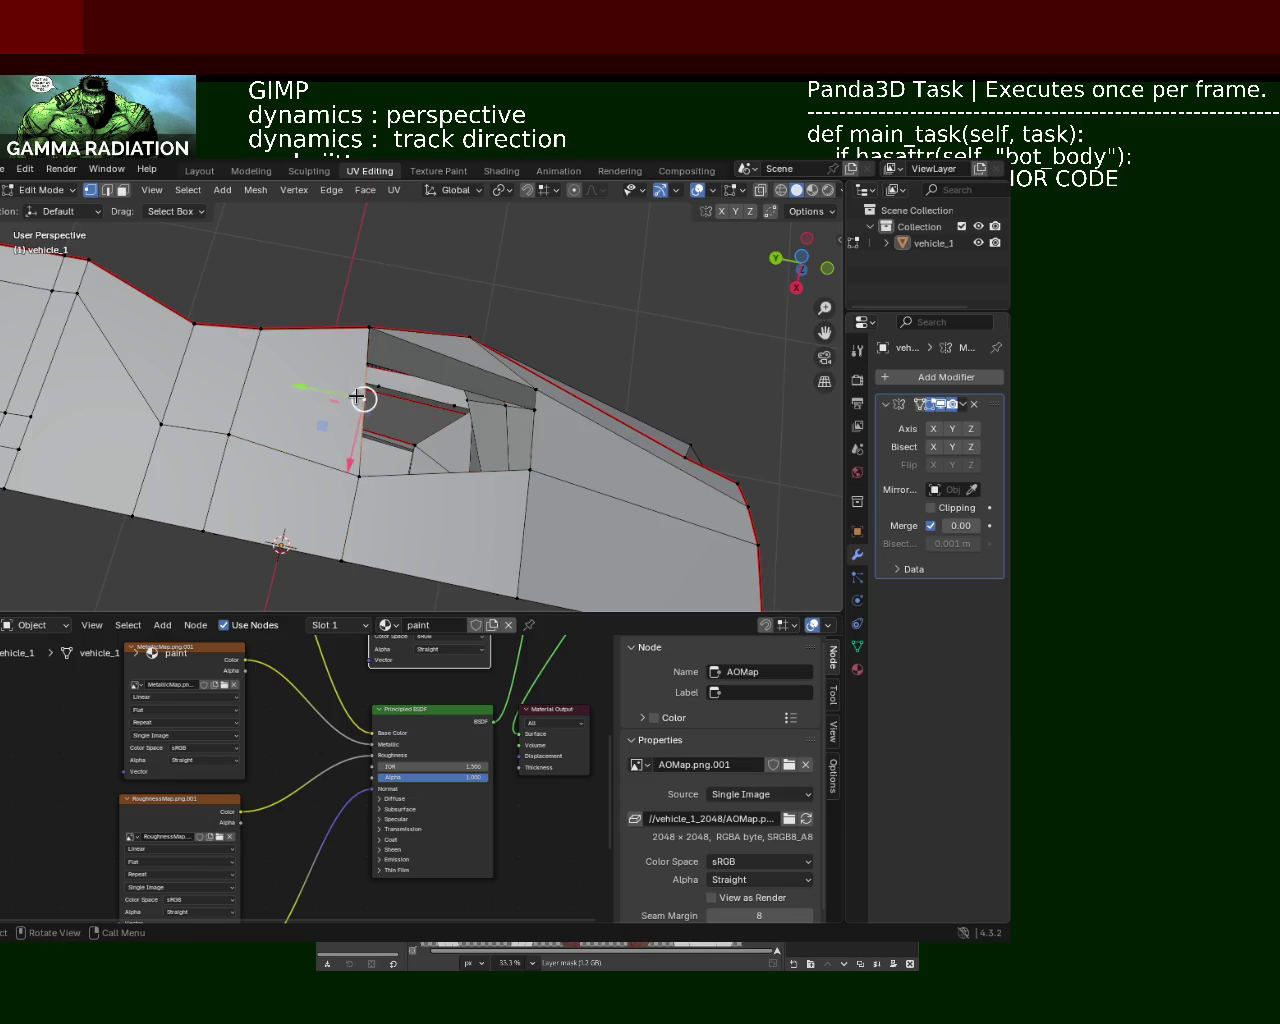
# Step: Dissolve the stray vertices and fill the remaining hole with a face
pyautogui.press('x')
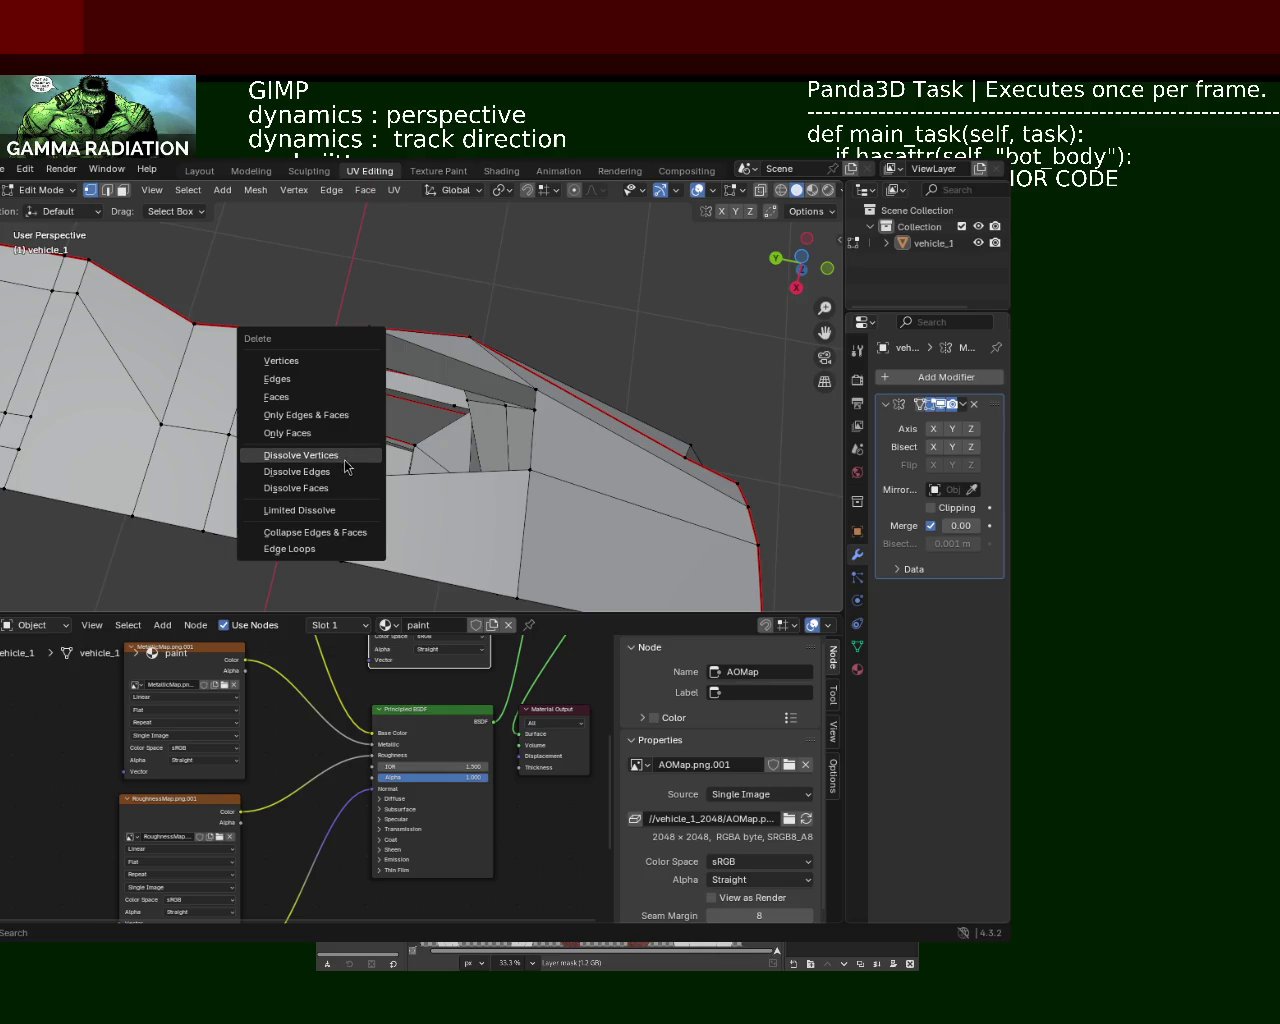
pyautogui.click(345, 456)
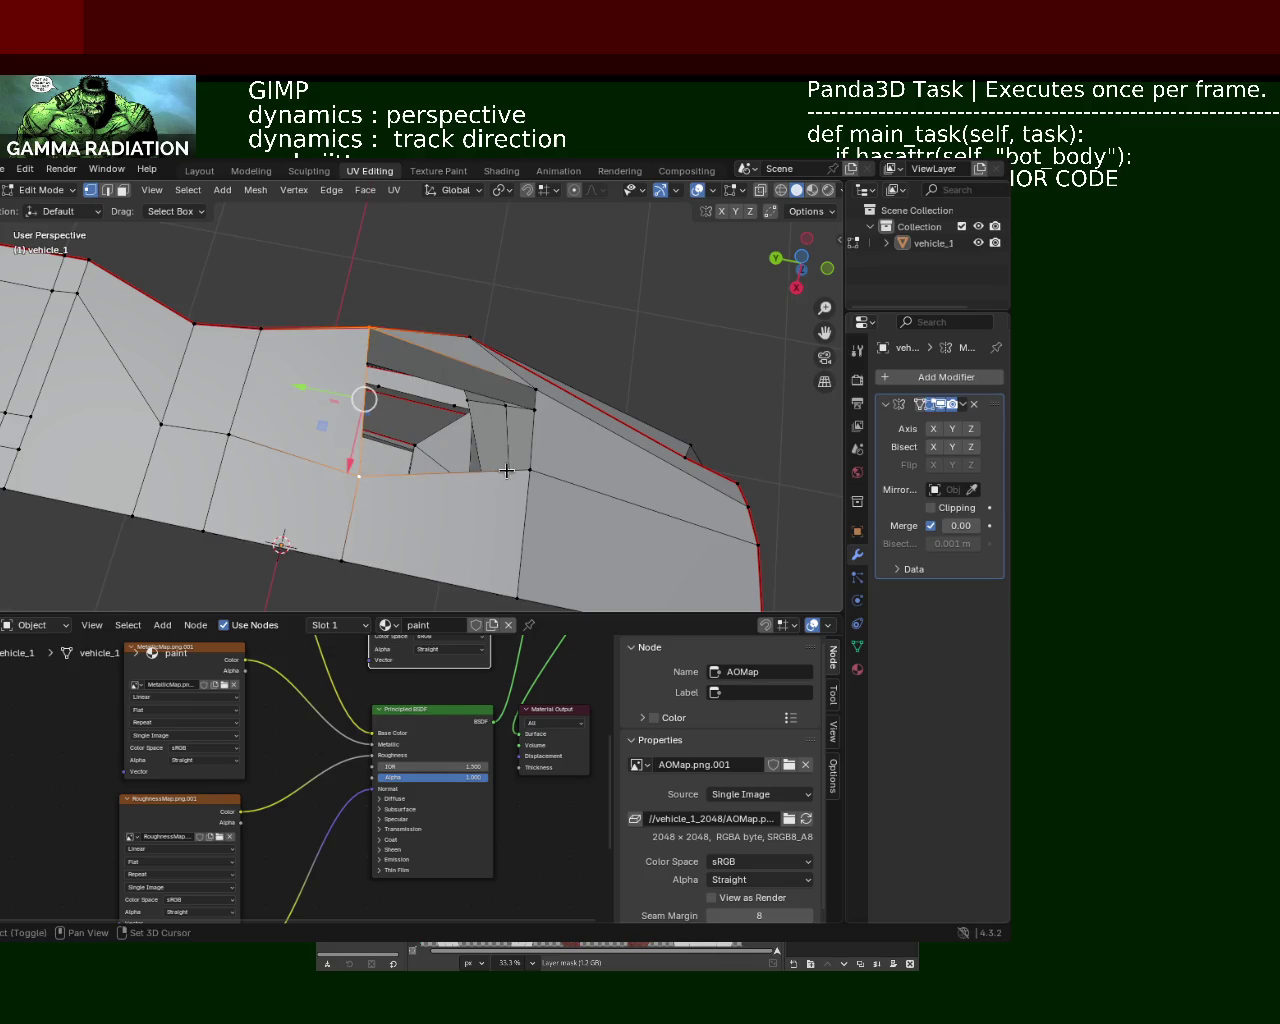
pyautogui.press('f')
# Step: Raise a vertex on the body side panel about 0.11 m
pyautogui.moveTo(443, 377); pyautogui.dragTo(393, 463, button='middle')
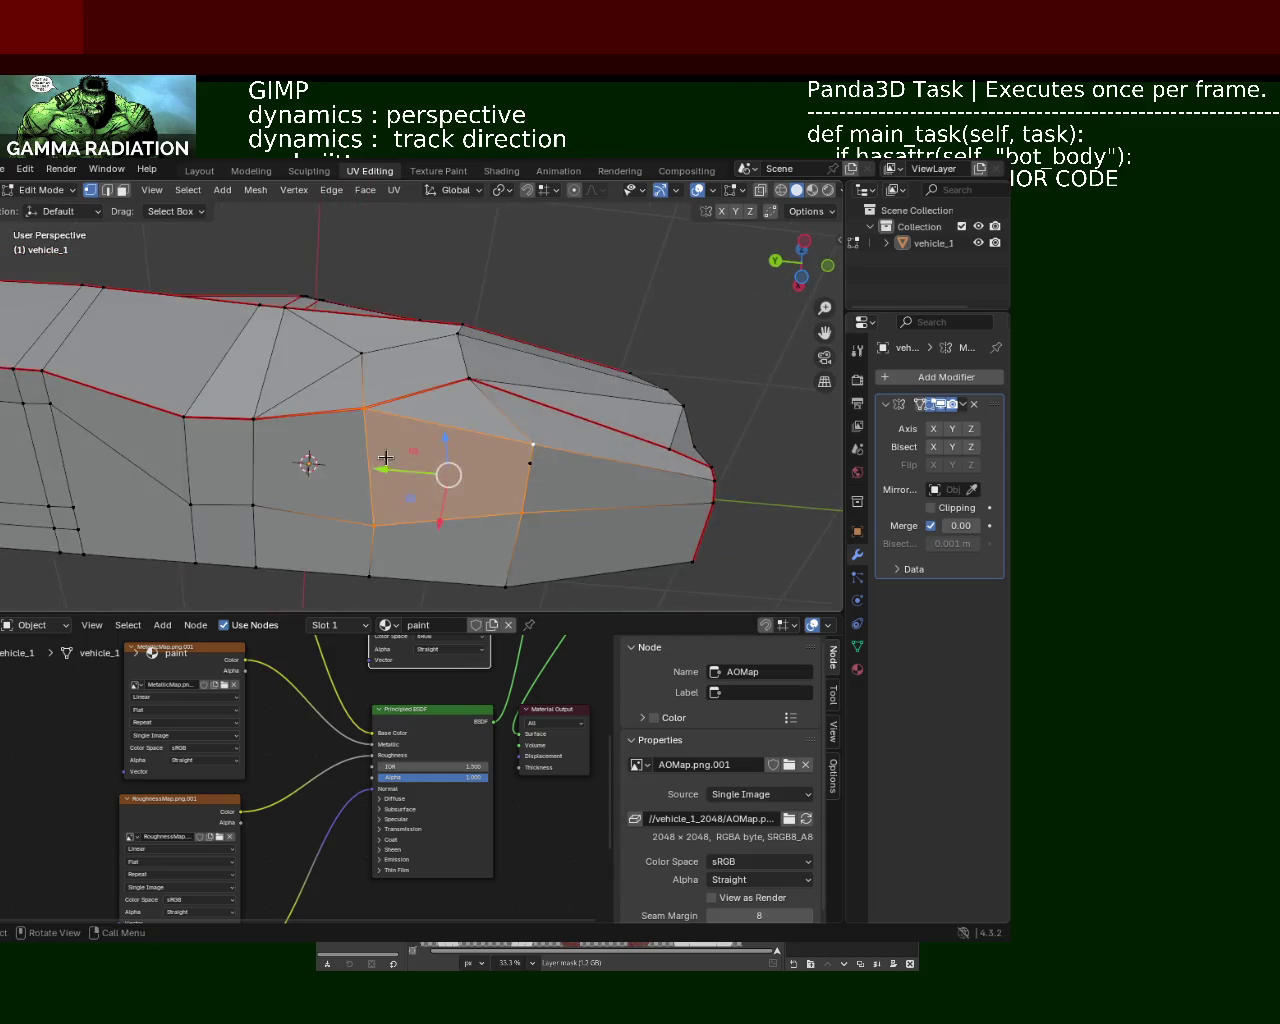
pyautogui.click(371, 525)
pyautogui.moveTo(369, 563); pyautogui.dragTo(369, 547)
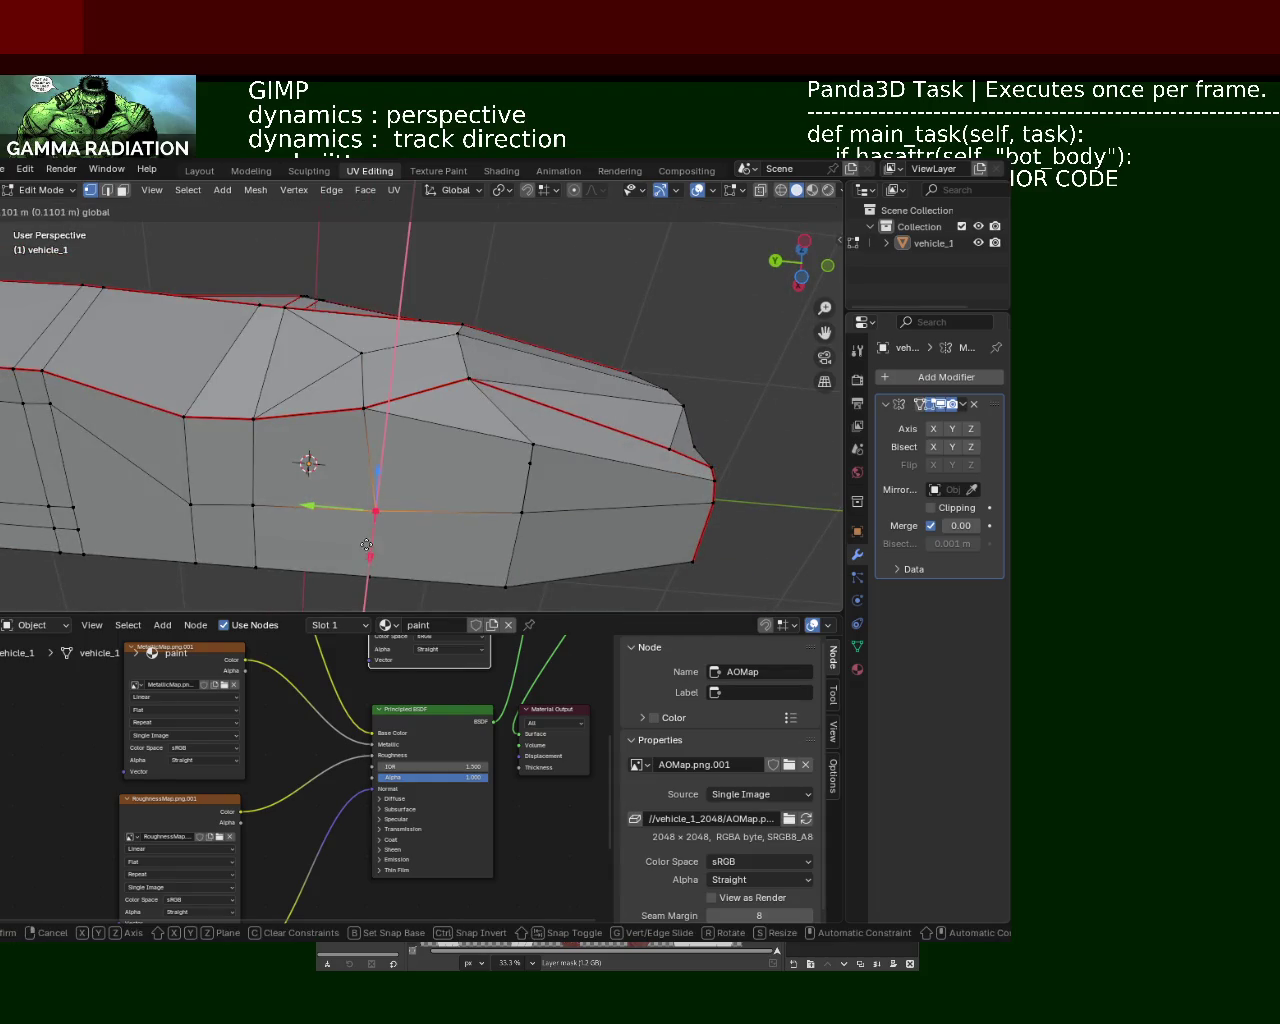
pyautogui.moveTo(369, 547)
pyautogui.mouseDown(button='middle')
pyautogui.moveTo(468, 432)
pyautogui.moveTo(429, 390)
pyautogui.moveTo(429, 429)
pyautogui.moveTo(486, 443)
pyautogui.moveTo(458, 313)
pyautogui.moveTo(420, 415)
pyautogui.moveTo(414, 509)
pyautogui.moveTo(307, 453)
pyautogui.moveTo(309, 429)
pyautogui.moveTo(331, 486)
pyautogui.moveTo(354, 427)
pyautogui.moveTo(364, 321)
pyautogui.mouseUp(button='middle')
pyautogui.click(377, 428)
# Step: Delete the selected unwanted cabin face
pyautogui.press('x')
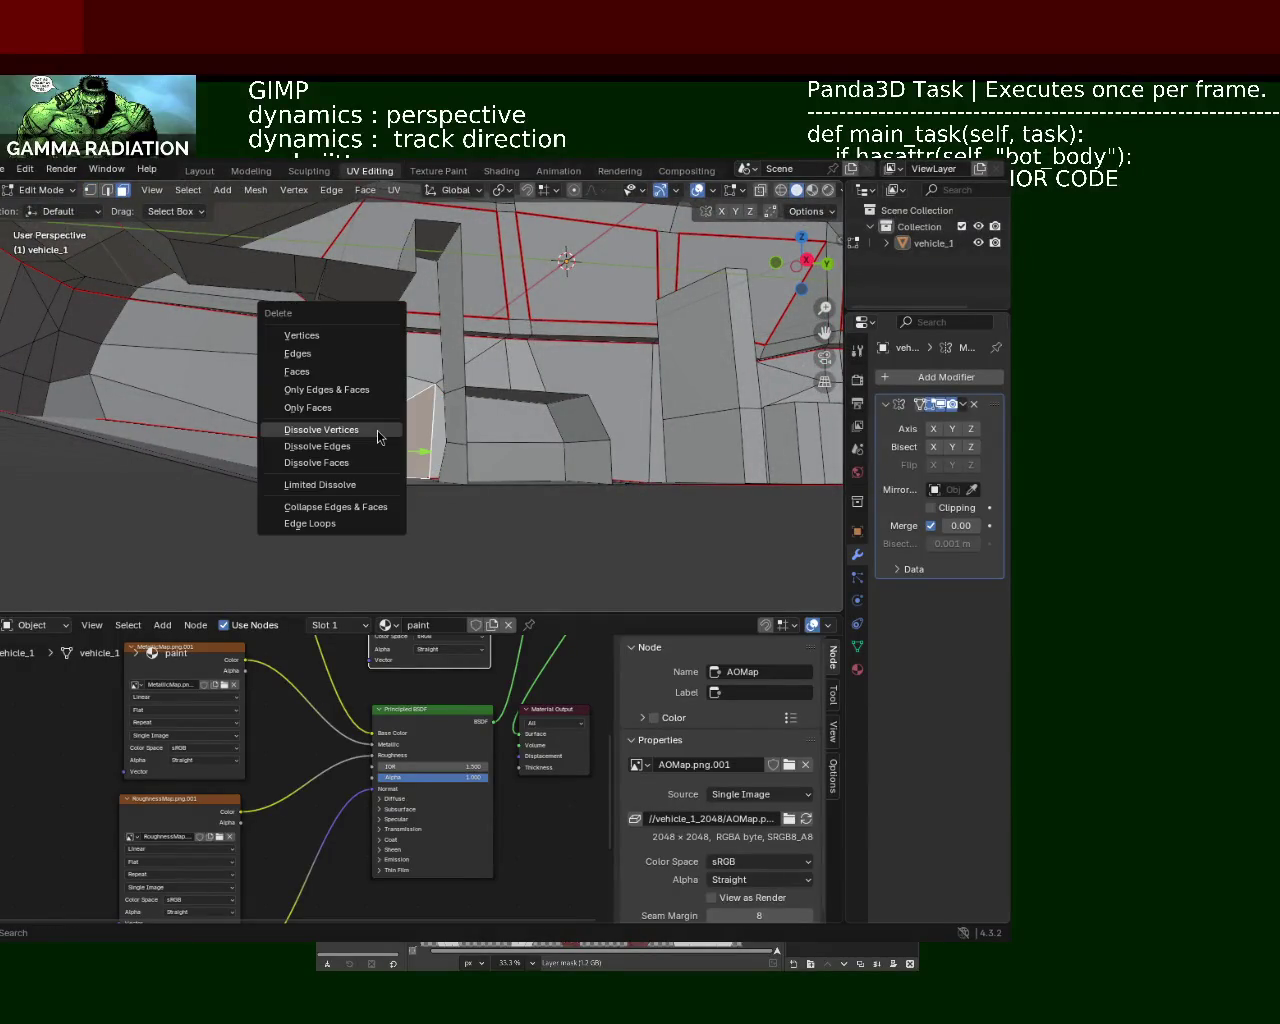
pyautogui.click(316, 378)
pyautogui.moveTo(316, 378)
pyautogui.mouseDown(button='middle')
pyautogui.moveTo(292, 461)
pyautogui.moveTo(357, 271)
pyautogui.moveTo(291, 468)
pyautogui.moveTo(280, 460)
pyautogui.moveTo(354, 443)
pyautogui.moveTo(415, 353)
pyautogui.moveTo(503, 443)
pyautogui.moveTo(532, 424)
pyautogui.mouseUp(button='middle')
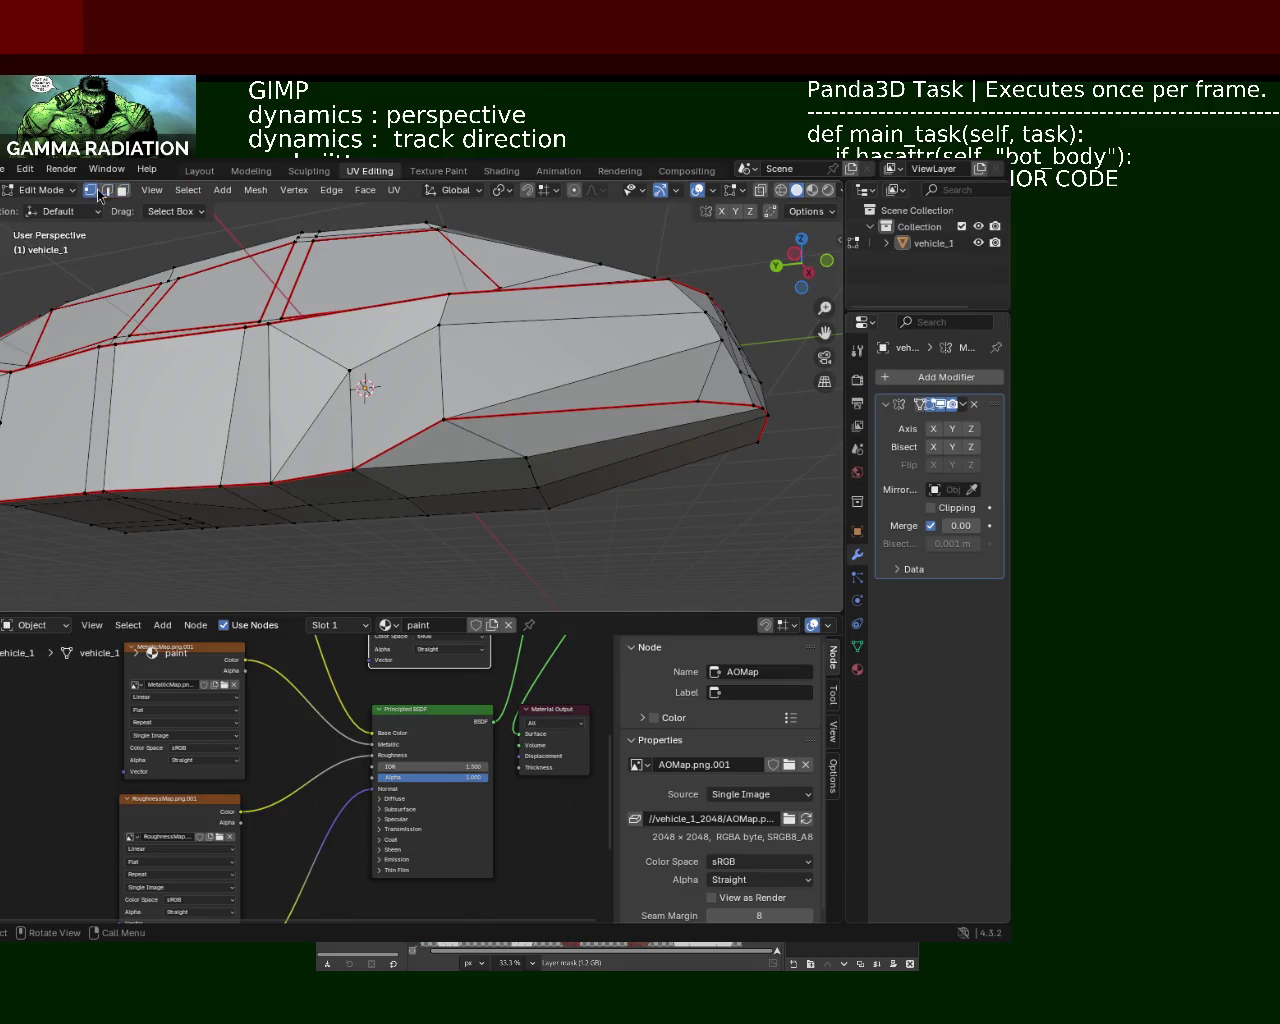
# Step: Select a body vertex and move it vertically along Z
pyautogui.click(445, 418)
pyautogui.moveTo(445, 418)
pyautogui.mouseDown(button='middle')
pyautogui.moveTo(548, 405)
pyautogui.moveTo(528, 385)
pyautogui.mouseUp(button='middle')
pyautogui.moveTo(528, 385); pyautogui.dragTo(512, 412)
pyautogui.moveTo(512, 422)
pyautogui.mouseDown(button='middle')
pyautogui.moveTo(531, 397)
pyautogui.moveTo(337, 403)
pyautogui.moveTo(289, 491)
pyautogui.moveTo(422, 480)
pyautogui.moveTo(375, 480)
pyautogui.mouseUp(button='middle')
pyautogui.moveTo(313, 461); pyautogui.dragTo(318, 502)
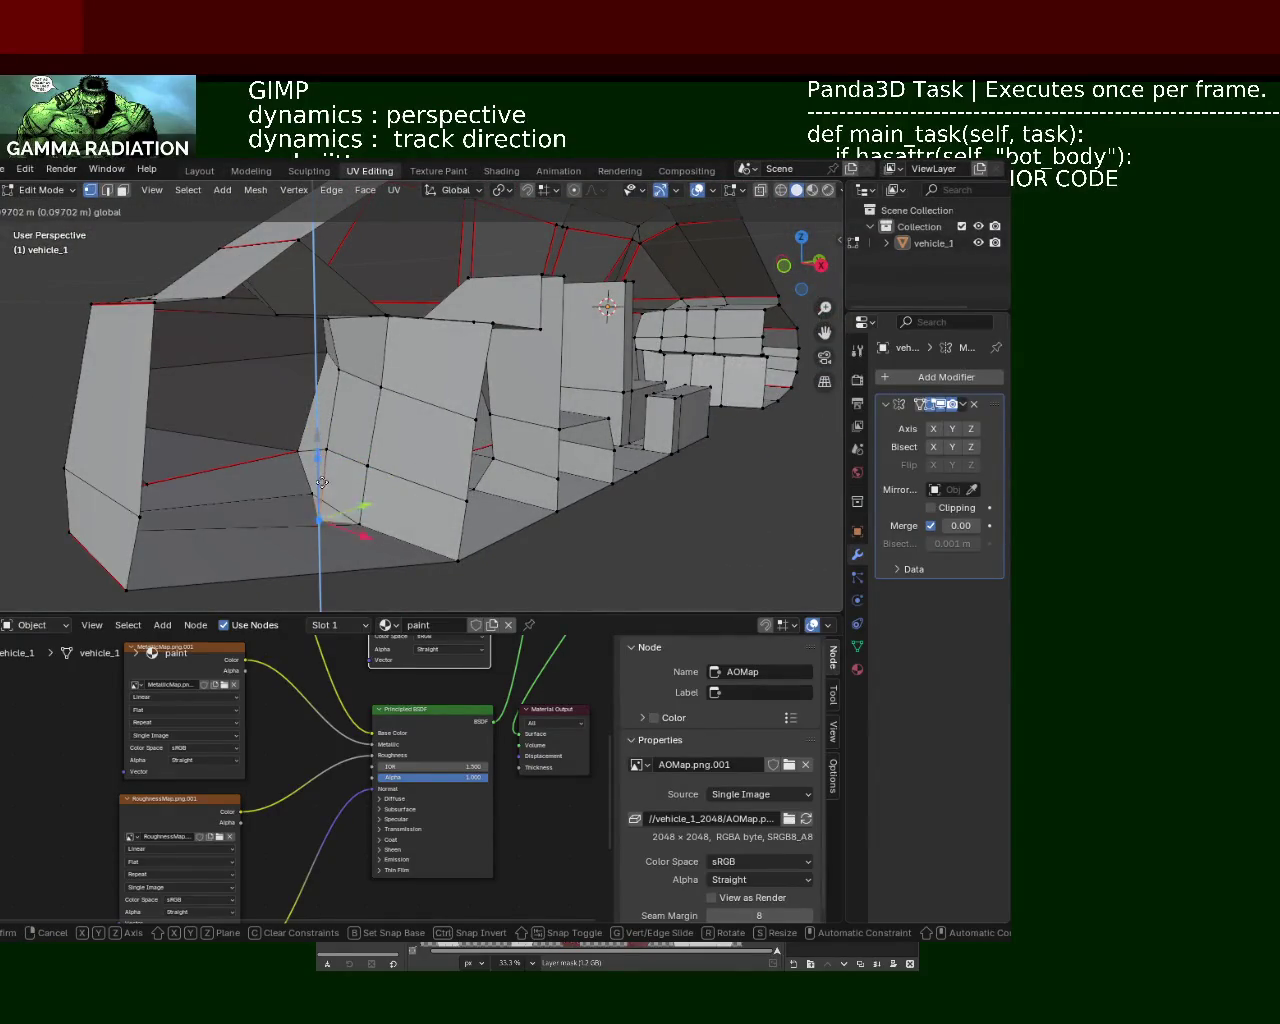
pyautogui.moveTo(320, 502); pyautogui.dragTo(97, 339, button='middle')
# Step: Switch to face select mode and delete the bottom-left face
pyautogui.click(122, 190)
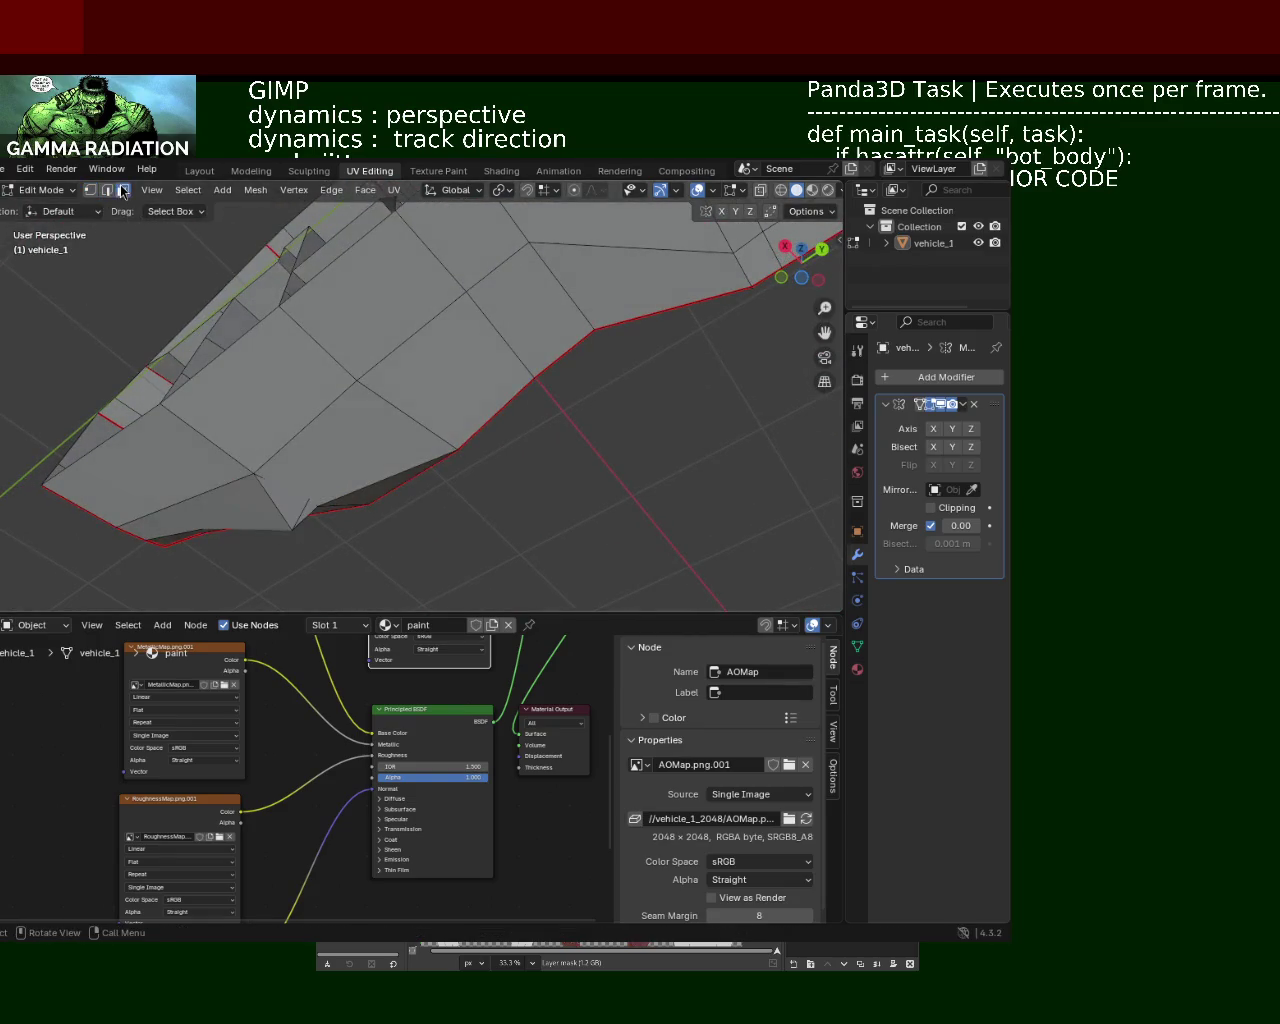
pyautogui.click(270, 500)
pyautogui.press('x')
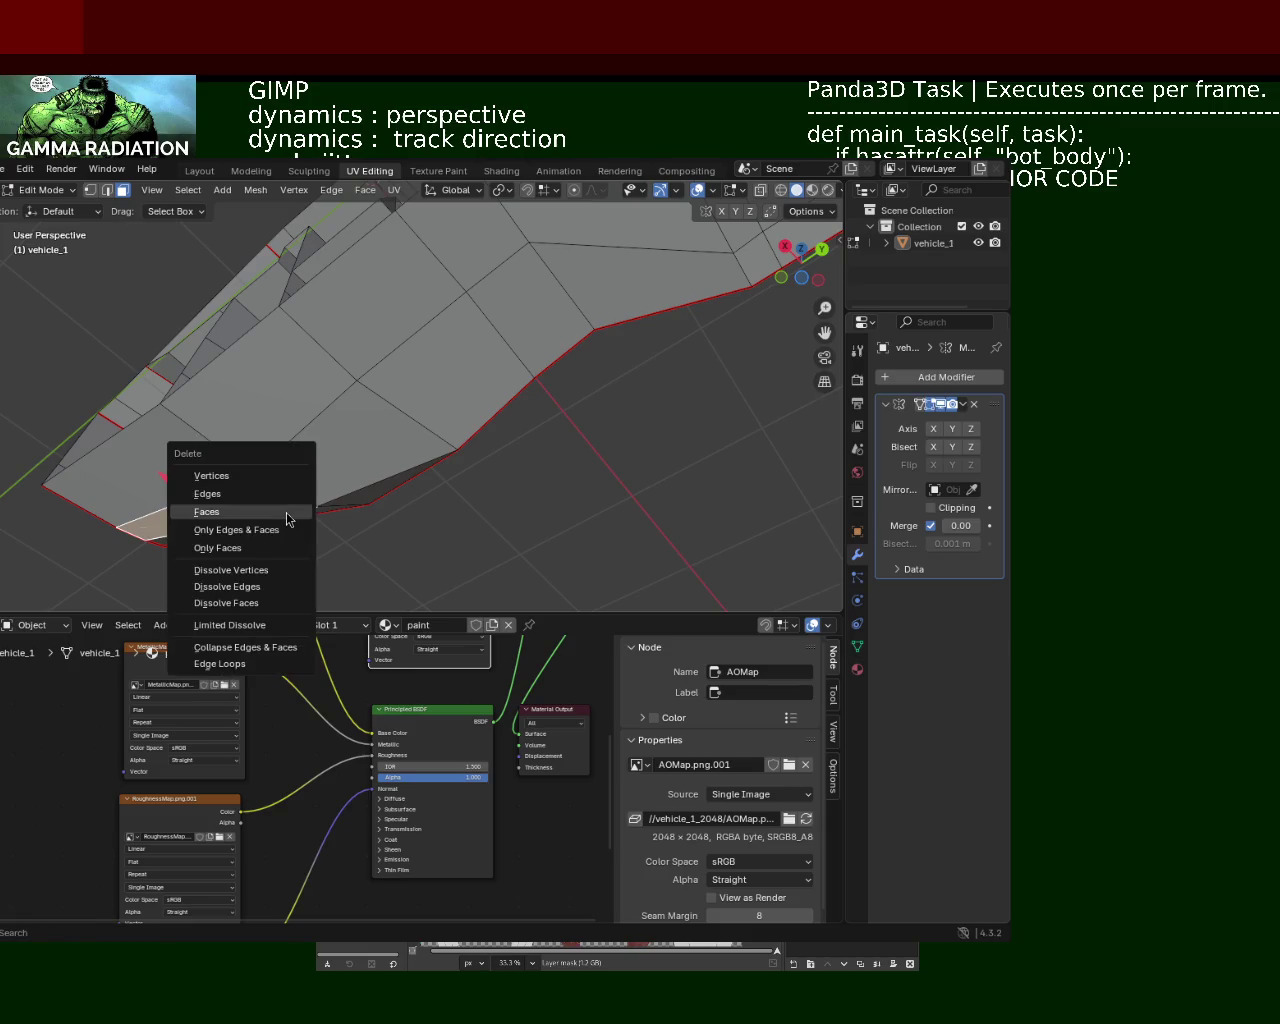
pyautogui.click(287, 513)
pyautogui.press('x')
pyautogui.click(304, 512)
# Step: Fill the cabin floor hole from its bordering edges with F
pyautogui.moveTo(266, 449)
pyautogui.mouseDown(button='middle')
pyautogui.moveTo(358, 458)
pyautogui.moveTo(334, 432)
pyautogui.mouseUp(button='middle')
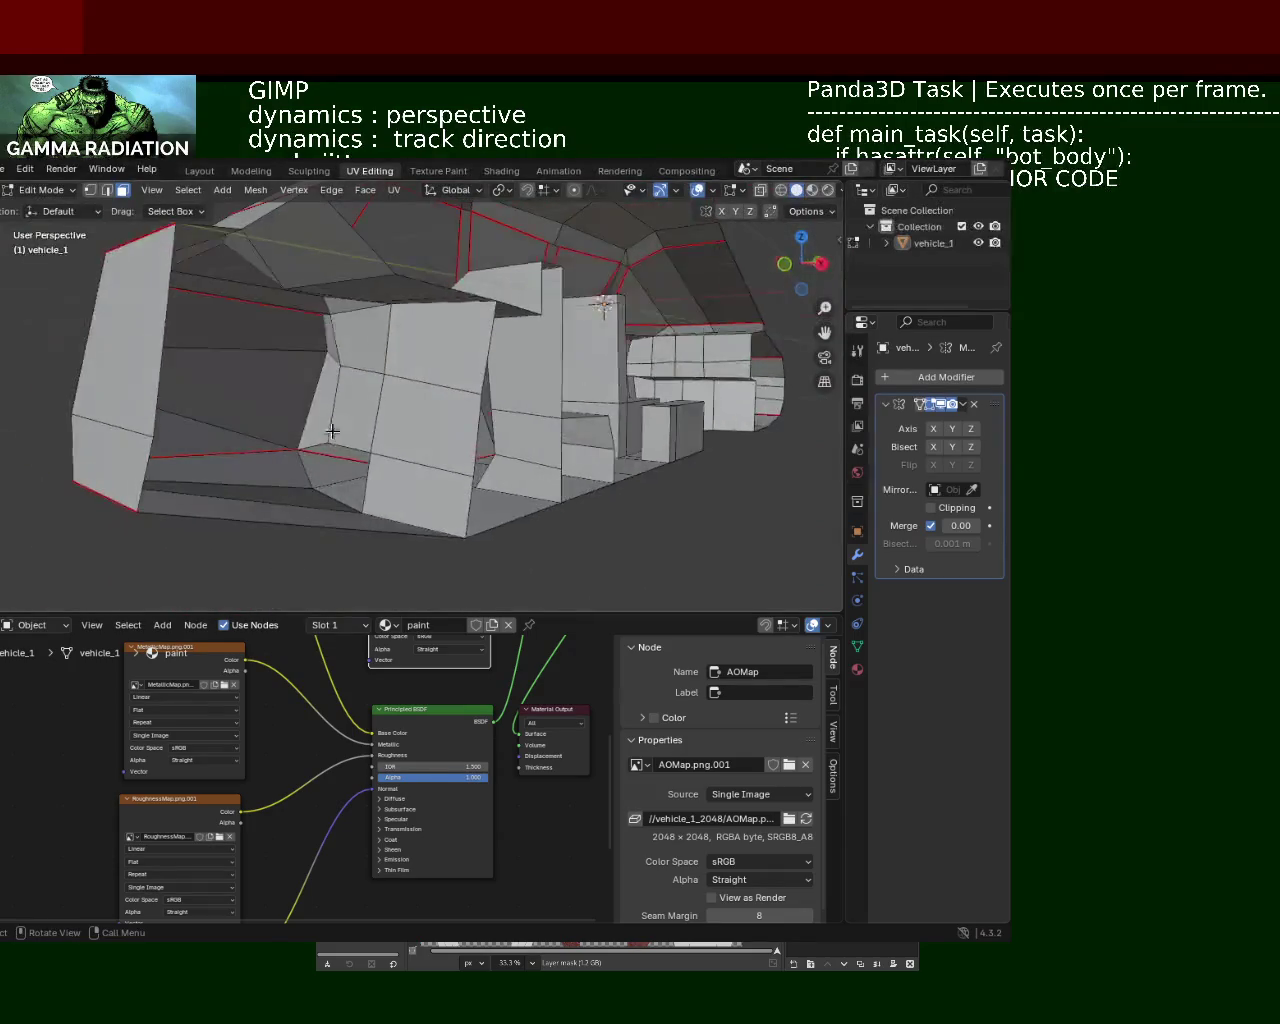
pyautogui.scroll(5, 543, 457)
pyautogui.moveTo(543, 457)
pyautogui.mouseDown(button='middle')
pyautogui.moveTo(475, 434)
pyautogui.moveTo(432, 378)
pyautogui.mouseUp(button='middle')
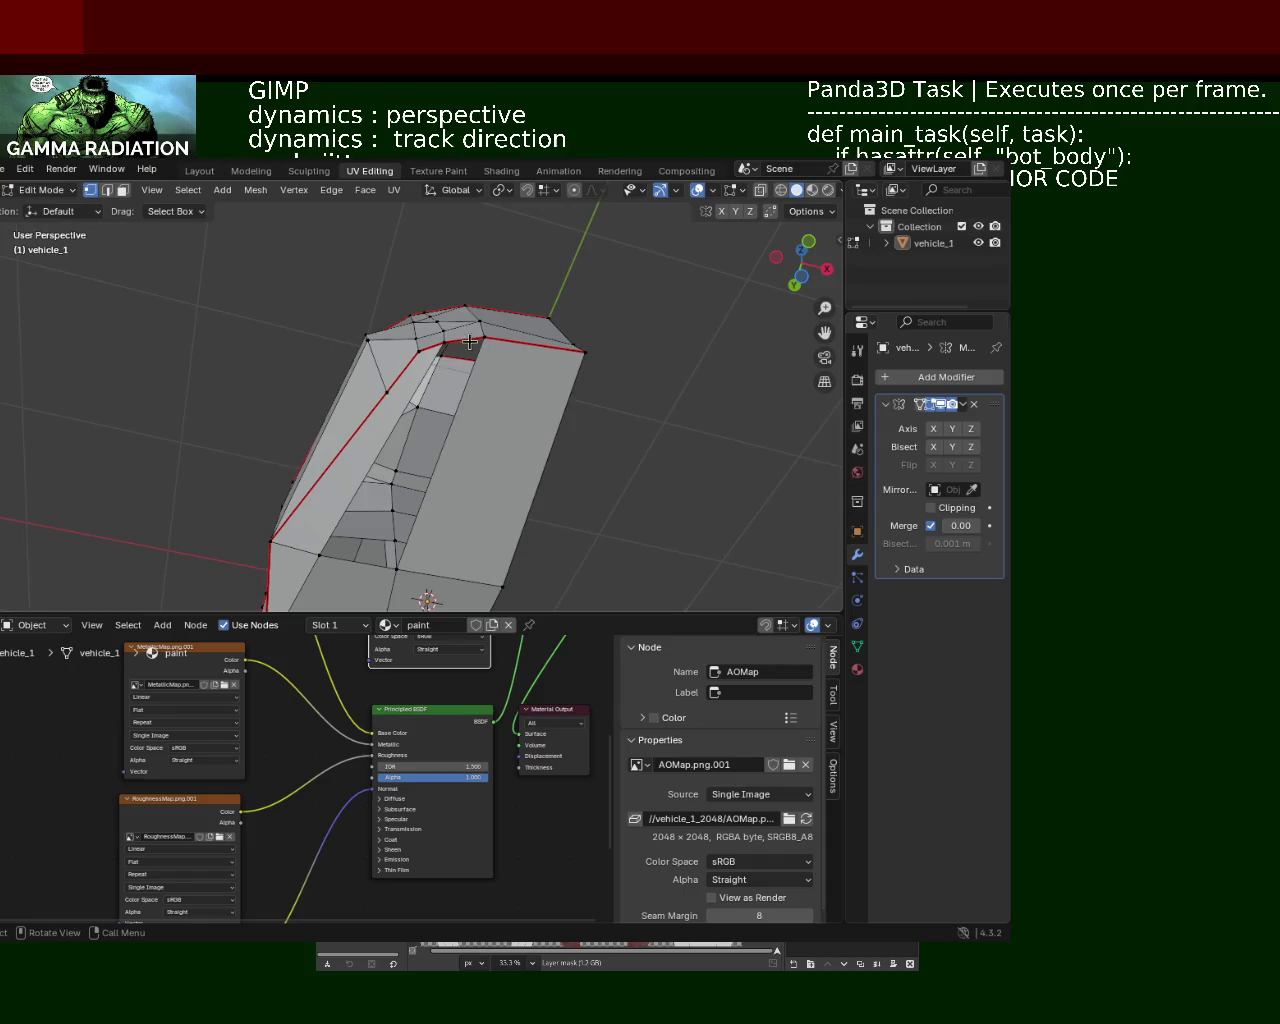
pyautogui.keyDown('alt'); pyautogui.click(452, 343); pyautogui.keyUp('alt')
pyautogui.press('f')
# Step: Select a small cabin-floor face plus a neighbouring edge and nudge them slightly
pyautogui.moveTo(444, 464)
pyautogui.mouseDown(button='middle')
pyautogui.moveTo(490, 482)
pyautogui.moveTo(426, 479)
pyautogui.mouseUp(button='middle')
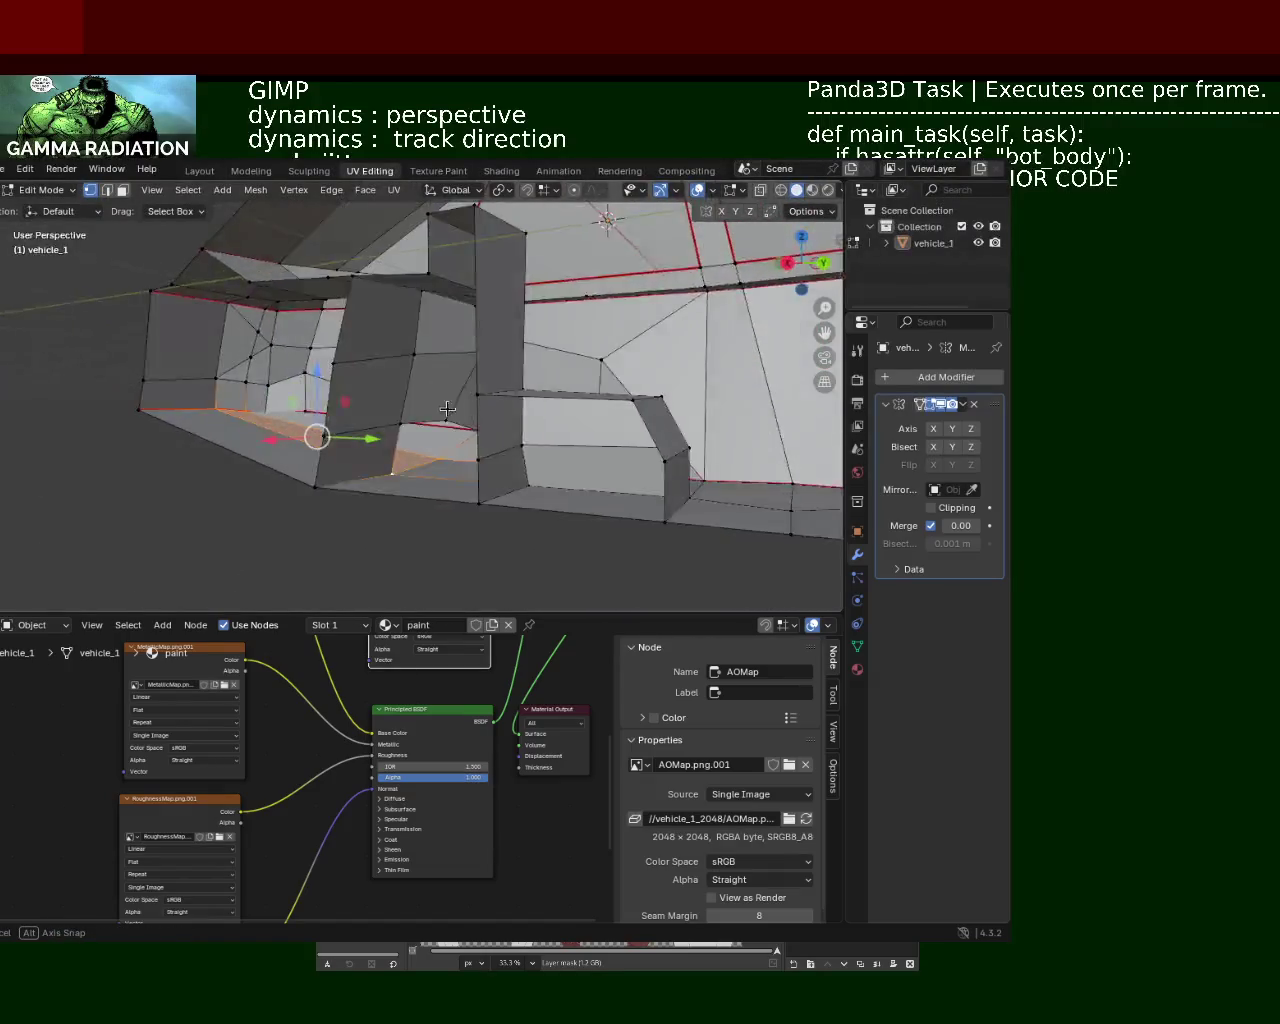
pyautogui.click(443, 451)
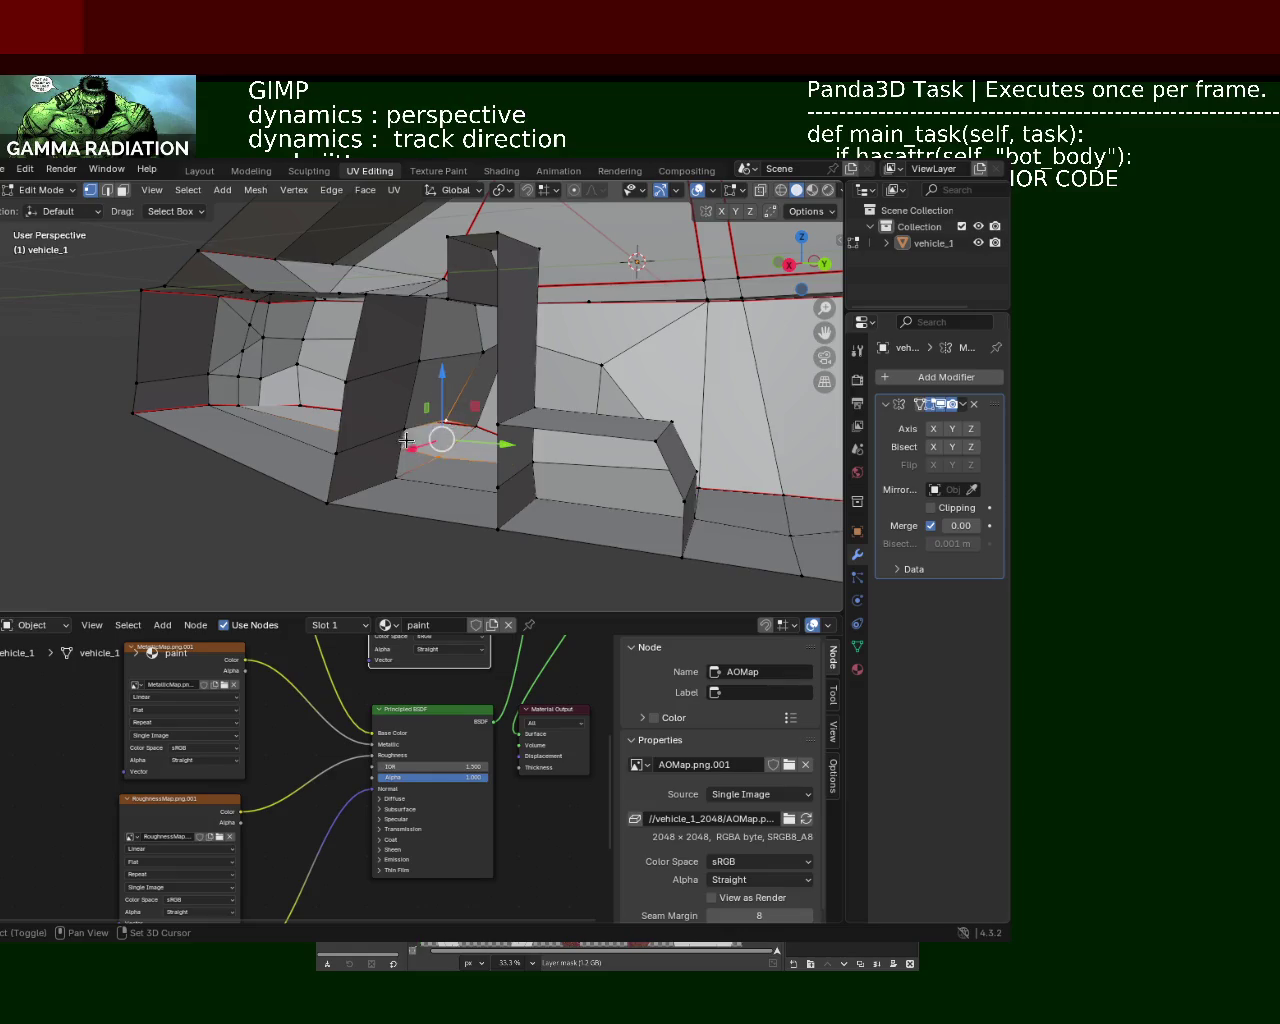
pyautogui.moveTo(412, 474); pyautogui.dragTo(434, 430, button='middle')
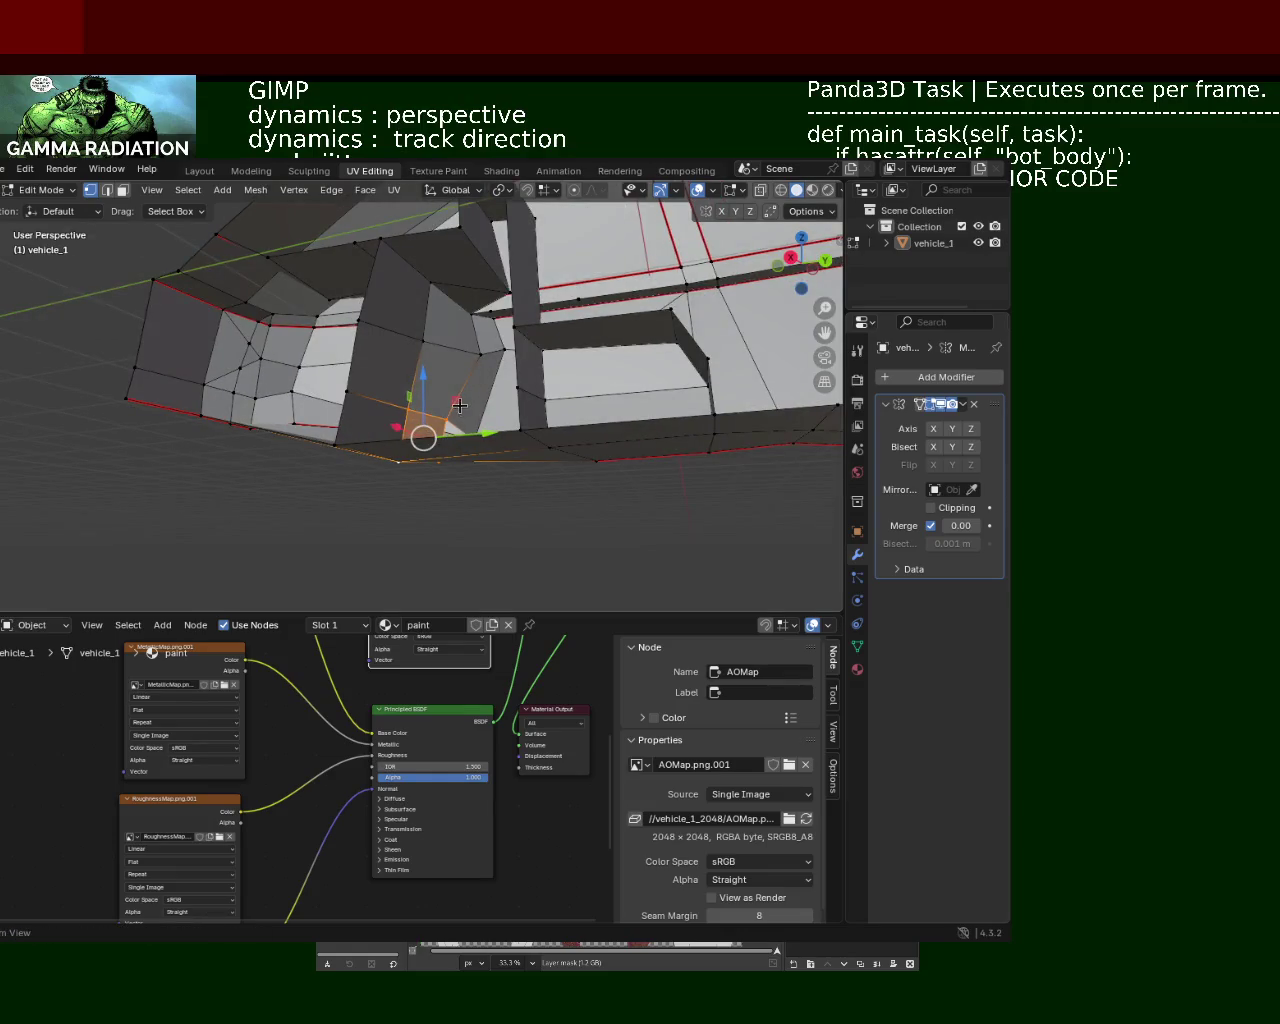
pyautogui.scroll(2, 459, 404)
pyautogui.scroll(2, 497, 440)
pyautogui.keyDown('shift'); pyautogui.click(456, 430); pyautogui.keyUp('shift')
pyautogui.moveTo(457, 476)
pyautogui.mouseDown(button='middle')
pyautogui.moveTo(369, 483)
pyautogui.moveTo(533, 381)
pyautogui.mouseUp(button='middle')
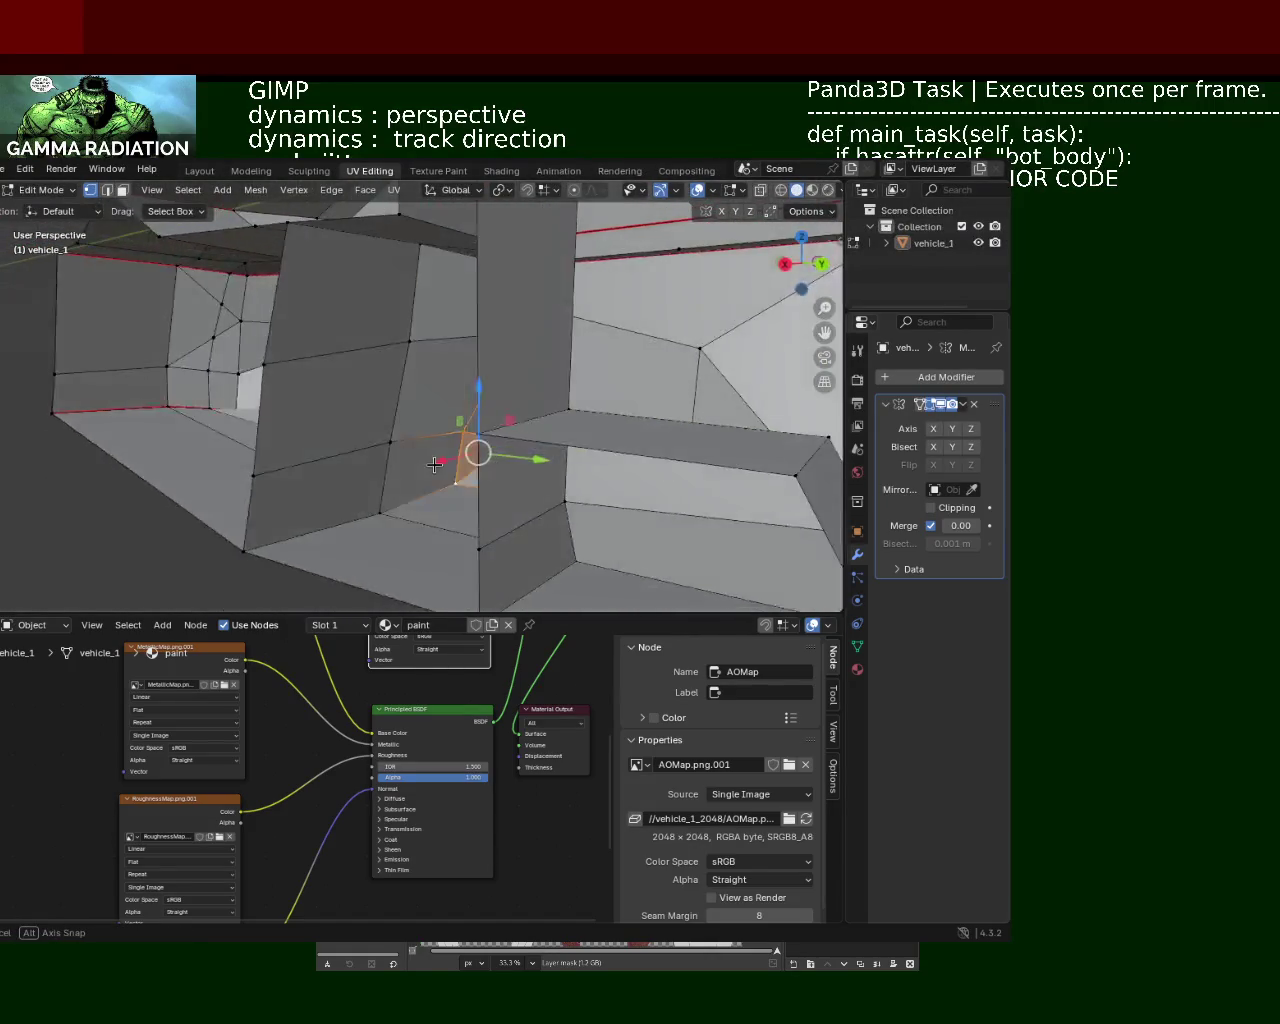
pyautogui.moveTo(522, 340); pyautogui.dragTo(524, 342)
pyautogui.moveTo(524, 342)
pyautogui.mouseDown(button='middle')
pyautogui.moveTo(471, 365)
pyautogui.moveTo(545, 328)
pyautogui.mouseUp(button='middle')
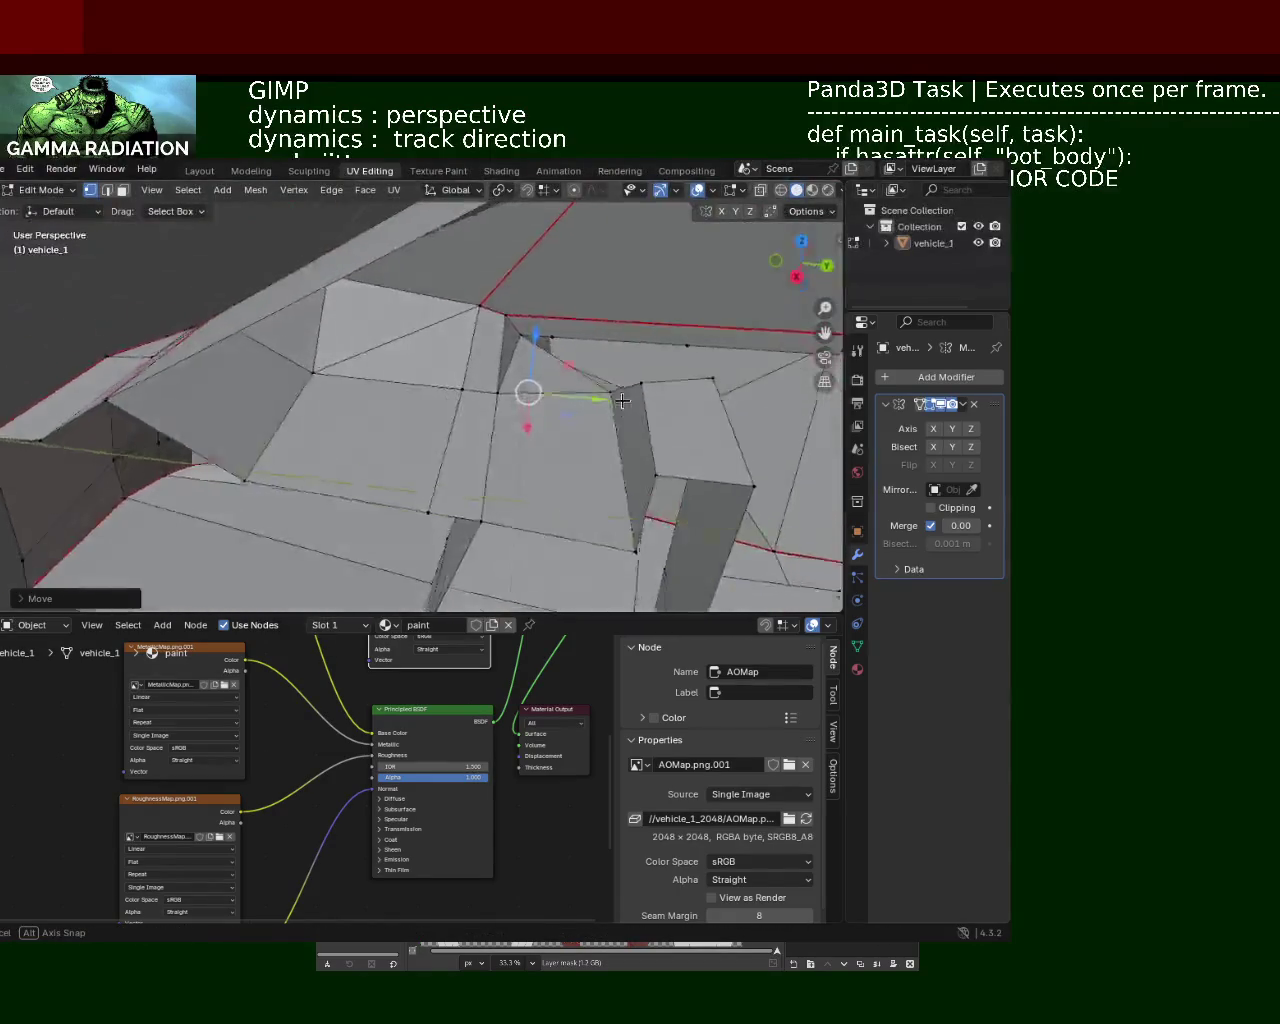
# Step: Dissolve the extra vertex near the window
pyautogui.keyDown('shift'); pyautogui.click(552, 329); pyautogui.keyUp('shift')
pyautogui.moveTo(531, 331)
pyautogui.mouseDown(button='middle')
pyautogui.moveTo(443, 305)
pyautogui.moveTo(636, 291)
pyautogui.moveTo(606, 366)
pyautogui.moveTo(584, 355)
pyautogui.mouseUp(button='middle')
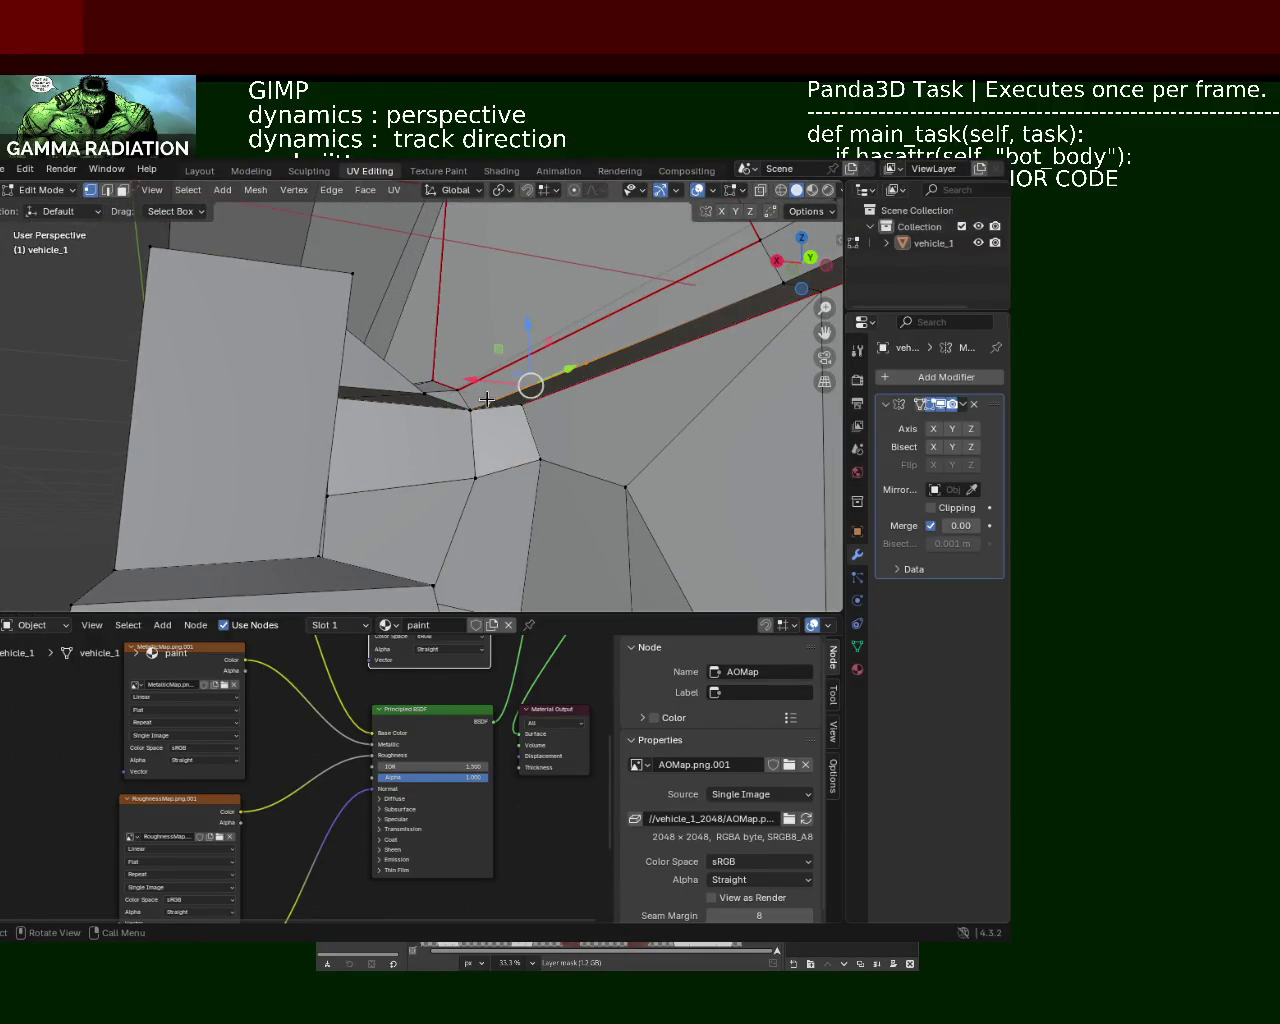
pyautogui.press('x')
pyautogui.click(470, 458)
# Step: Move a cabin-floor vertex about 0.09 m along X to tidy the panels
pyautogui.moveTo(509, 380)
pyautogui.mouseDown(button='middle')
pyautogui.moveTo(543, 429)
pyautogui.moveTo(477, 440)
pyautogui.mouseUp(button='middle')
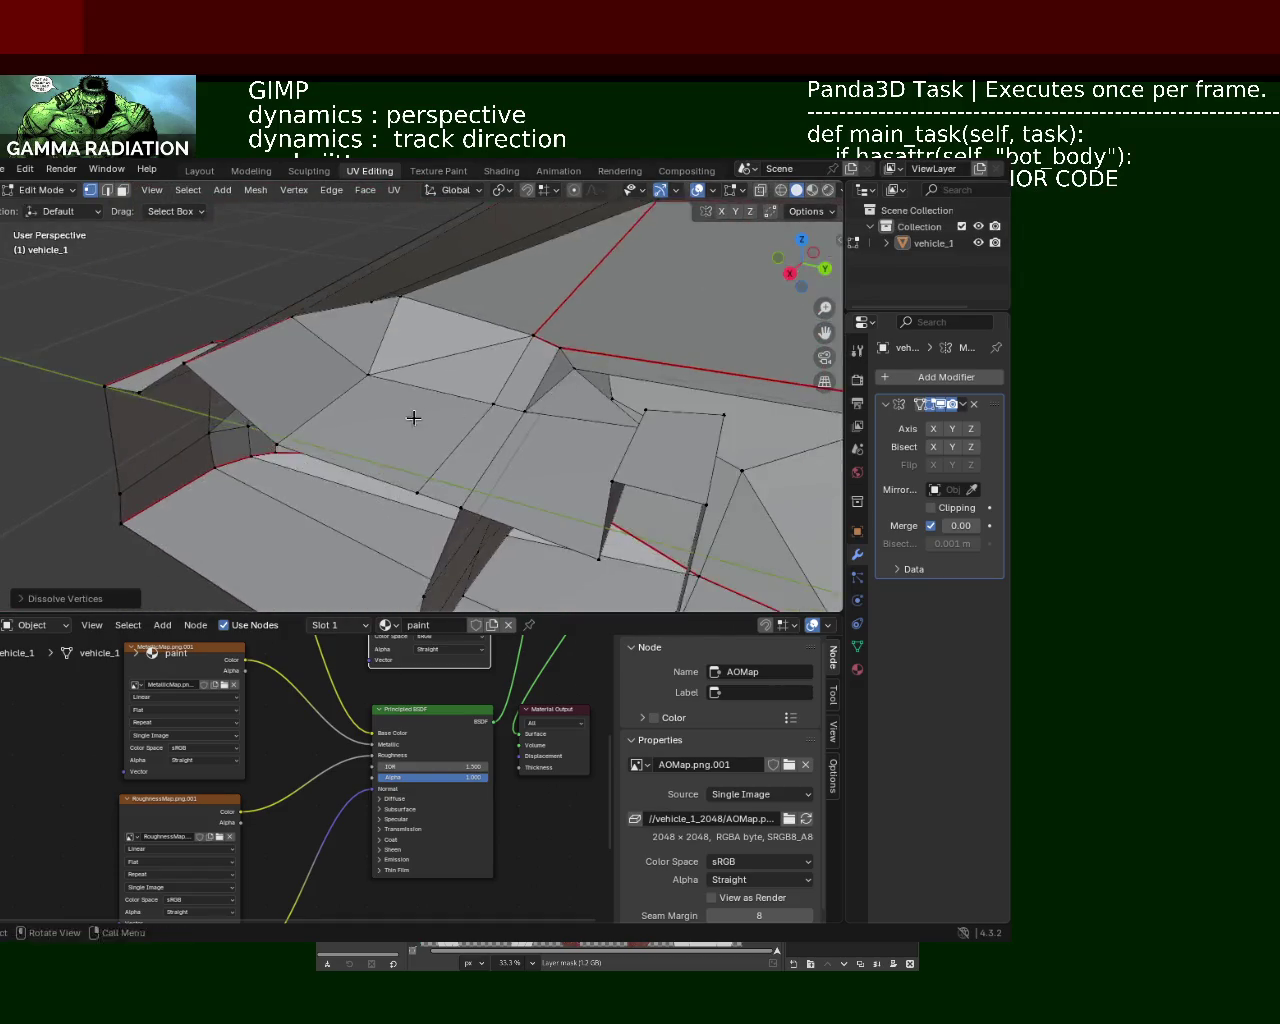
pyautogui.moveTo(503, 451)
pyautogui.mouseDown(button='middle')
pyautogui.moveTo(545, 470)
pyautogui.moveTo(478, 333)
pyautogui.moveTo(517, 415)
pyautogui.moveTo(440, 450)
pyautogui.mouseUp(button='middle')
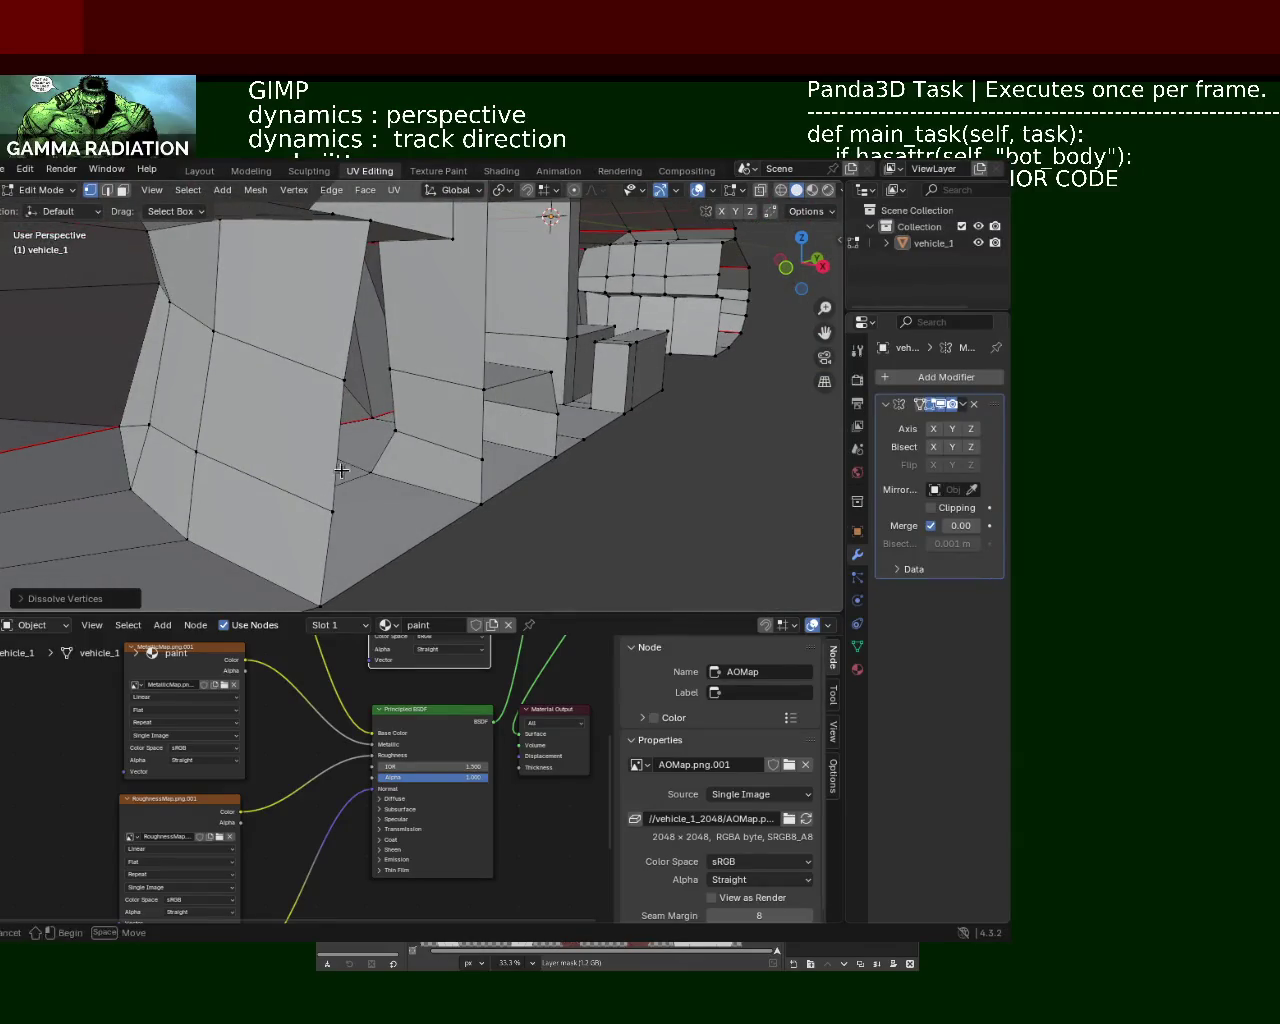
pyautogui.click(372, 470)
pyautogui.press('g')
pyautogui.press('x')
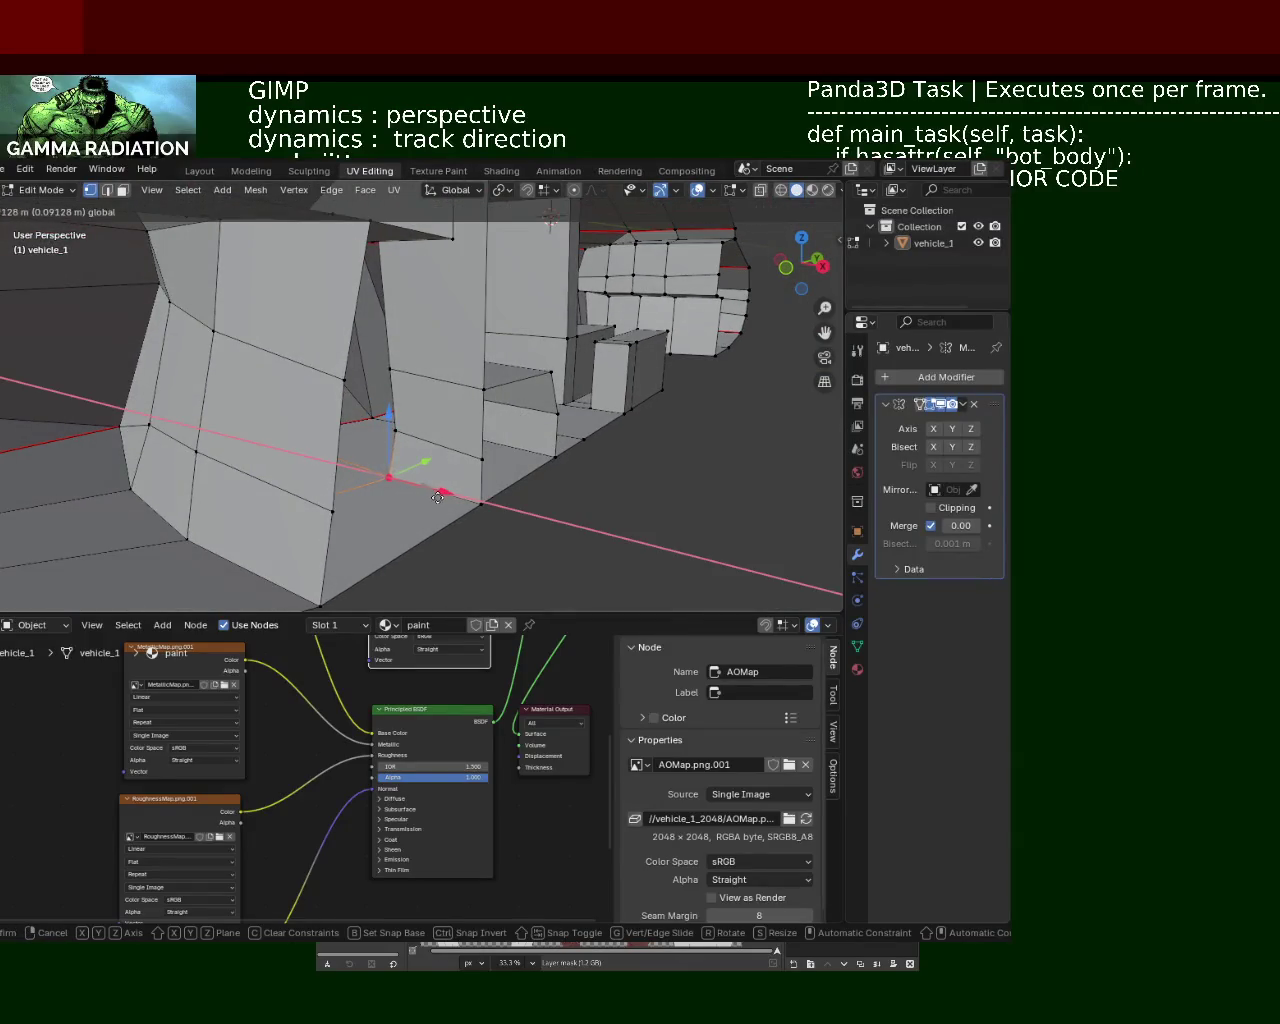
pyautogui.click(437, 497)
pyautogui.moveTo(437, 497)
pyautogui.mouseDown(button='middle')
pyautogui.moveTo(380, 400)
pyautogui.moveTo(403, 429)
pyautogui.moveTo(395, 420)
pyautogui.moveTo(491, 394)
pyautogui.moveTo(323, 443)
pyautogui.moveTo(531, 306)
pyautogui.moveTo(417, 383)
pyautogui.moveTo(434, 397)
pyautogui.moveTo(446, 313)
pyautogui.moveTo(474, 400)
pyautogui.moveTo(349, 514)
pyautogui.moveTo(389, 453)
pyautogui.mouseUp(button='middle')
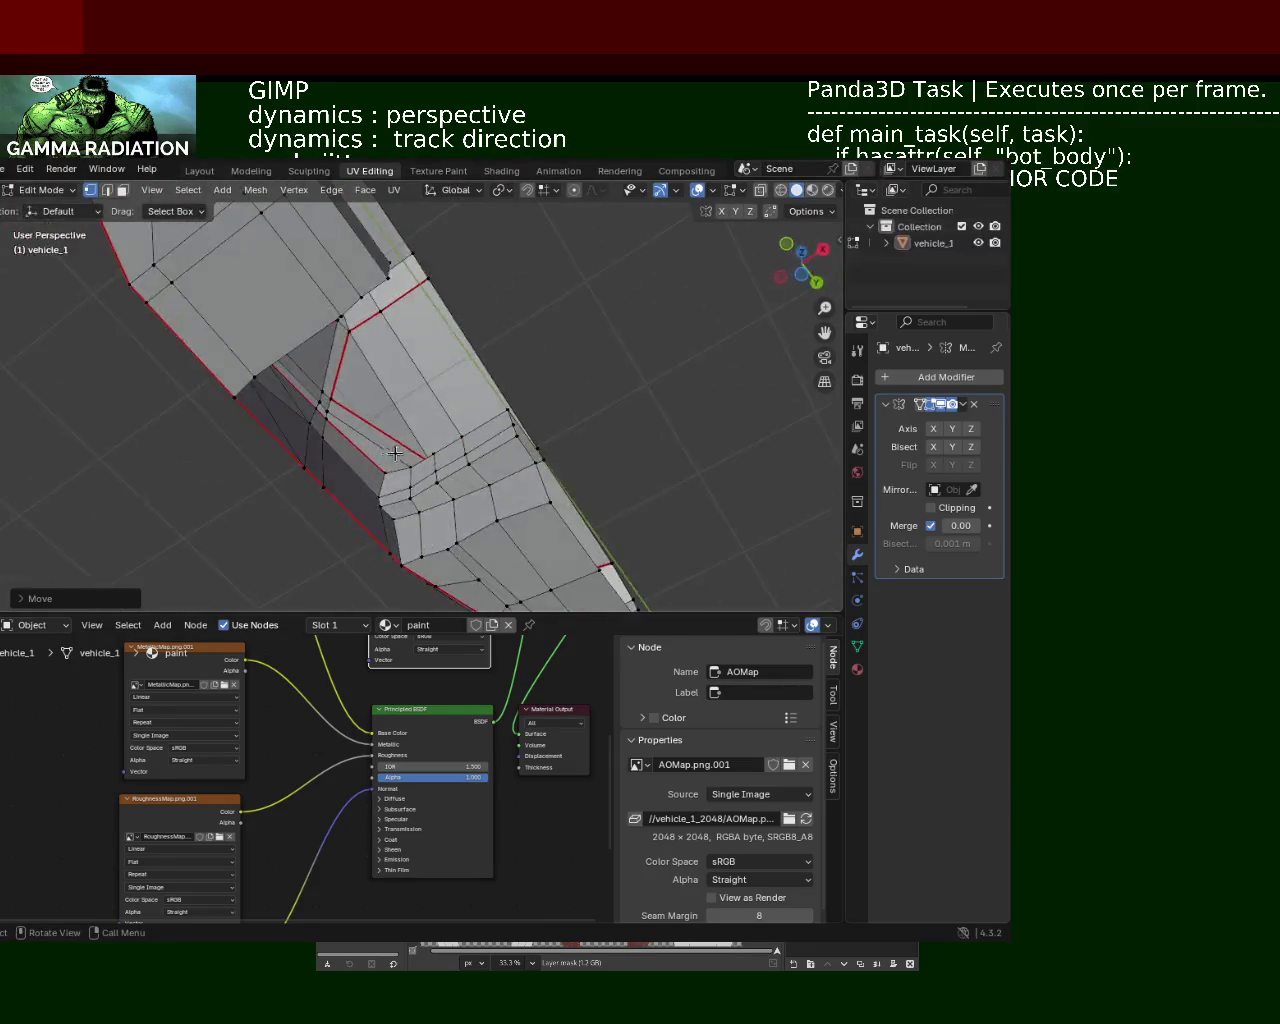
# Step: Select the window-corner vertex and the strip of faces along the cabin edge
pyautogui.click(539, 500)
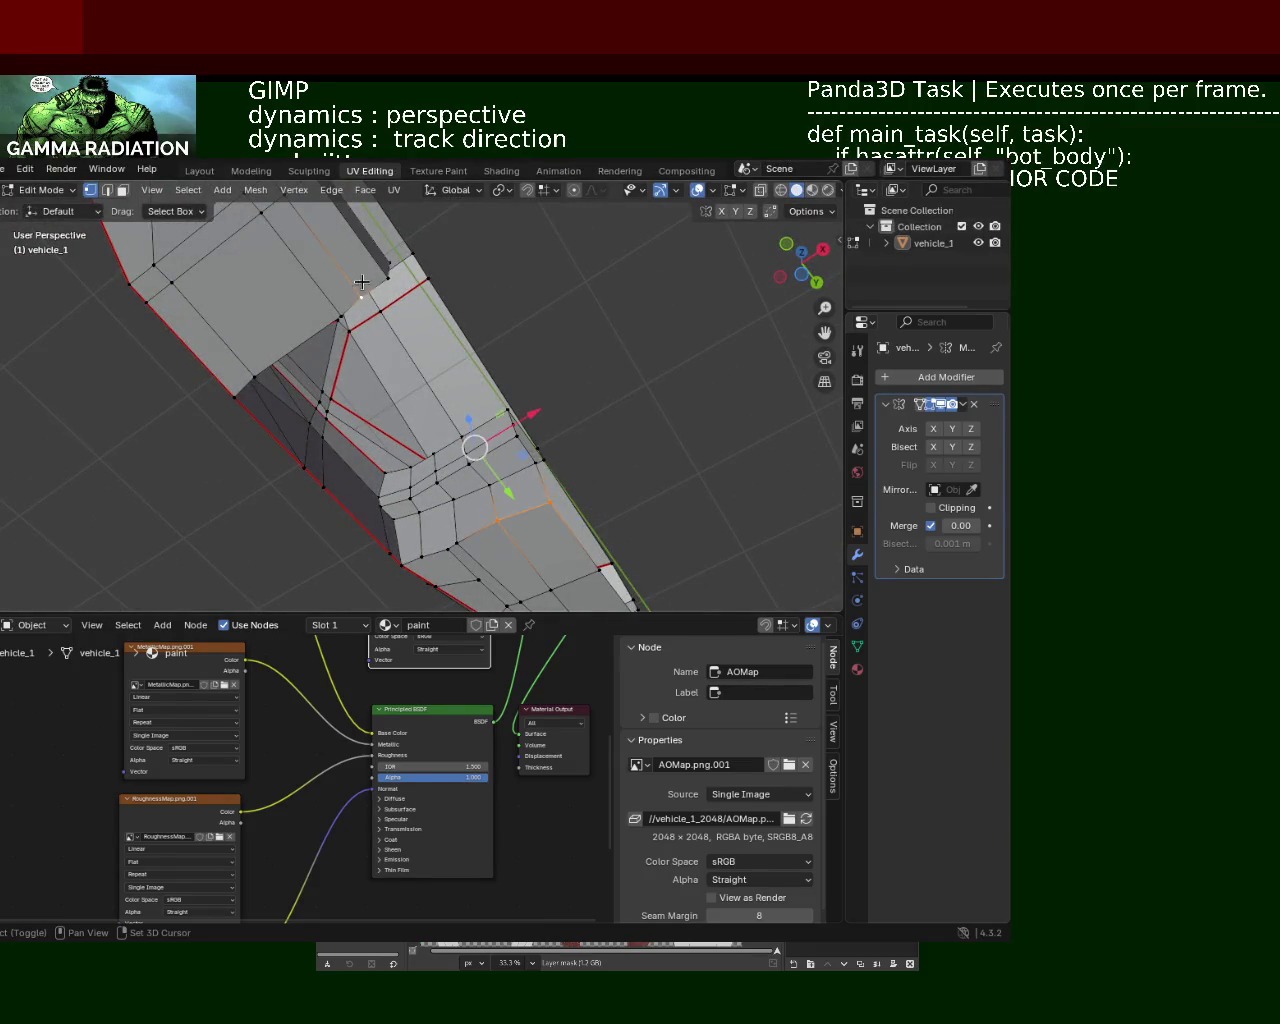
pyautogui.moveTo(349, 309)
pyautogui.mouseDown(button='middle')
pyautogui.moveTo(405, 356)
pyautogui.moveTo(458, 455)
pyautogui.mouseUp(button='middle')
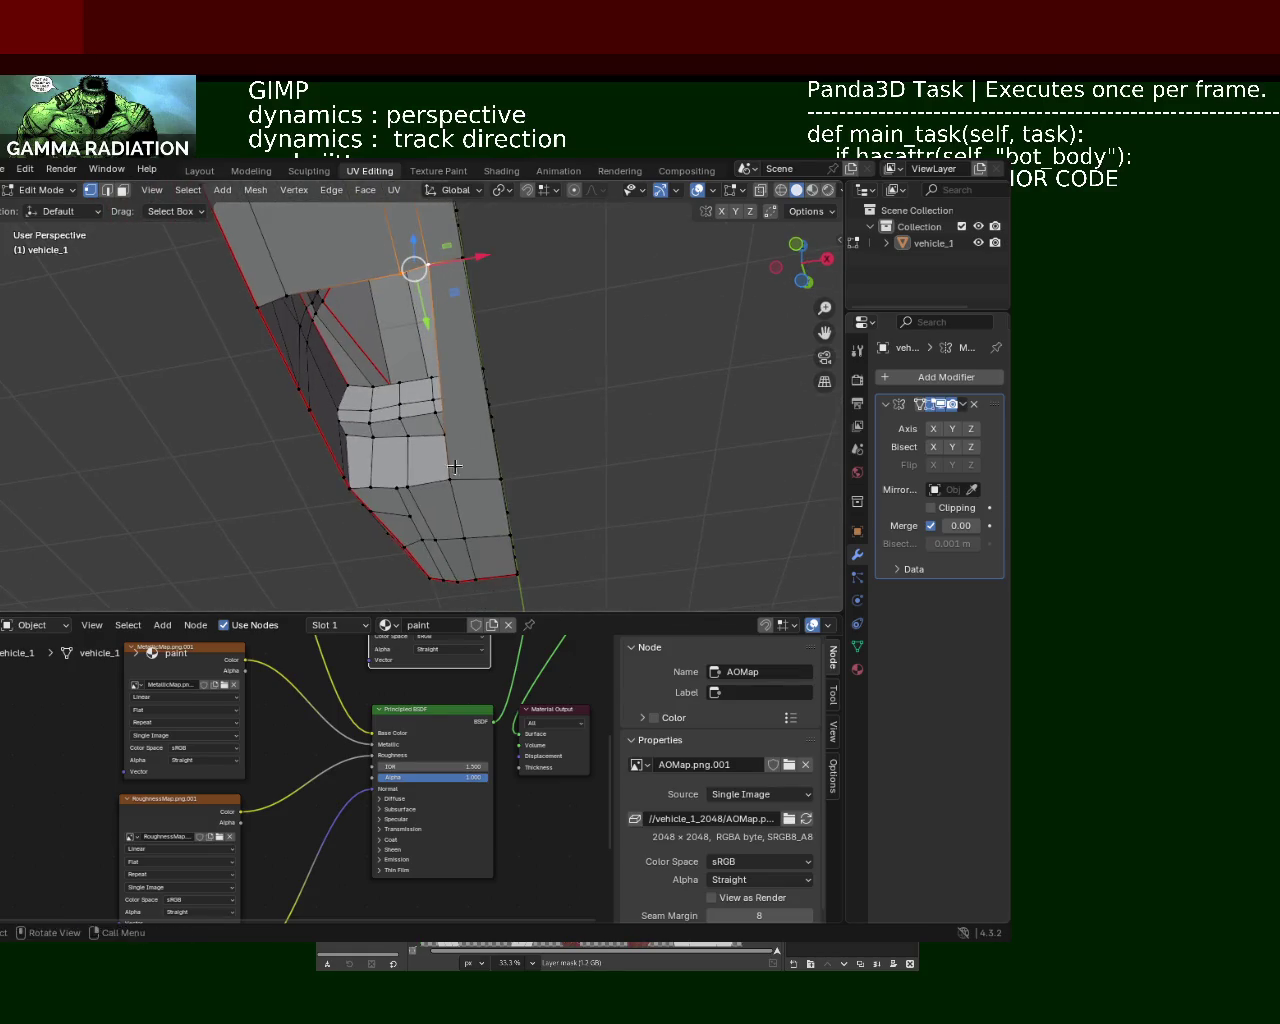
pyautogui.keyDown('alt'); pyautogui.click(406, 487); pyautogui.keyUp('alt')
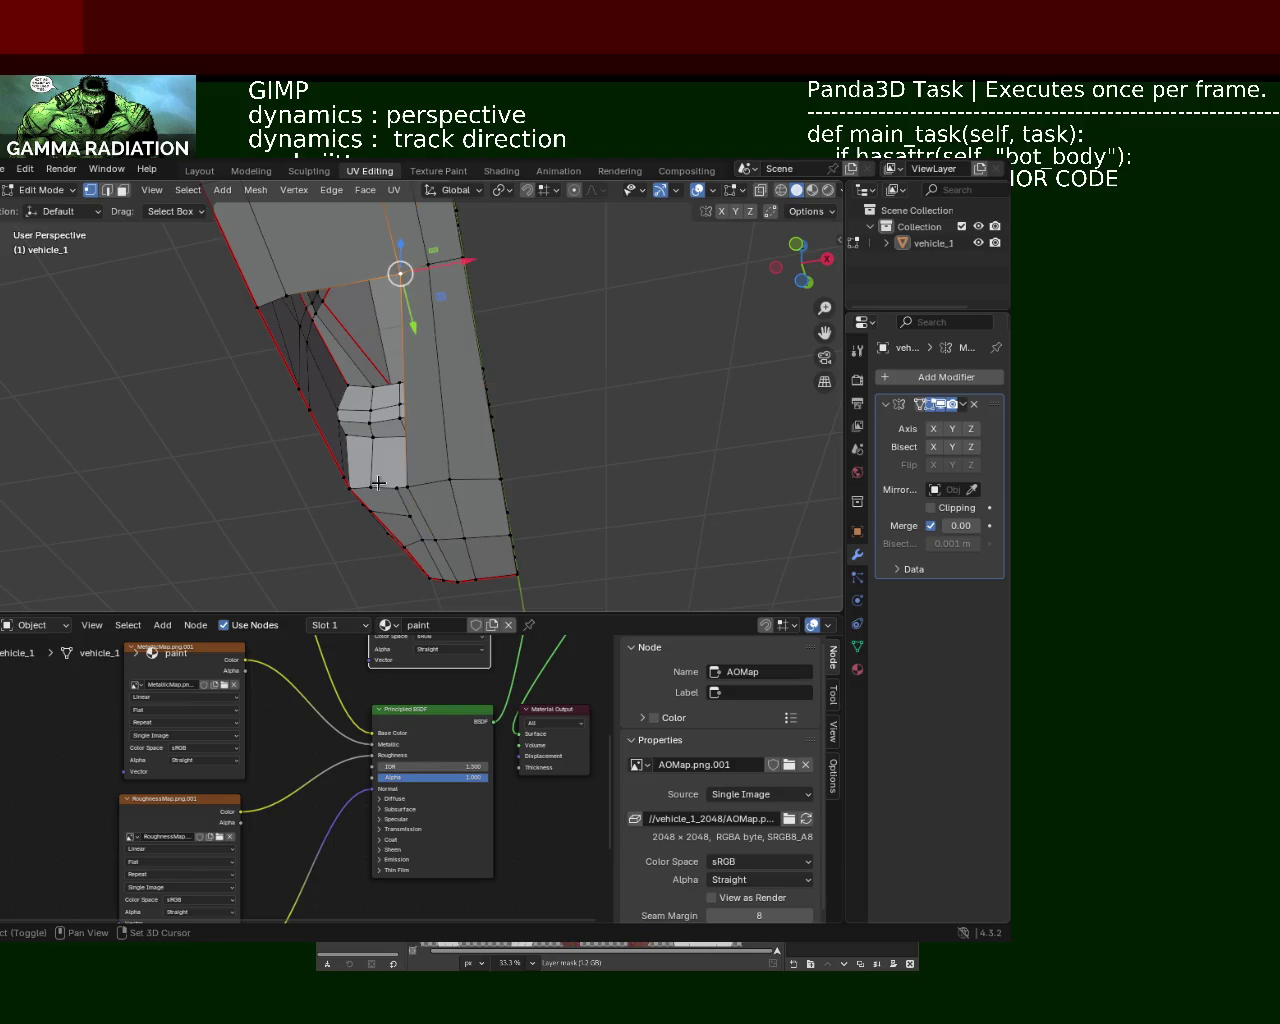
pyautogui.keyDown('shift'); pyautogui.click(290, 297); pyautogui.keyUp('shift')
pyautogui.click(393, 487)
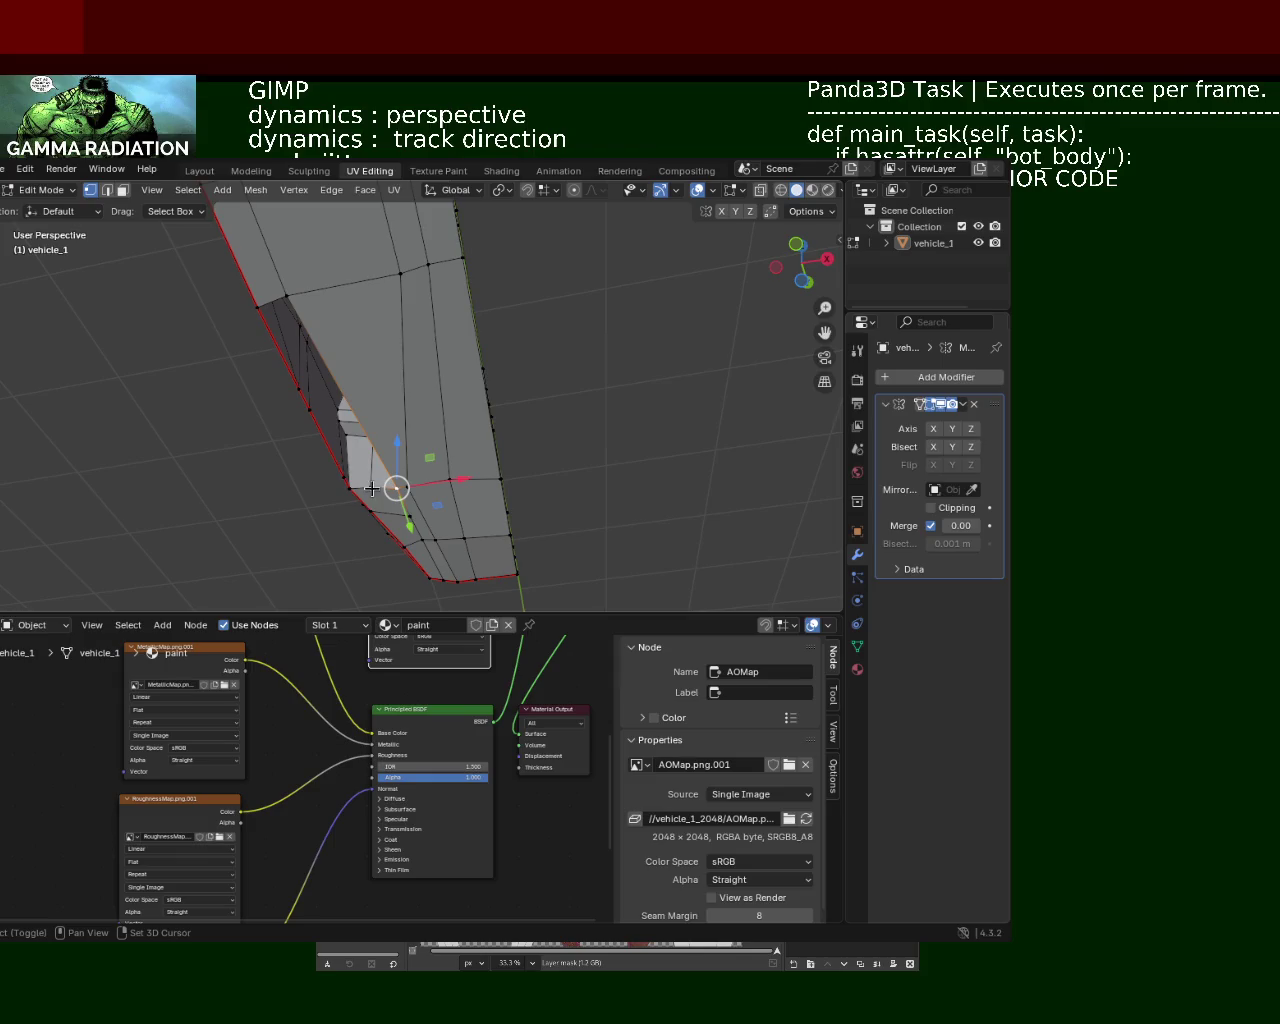
pyautogui.click(288, 298)
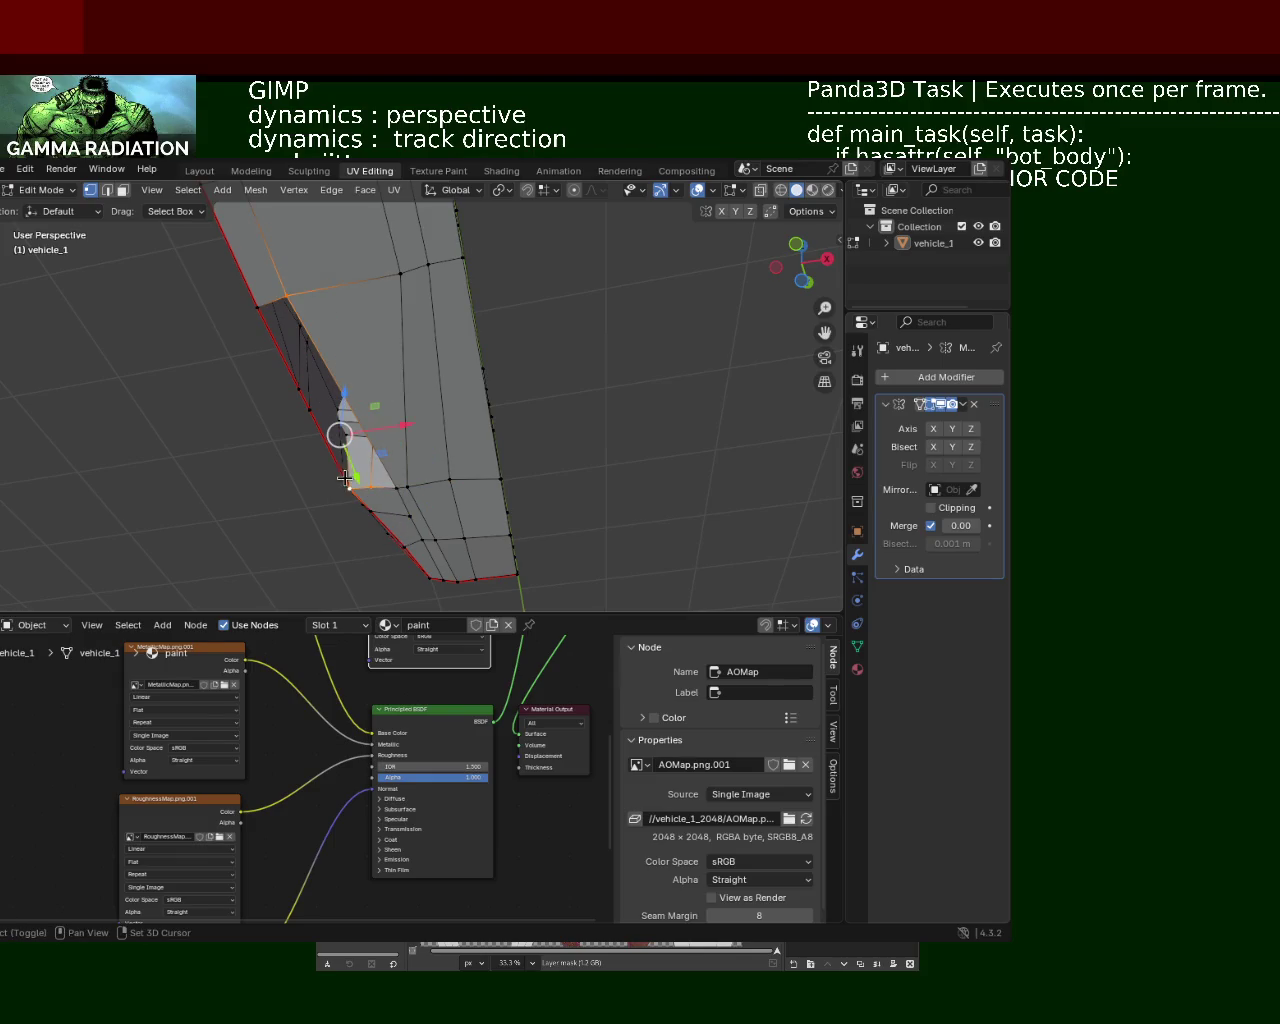
pyautogui.moveTo(298, 407); pyautogui.dragTo(278, 374)
pyautogui.keyDown('alt'); pyautogui.click(266, 386); pyautogui.keyUp('alt')
pyautogui.moveTo(266, 386)
pyautogui.mouseDown(button='middle')
pyautogui.moveTo(344, 422)
pyautogui.moveTo(457, 362)
pyautogui.moveTo(366, 368)
pyautogui.mouseUp(button='middle')
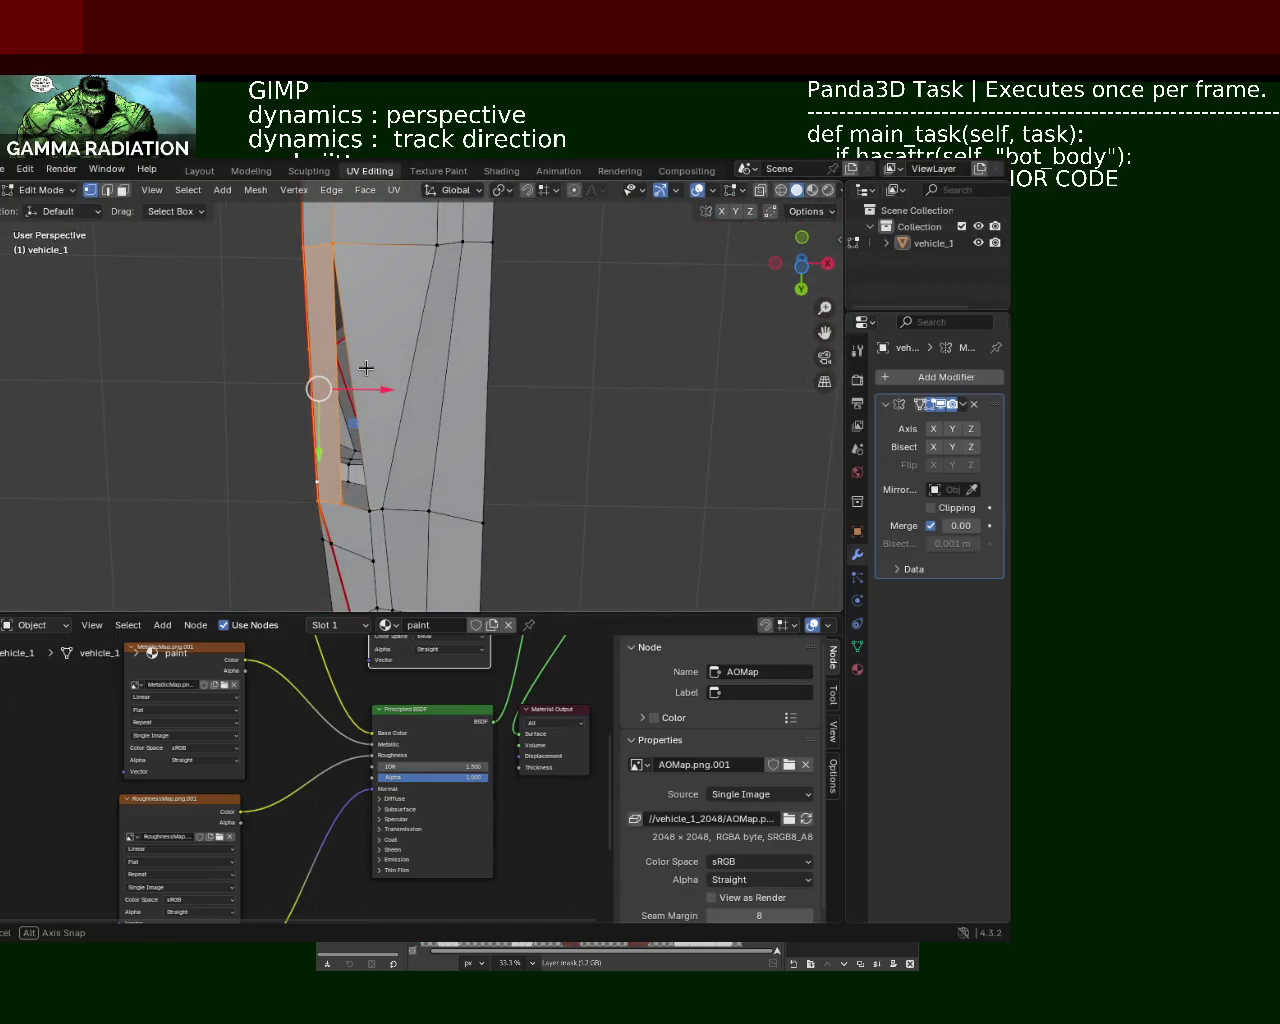
# Step: Slide two window-edge vertices along the X axis
pyautogui.click(397, 517)
pyautogui.click(423, 513)
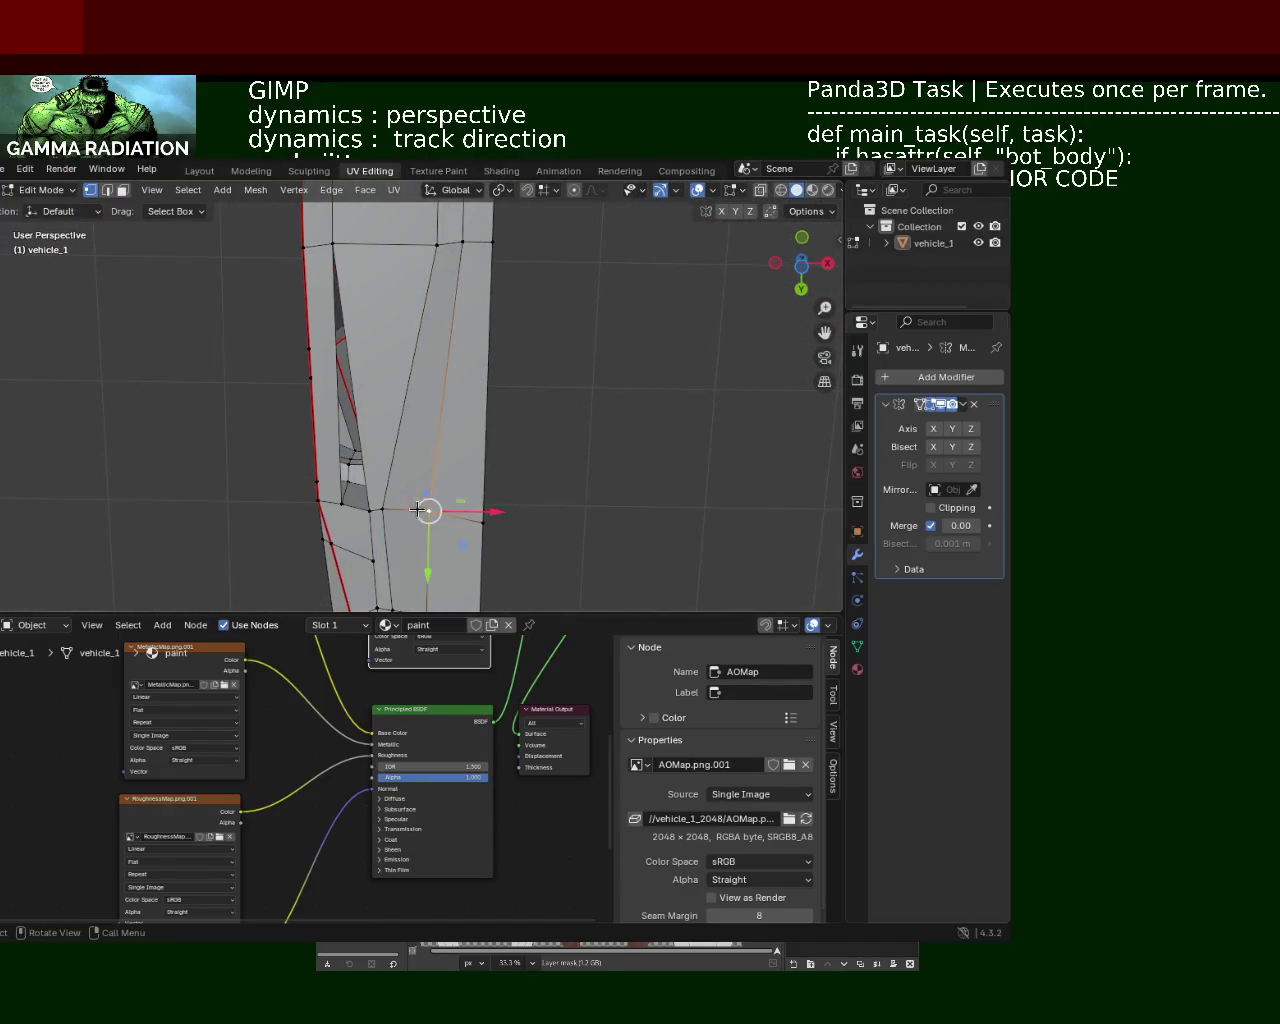
pyautogui.press('g')
pyautogui.press('x')
pyautogui.click(490, 509)
pyautogui.click(380, 512)
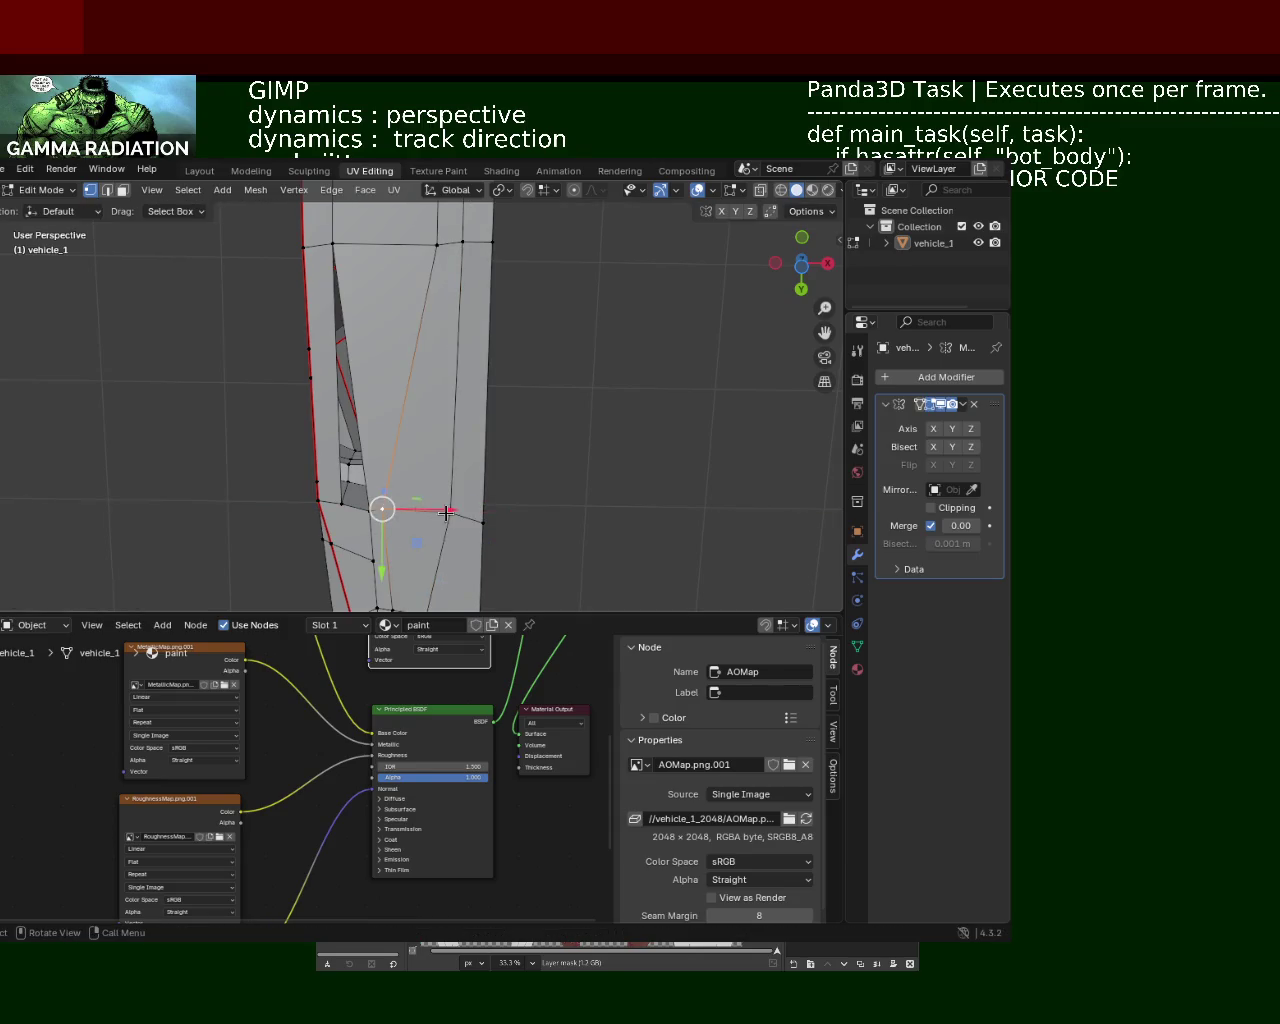
pyautogui.press('g')
pyautogui.press('x')
pyautogui.click(484, 520)
# Step: Slide a lower window-block vertex along X to square the panel below
pyautogui.moveTo(417, 366)
pyautogui.mouseDown(button='middle')
pyautogui.moveTo(388, 457)
pyautogui.moveTo(363, 406)
pyautogui.moveTo(480, 403)
pyautogui.mouseUp(button='middle')
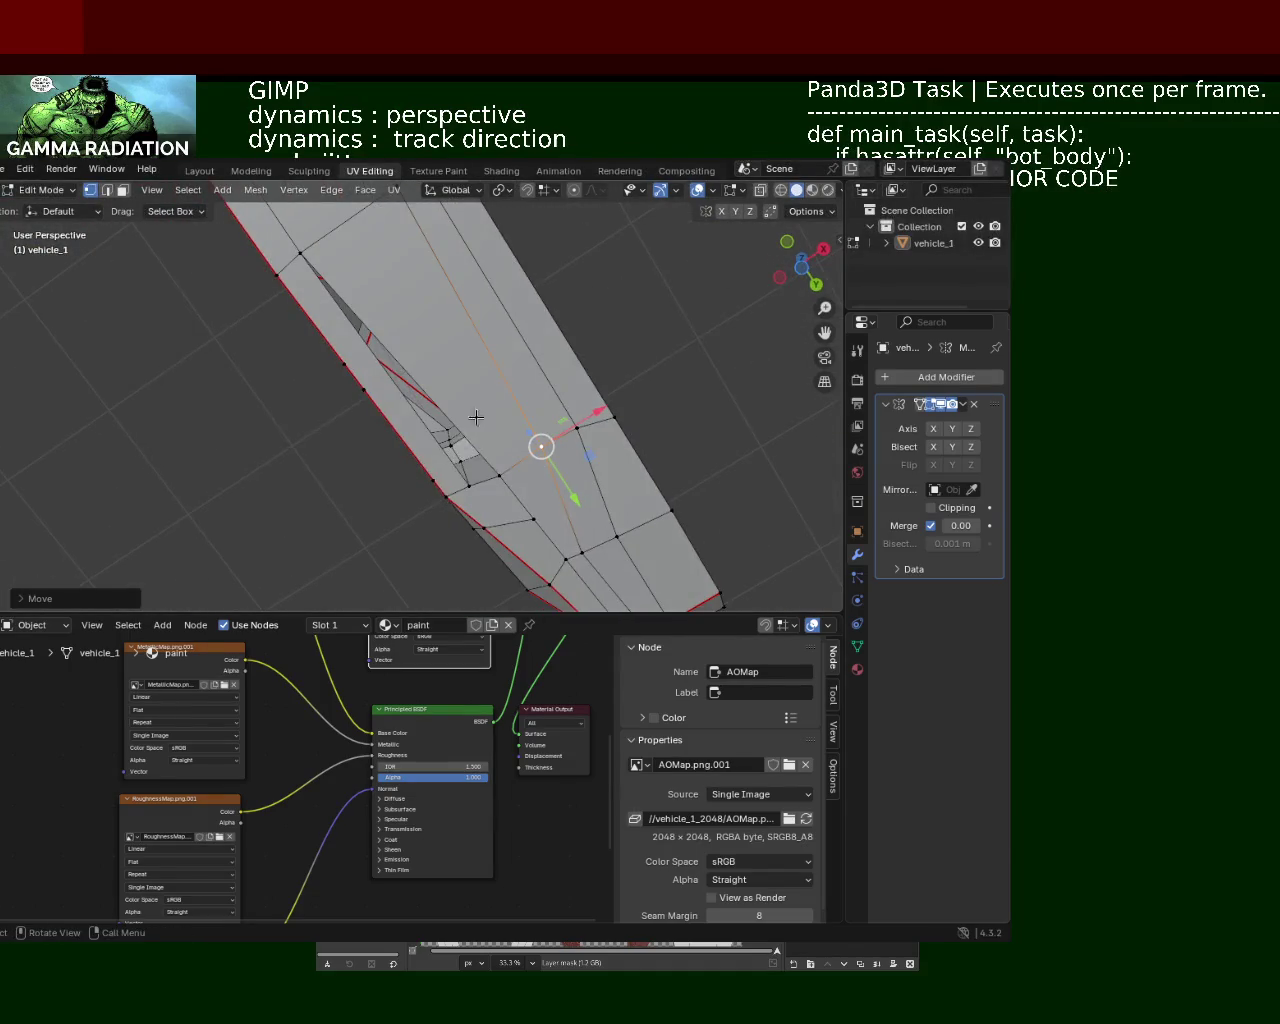
pyautogui.scroll(-2, 475, 487)
pyautogui.moveTo(475, 487)
pyautogui.mouseDown(button='middle')
pyautogui.moveTo(449, 488)
pyautogui.moveTo(434, 440)
pyautogui.moveTo(463, 337)
pyautogui.moveTo(460, 387)
pyautogui.moveTo(480, 366)
pyautogui.moveTo(550, 452)
pyautogui.mouseUp(button='middle')
pyautogui.moveTo(554, 470)
pyautogui.mouseDown()
pyautogui.moveTo(486, 451)
pyautogui.moveTo(571, 471)
pyautogui.moveTo(540, 525)
pyautogui.mouseUp()
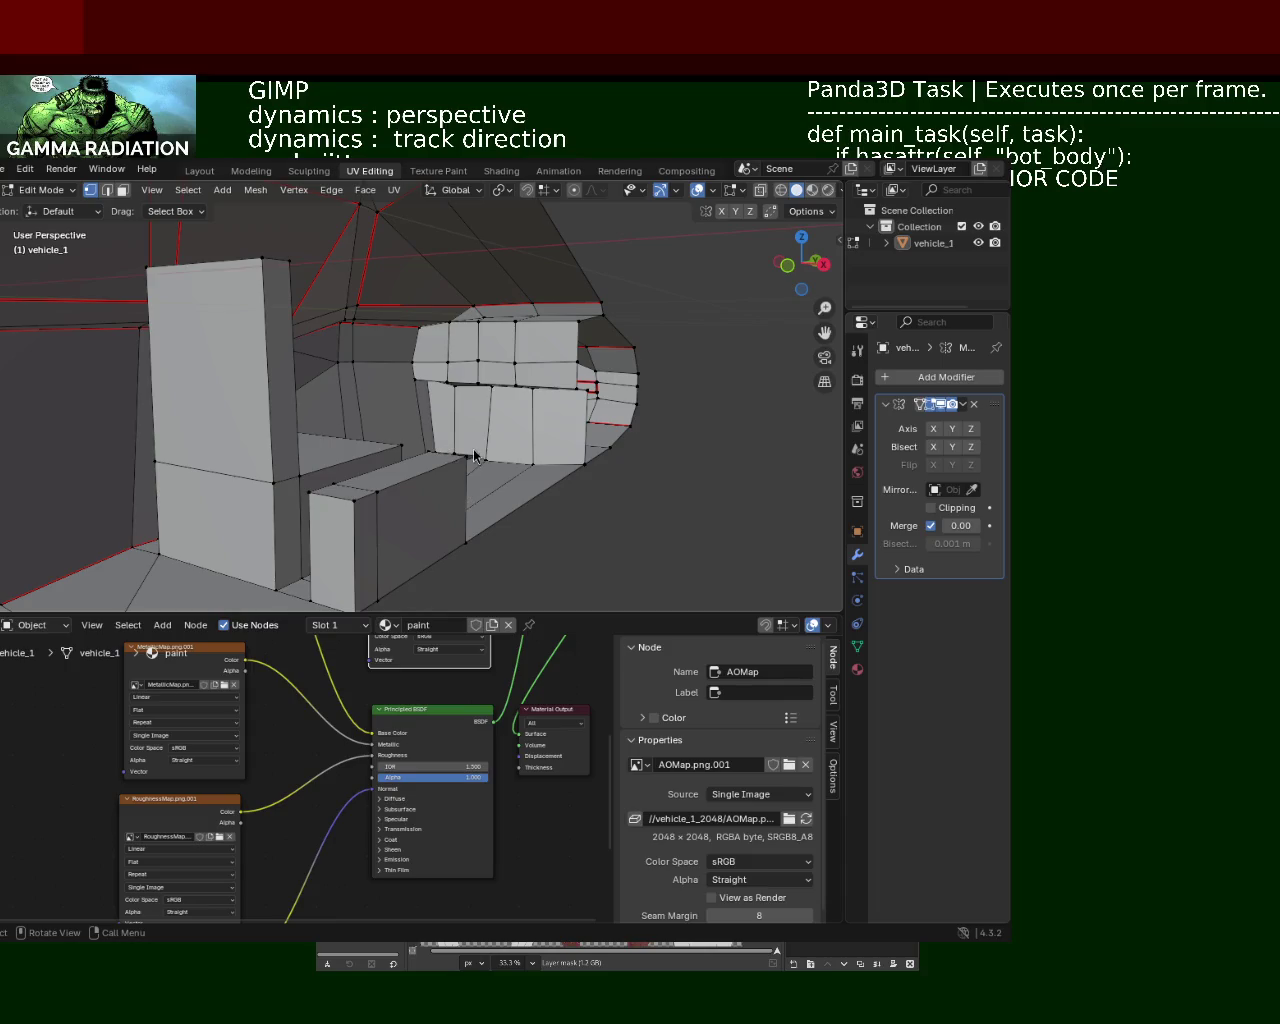
# Step: Slide the selected, middle and lower side-panel vertices along the X gizmo arrow
pyautogui.moveTo(512, 437)
pyautogui.mouseDown(button='middle')
pyautogui.moveTo(357, 463)
pyautogui.moveTo(357, 492)
pyautogui.moveTo(391, 349)
pyautogui.moveTo(471, 354)
pyautogui.mouseUp(button='middle')
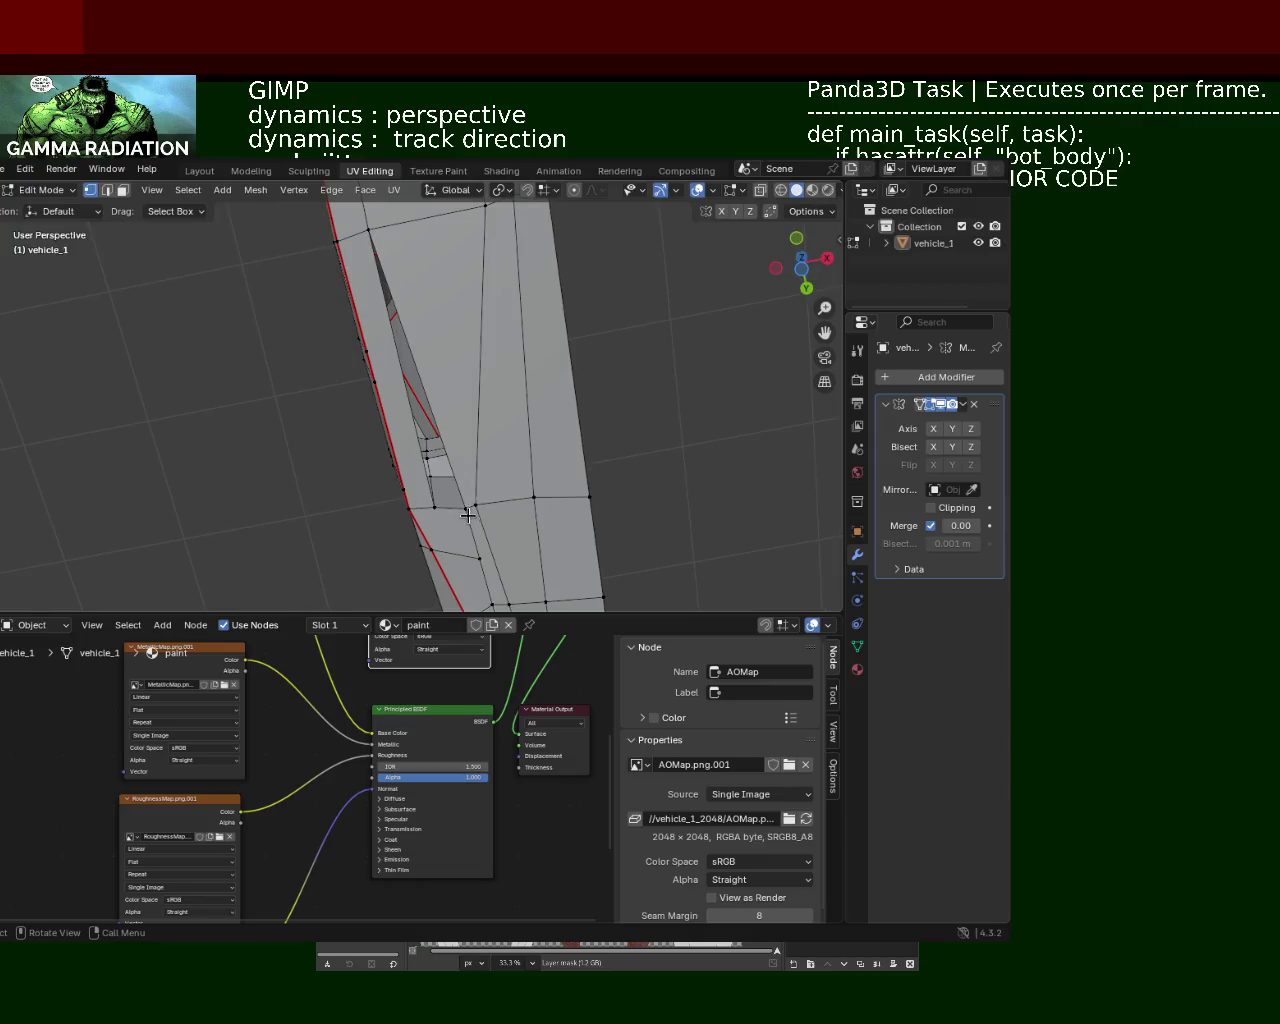
pyautogui.moveTo(496, 510)
pyautogui.mouseDown()
pyautogui.moveTo(590, 493)
pyautogui.moveTo(508, 497)
pyautogui.moveTo(623, 487)
pyautogui.moveTo(549, 491)
pyautogui.mouseUp()
pyautogui.moveTo(549, 491)
pyautogui.mouseDown(button='middle')
pyautogui.moveTo(528, 500)
pyautogui.moveTo(526, 569)
pyautogui.moveTo(472, 345)
pyautogui.moveTo(466, 371)
pyautogui.moveTo(463, 302)
pyautogui.moveTo(494, 416)
pyautogui.mouseUp(button='middle')
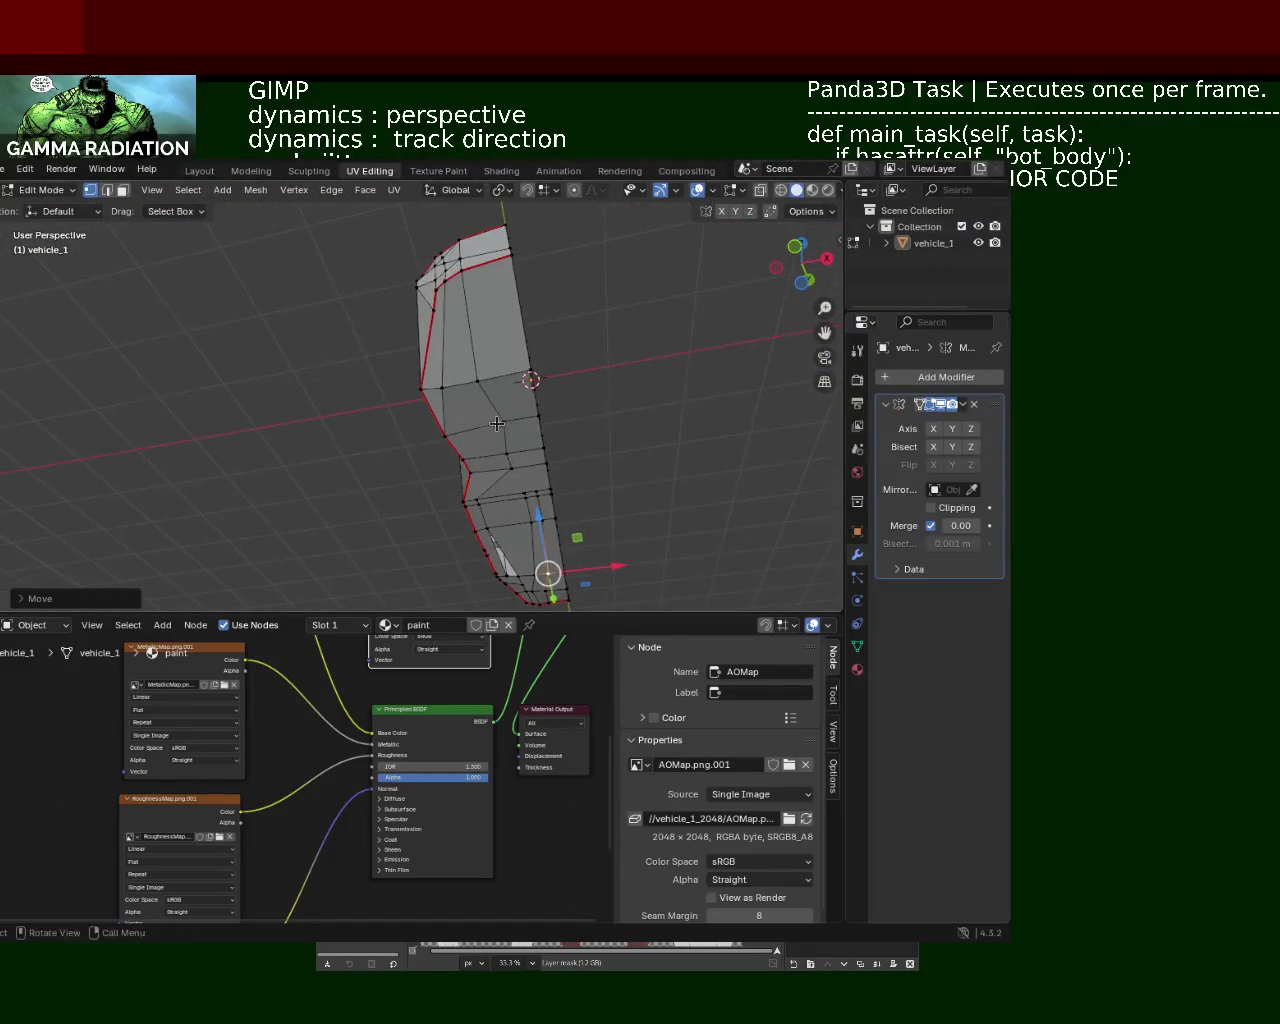
pyautogui.scroll(5, 494, 416)
pyautogui.scroll(3, 494, 380)
pyautogui.click(536, 385)
pyautogui.moveTo(601, 368)
pyautogui.mouseDown()
pyautogui.moveTo(521, 395)
pyautogui.moveTo(554, 389)
pyautogui.mouseUp()
pyautogui.click(543, 475)
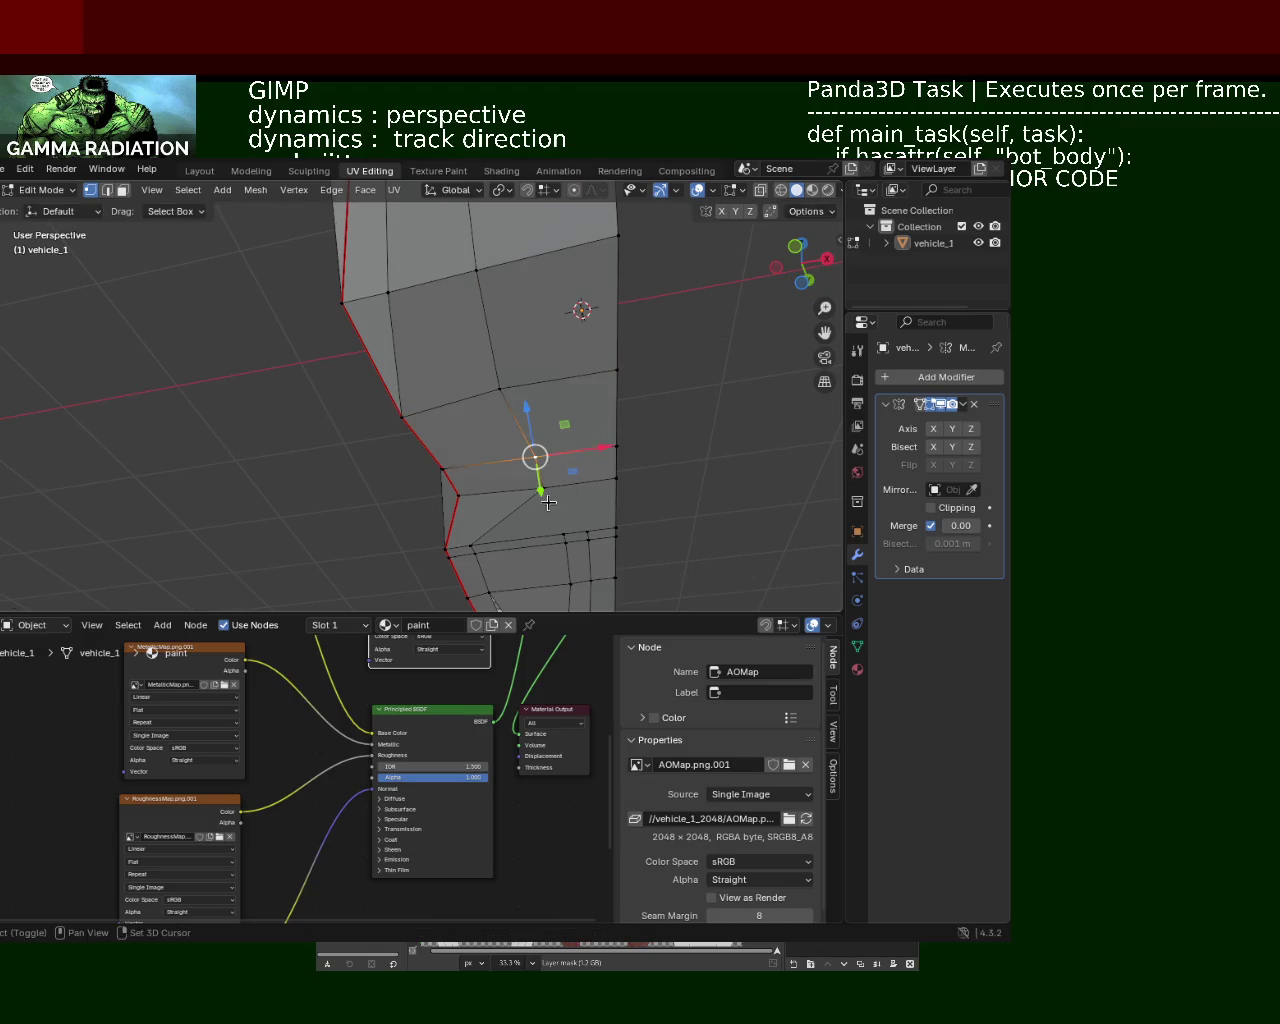
pyautogui.moveTo(597, 460); pyautogui.dragTo(553, 474)
pyautogui.moveTo(466, 371)
pyautogui.mouseDown(button='middle')
pyautogui.moveTo(540, 426)
pyautogui.moveTo(461, 492)
pyautogui.moveTo(436, 502)
pyautogui.moveTo(427, 474)
pyautogui.mouseUp(button='middle')
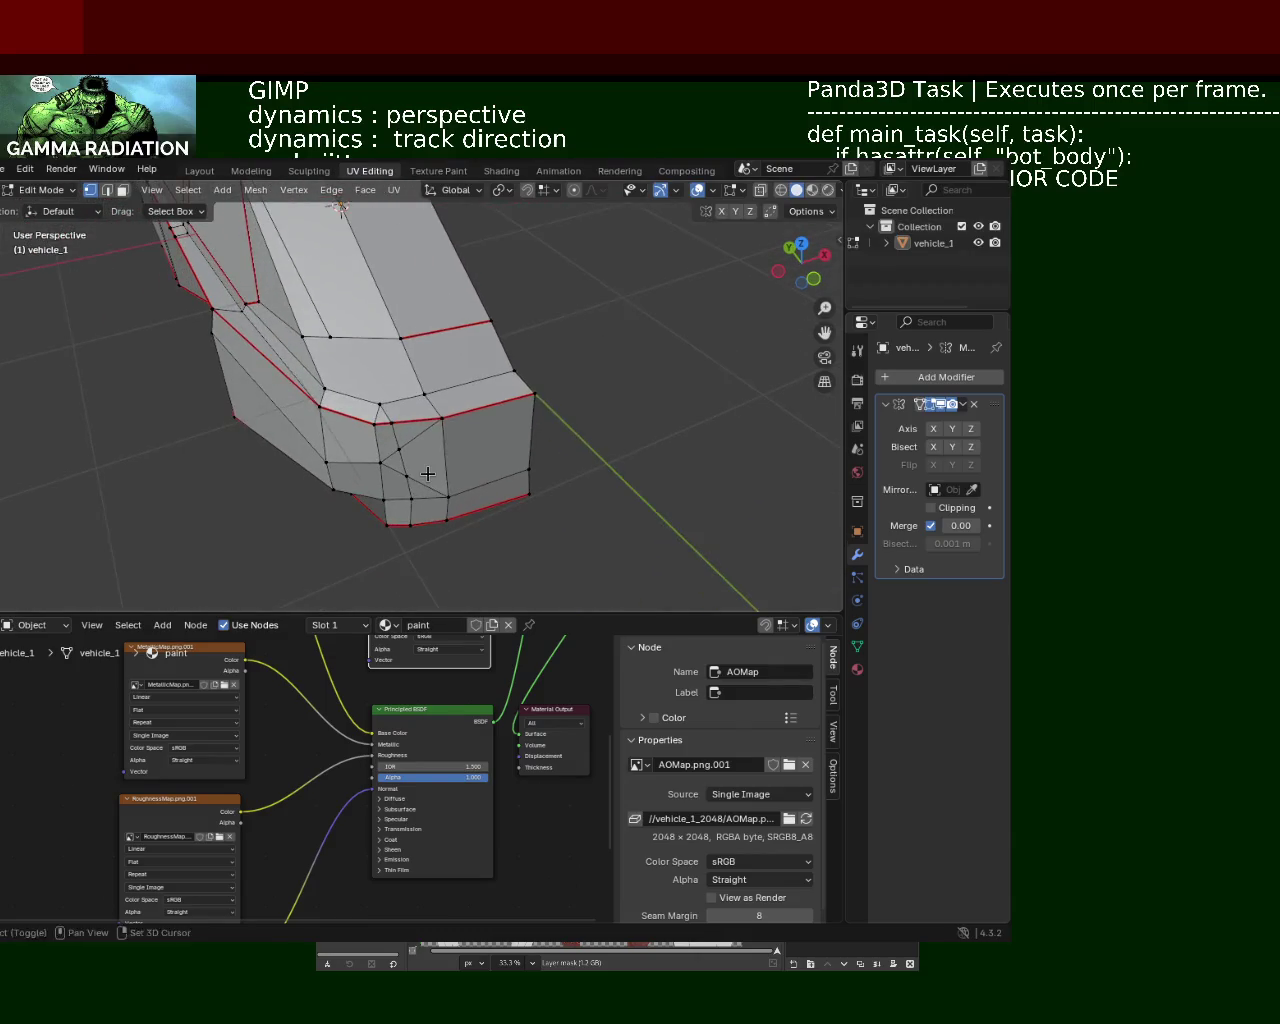
# Step: Snap the 3D cursor down the front corner vertices to the bottom corner one
pyautogui.hotkey('shift', 's')
pyautogui.click(376, 423)
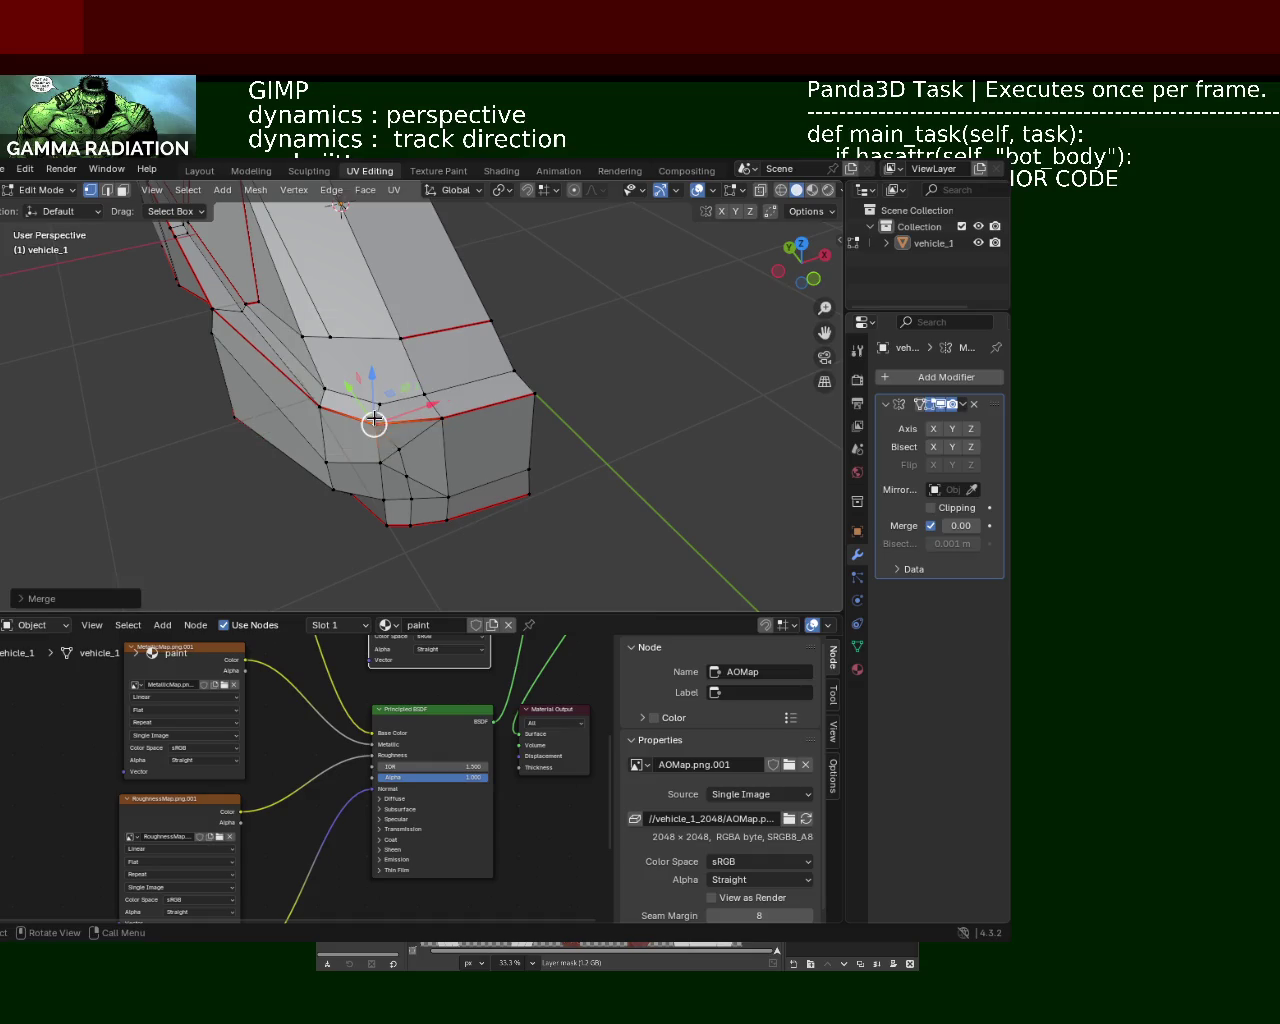
pyautogui.click(408, 474)
pyautogui.hotkey('shift', 's')
pyautogui.click(425, 473)
pyautogui.click(385, 498)
pyautogui.hotkey('shift', 's')
pyautogui.click(417, 505)
pyautogui.click(411, 497)
pyautogui.hotkey('shift', 's')
pyautogui.click(369, 499)
pyautogui.click(410, 524)
pyautogui.hotkey('shift', 's')
pyautogui.click(424, 518)
# Step: Merge the corner vertices at the 3D cursor and move the result about 0.047 m along X
pyautogui.keyDown('shift'); pyautogui.click(383, 525); pyautogui.keyUp('shift')
pyautogui.press('m')
pyautogui.click(385, 525)
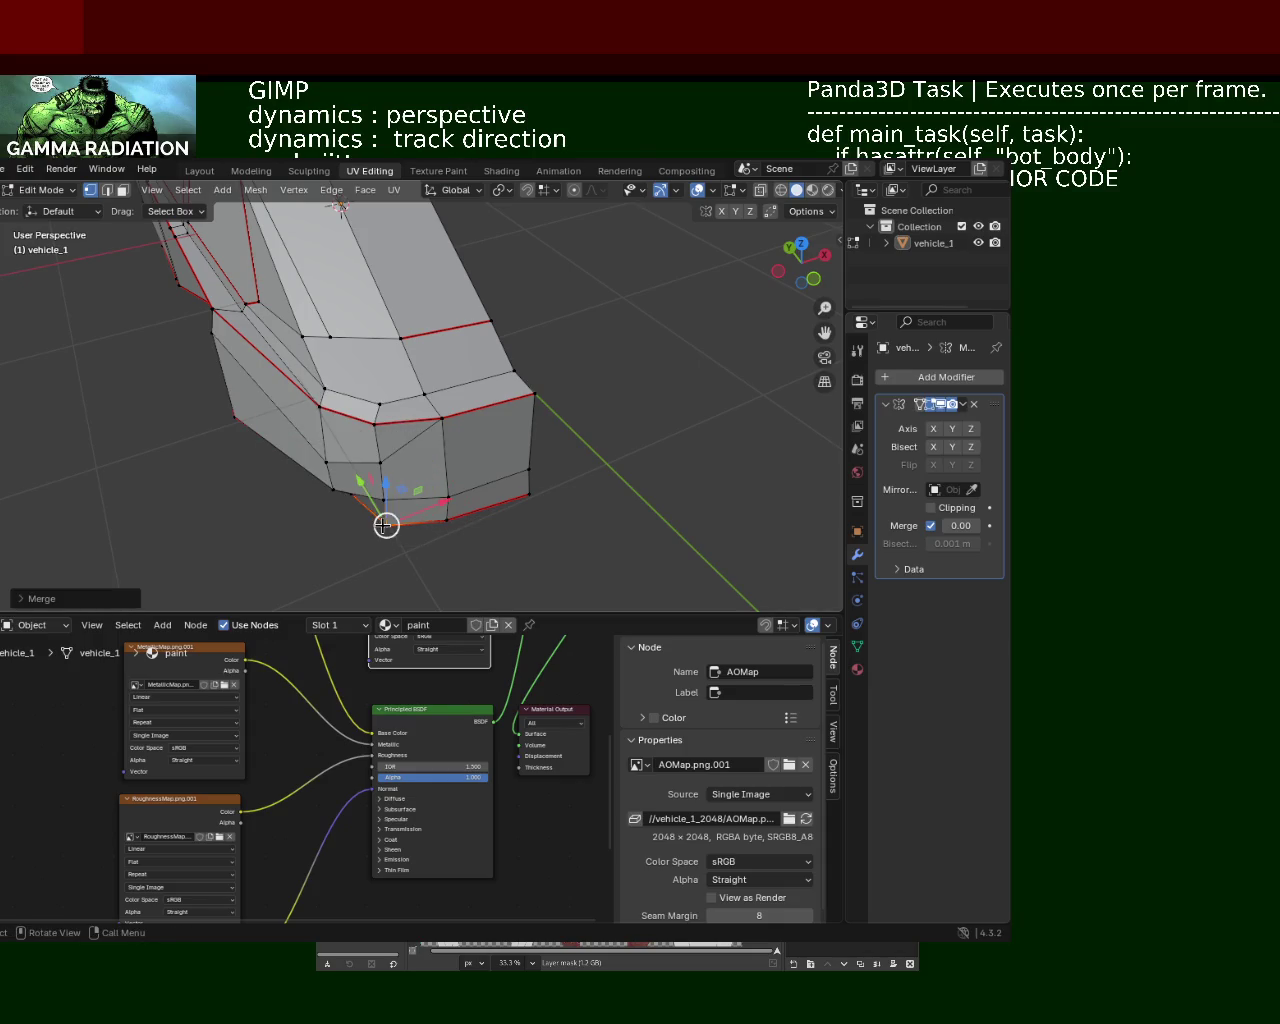
pyautogui.moveTo(524, 536)
pyautogui.mouseDown(button='middle')
pyautogui.moveTo(419, 362)
pyautogui.moveTo(436, 452)
pyautogui.mouseUp(button='middle')
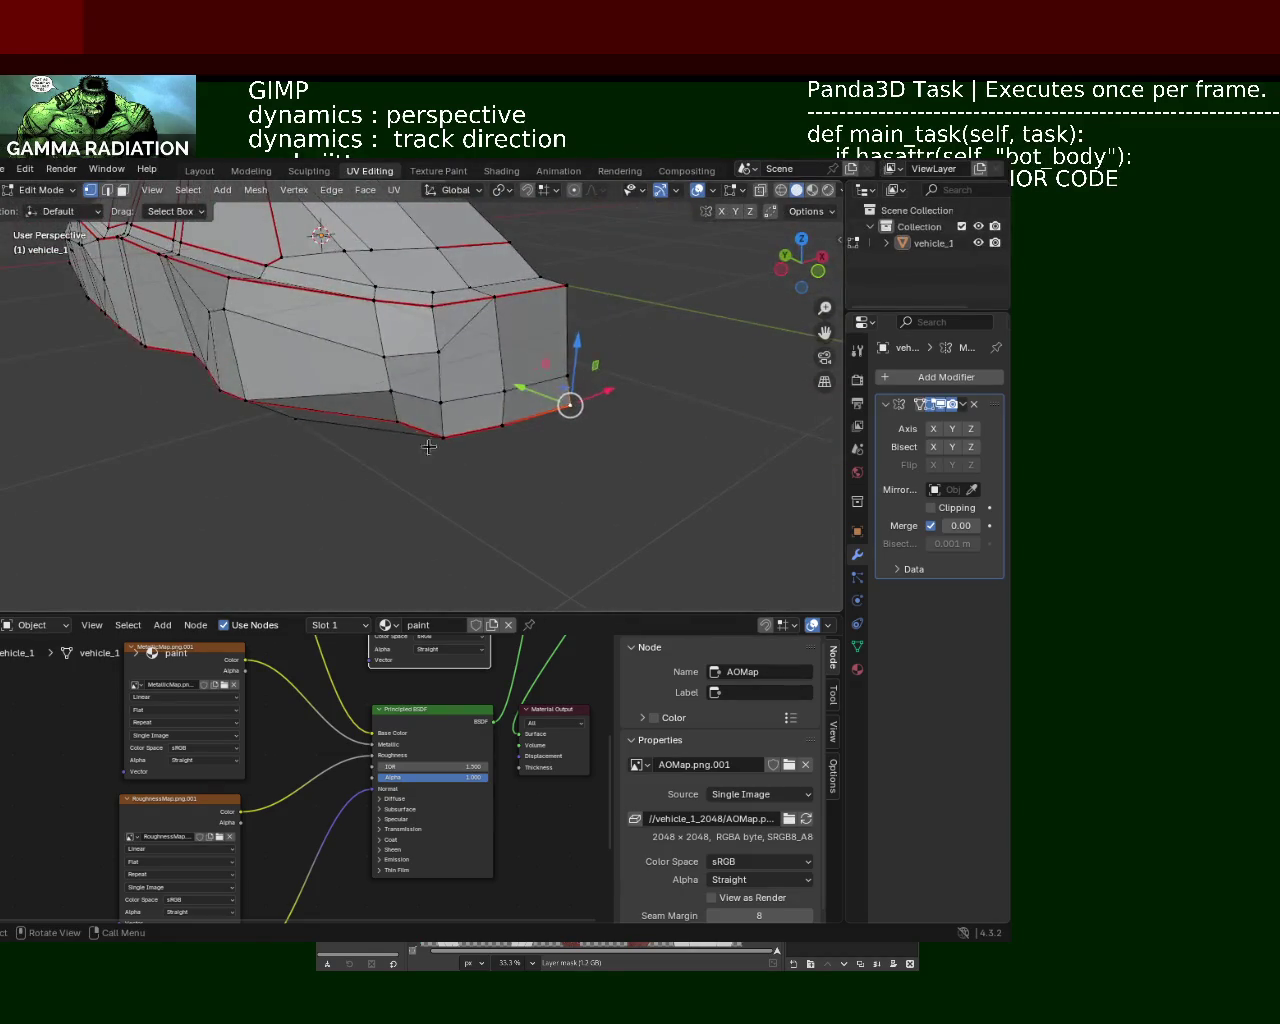
pyautogui.press('g')
pyautogui.press('x')
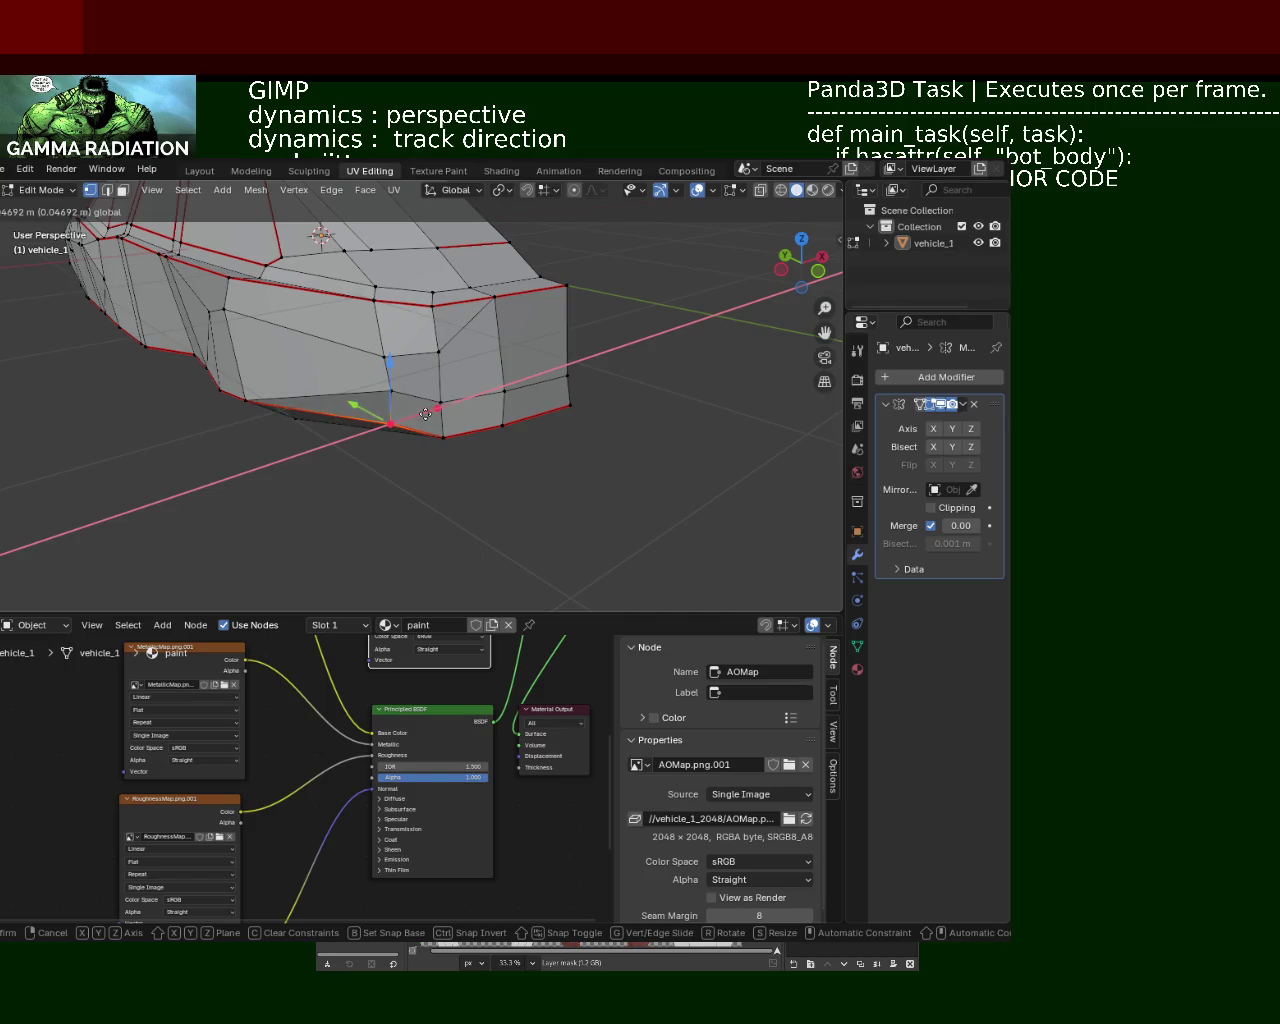
pyautogui.click(428, 413)
# Step: Connect two front-panel vertices with a new edge using J
pyautogui.moveTo(391, 420); pyautogui.dragTo(329, 489, button='middle')
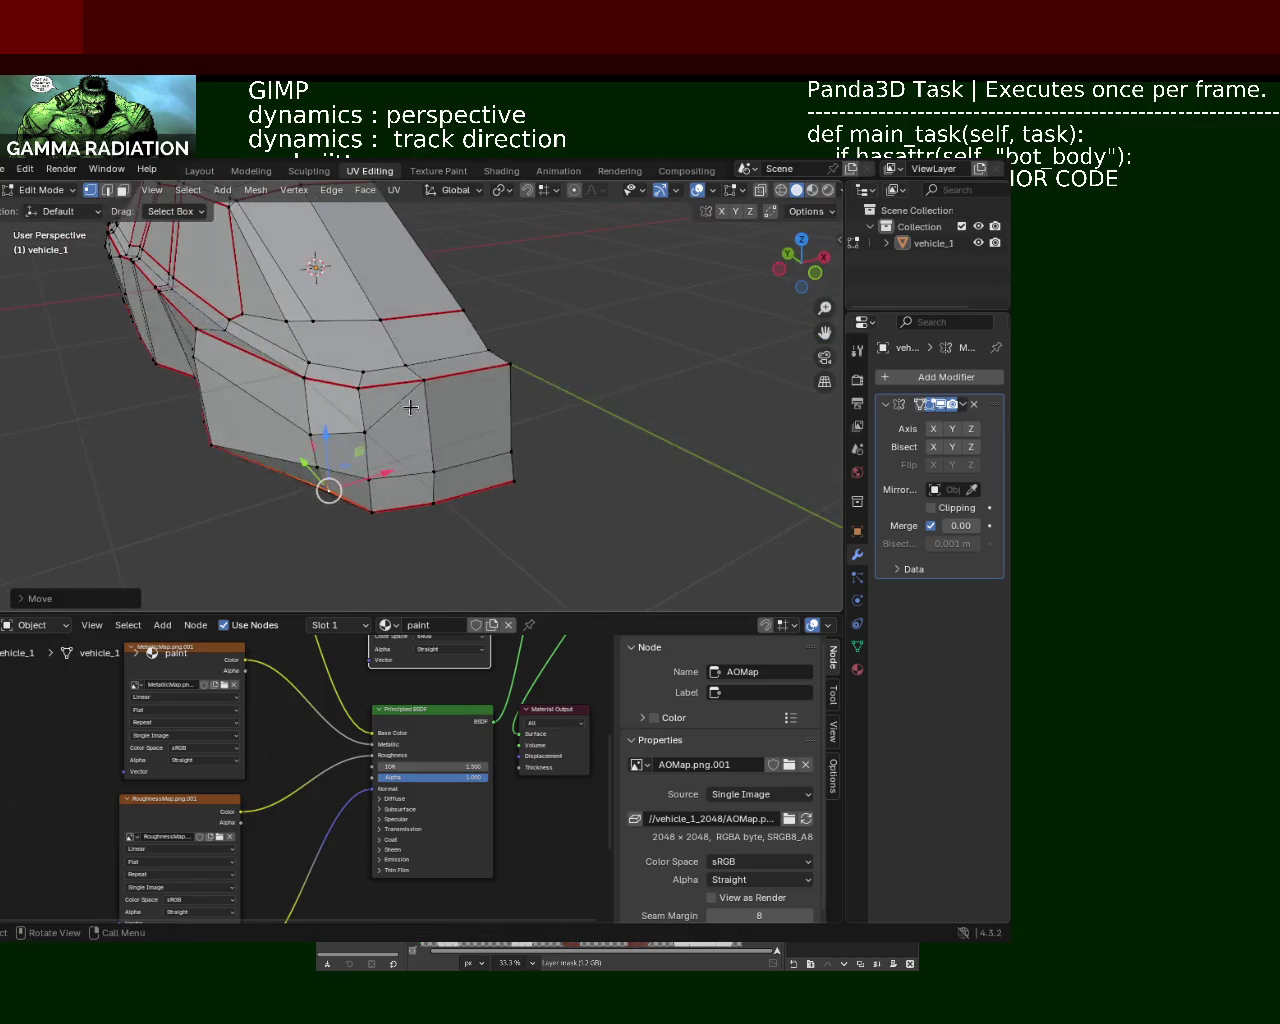
pyautogui.hotkey('ctrl', 'e')
pyautogui.press('Escape')
pyautogui.click(380, 424)
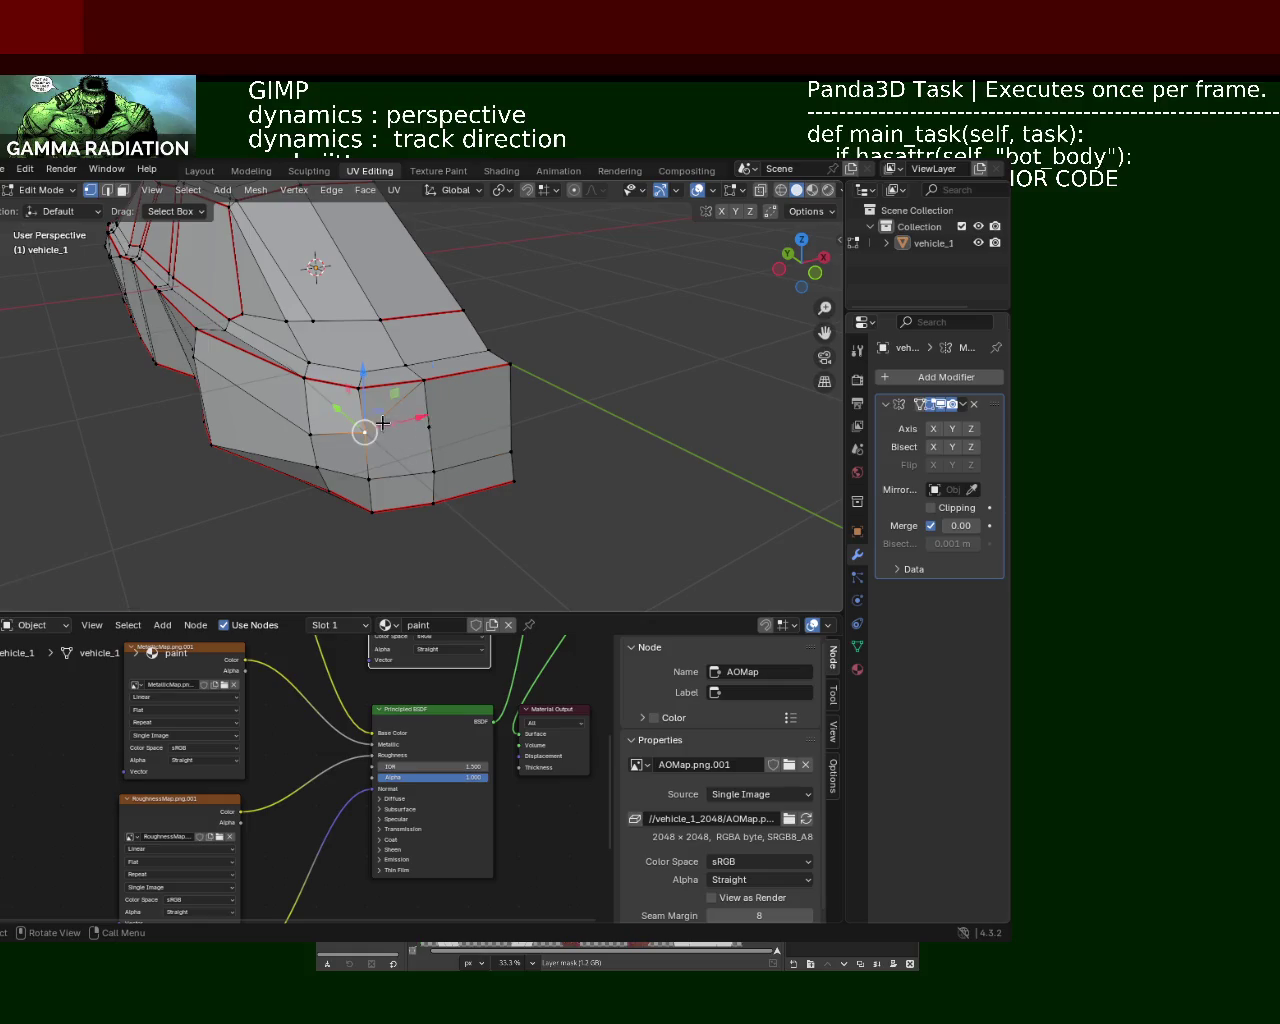
pyautogui.click(436, 426)
pyautogui.press('j')
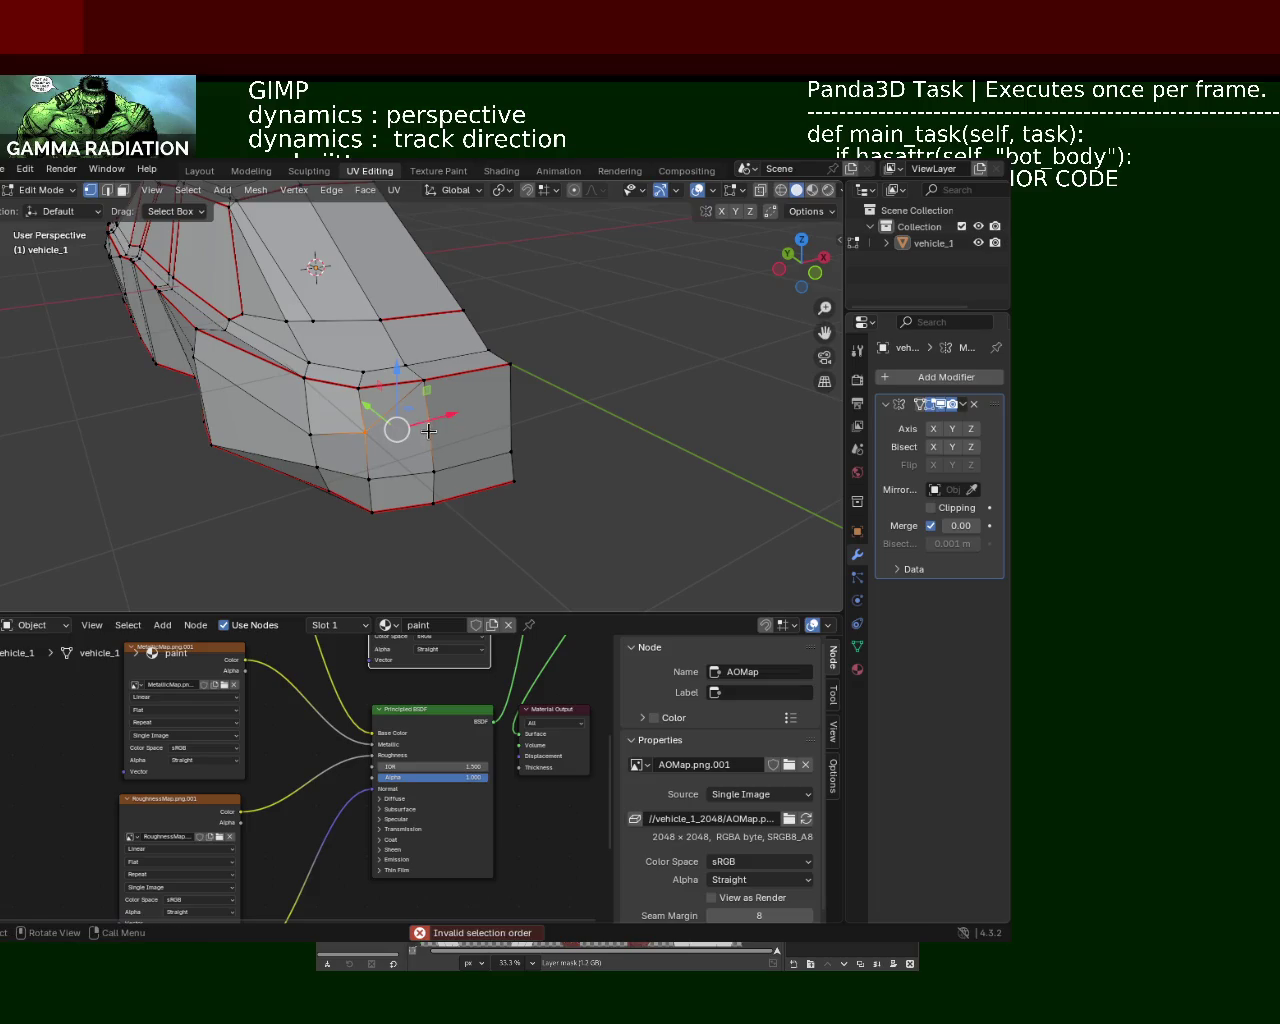
pyautogui.moveTo(662, 517); pyautogui.dragTo(429, 463, button='middle')
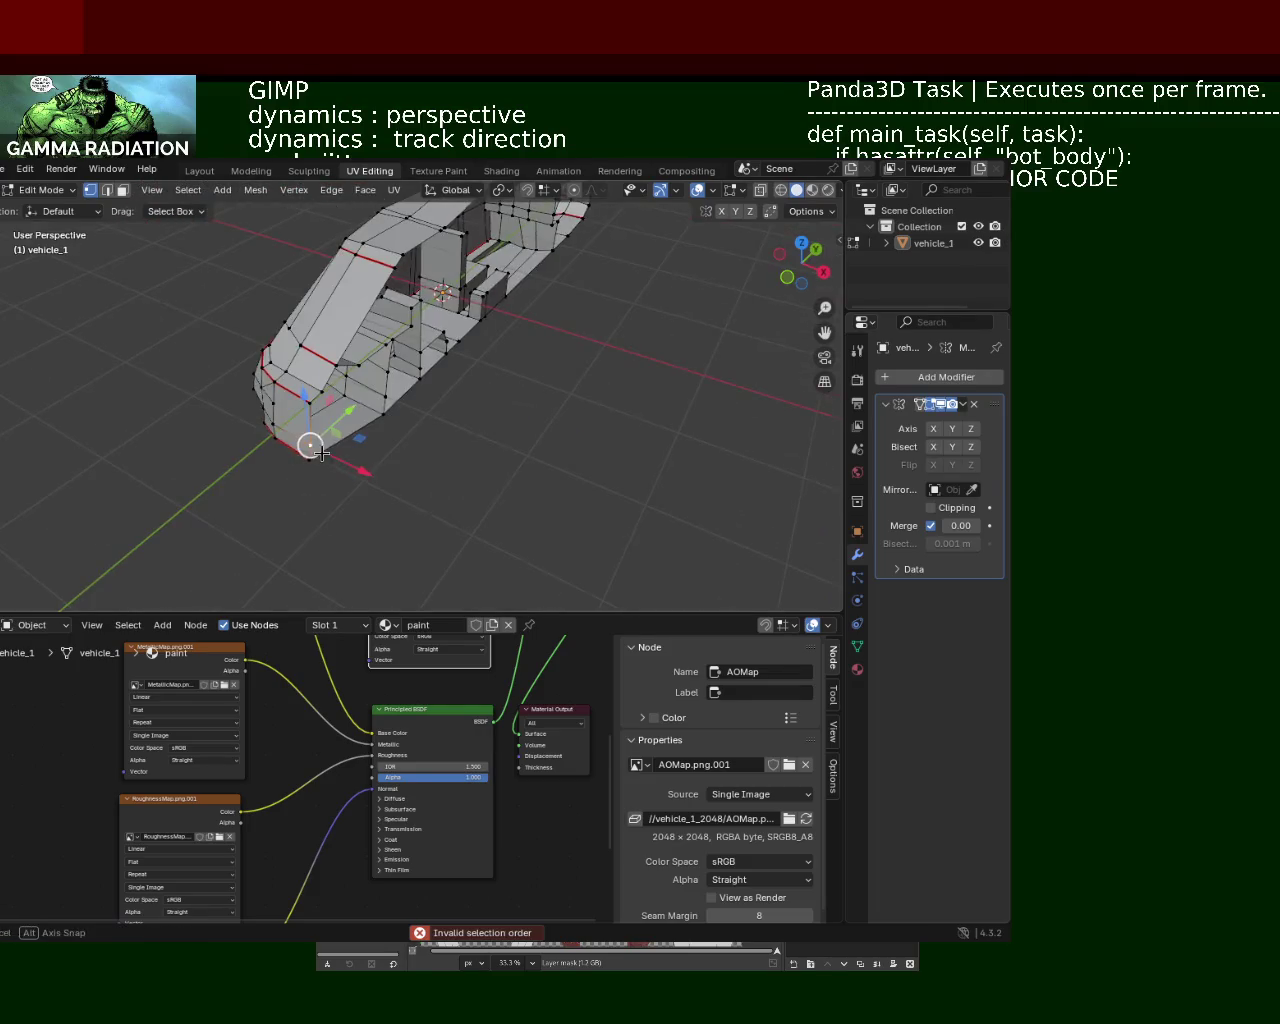
# Step: Look over the body from three-quarter and side views, then save vehicle_1.blend
pyautogui.scroll(-3, 584, 397)
pyautogui.moveTo(499, 398); pyautogui.dragTo(515, 453, button='middle')
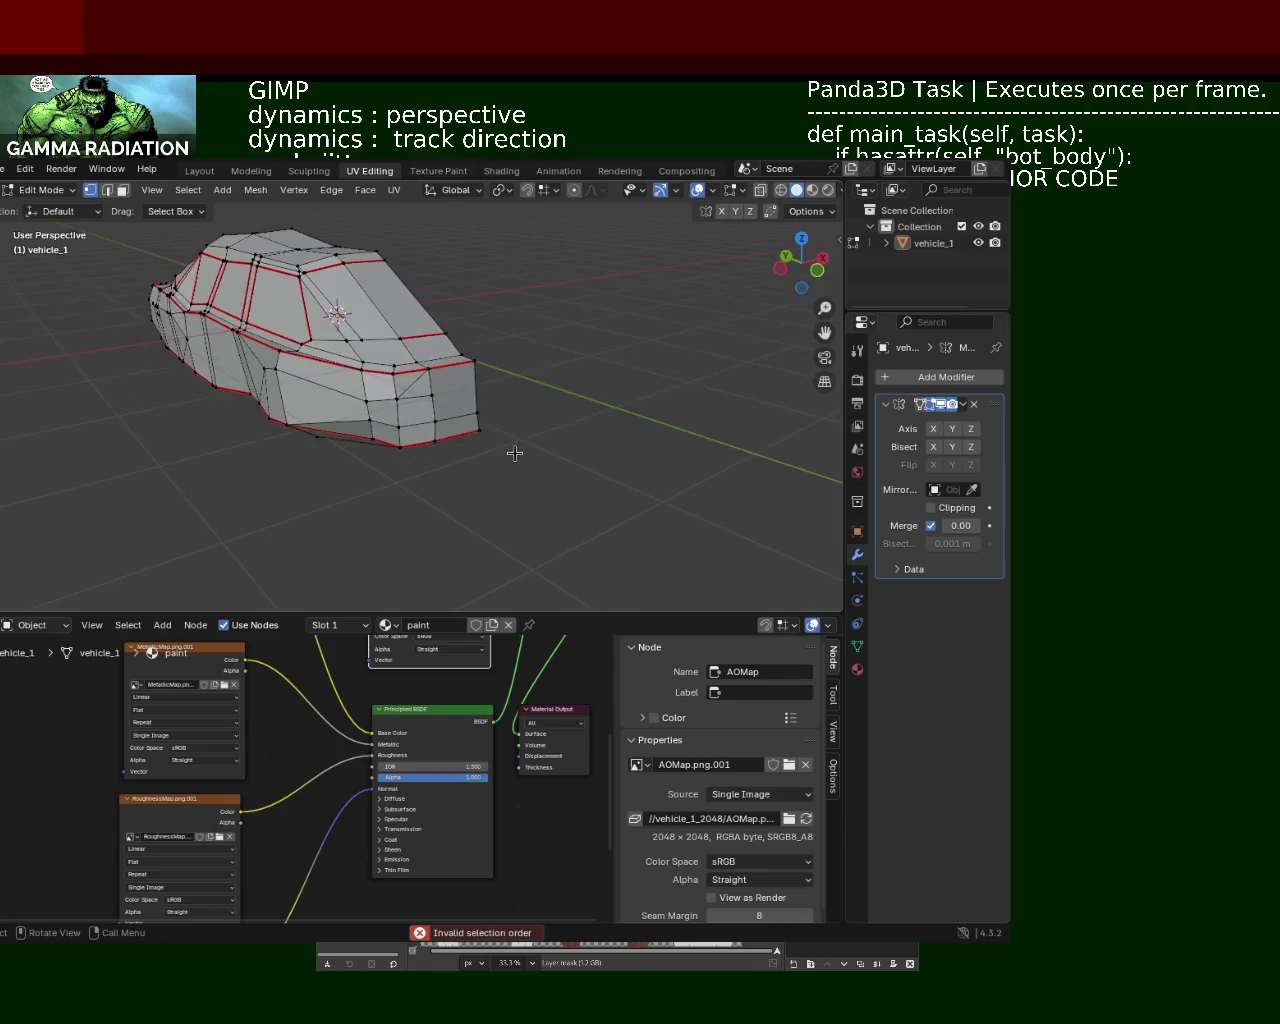
pyautogui.scroll(3, 380, 494)
pyautogui.moveTo(360, 437); pyautogui.dragTo(310, 487, button='middle')
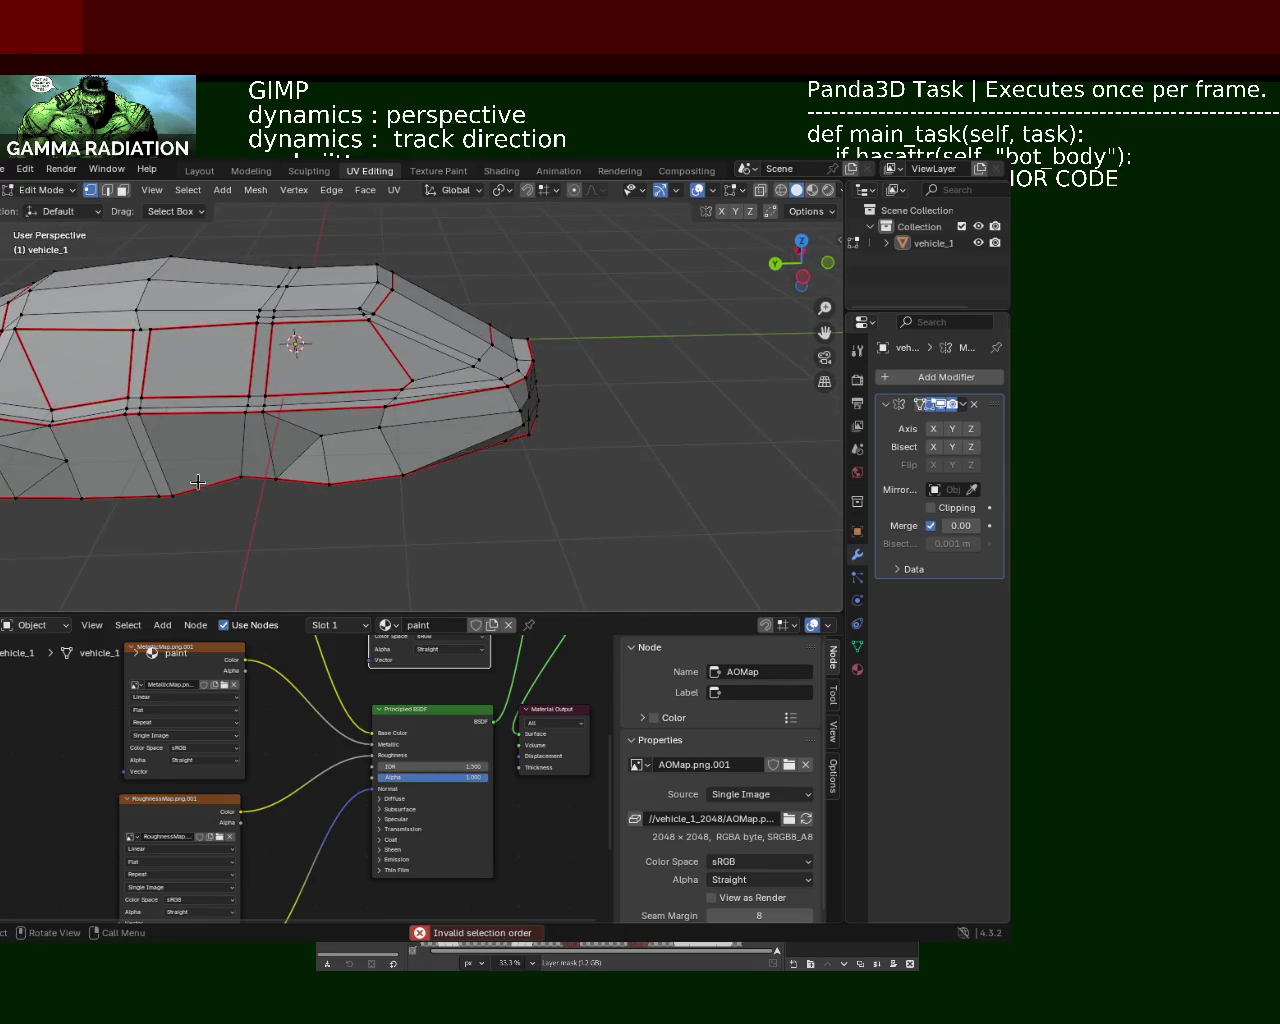
pyautogui.moveTo(206, 431)
pyautogui.mouseDown(button='middle')
pyautogui.moveTo(274, 322)
pyautogui.moveTo(448, 336)
pyautogui.moveTo(221, 463)
pyautogui.moveTo(318, 479)
pyautogui.moveTo(526, 446)
pyautogui.moveTo(343, 320)
pyautogui.moveTo(275, 490)
pyautogui.moveTo(334, 429)
pyautogui.moveTo(374, 440)
pyautogui.mouseUp(button='middle')
pyautogui.hotkey('ctrl', 's')
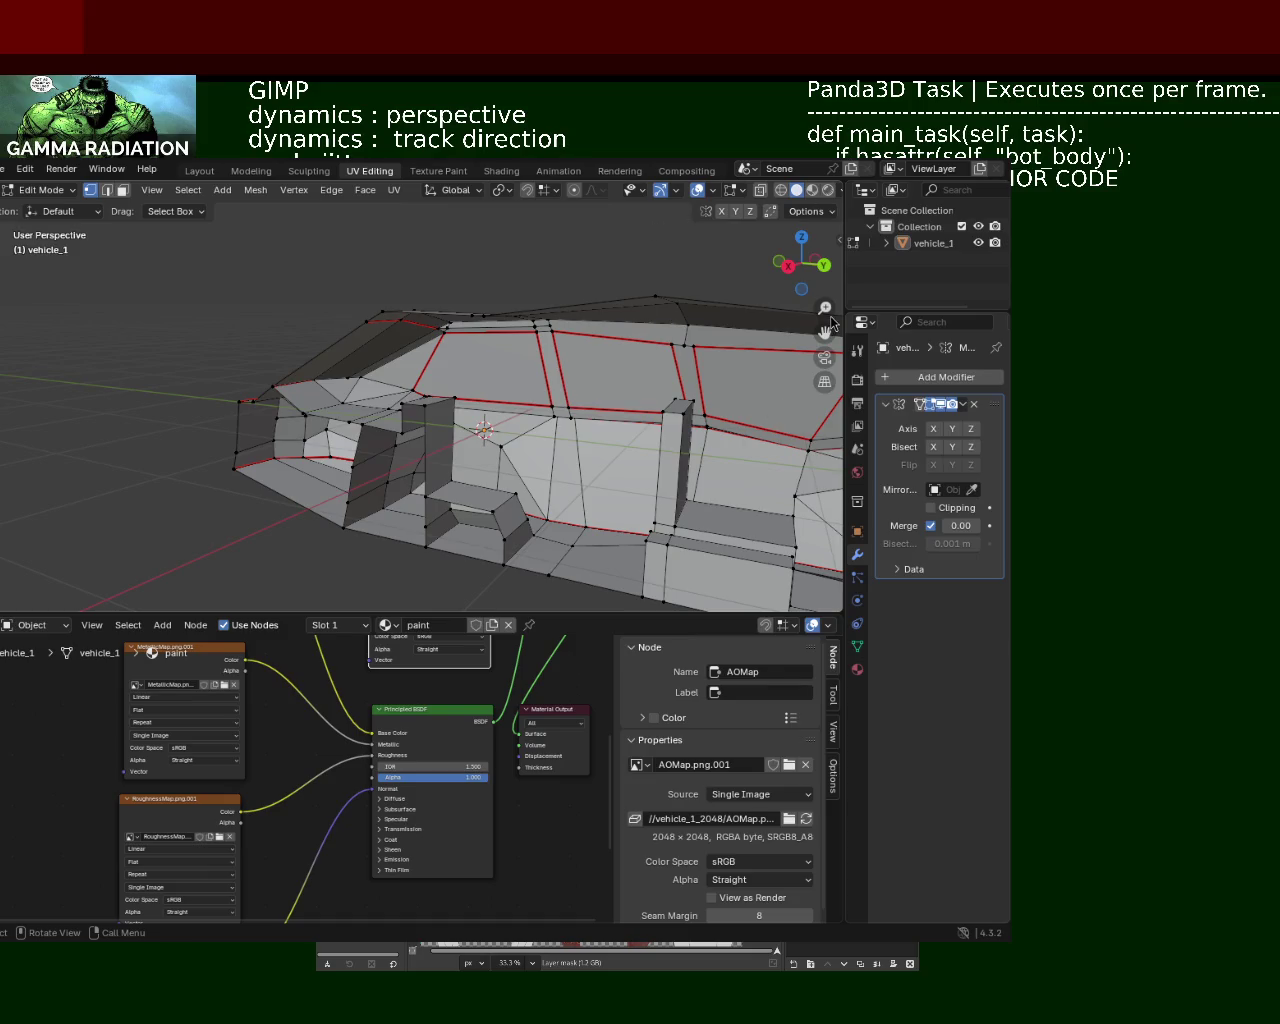
# Step: Inspect the cabin interior and underside and bring up the vertex context menu
pyautogui.moveTo(479, 516); pyautogui.dragTo(381, 437, button='middle')
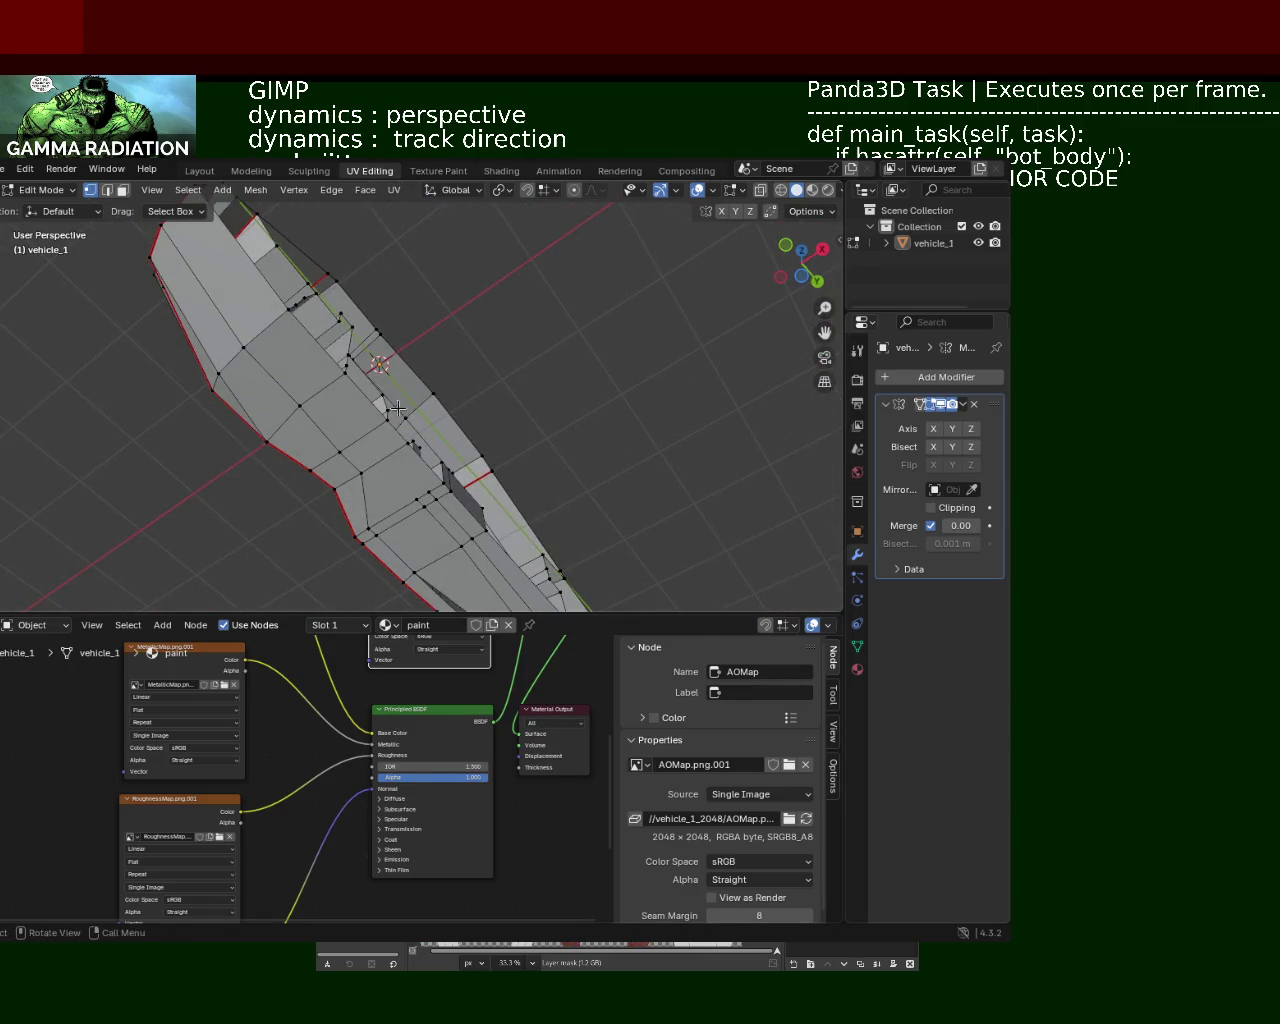
pyautogui.moveTo(411, 512)
pyautogui.mouseDown(button='middle')
pyautogui.moveTo(418, 485)
pyautogui.moveTo(570, 402)
pyautogui.moveTo(405, 447)
pyautogui.moveTo(514, 503)
pyautogui.moveTo(586, 491)
pyautogui.moveTo(578, 452)
pyautogui.moveTo(414, 417)
pyautogui.moveTo(457, 457)
pyautogui.moveTo(433, 449)
pyautogui.moveTo(440, 338)
pyautogui.mouseUp(button='middle')
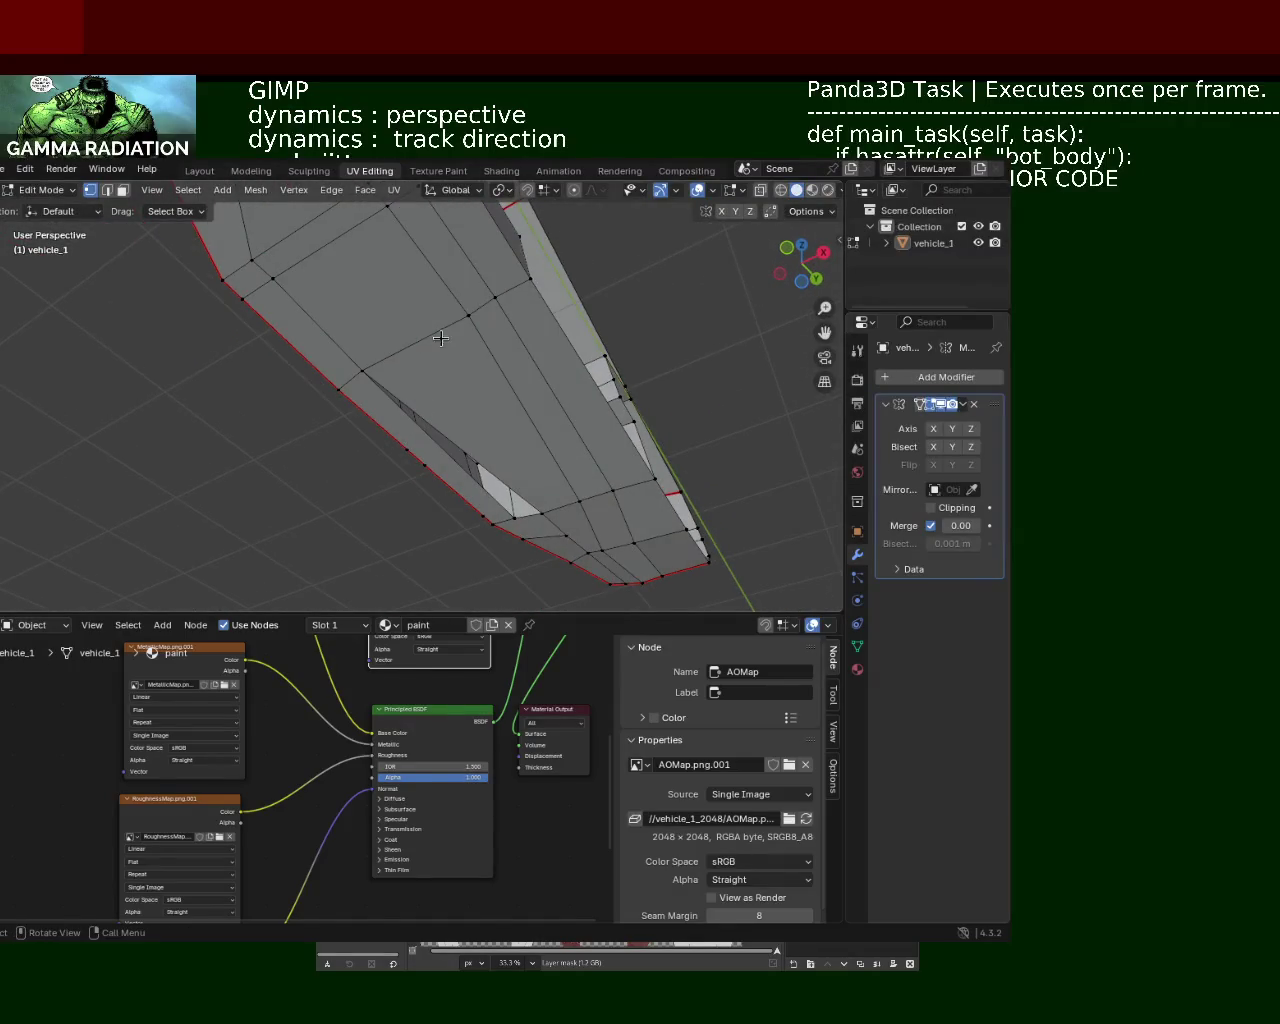
pyautogui.rightClick(388, 372)
# Step: Dissolve the stray vertex on the cabin side wall
pyautogui.keyDown('shift'); pyautogui.rightClick(413, 344); pyautogui.keyUp('shift')
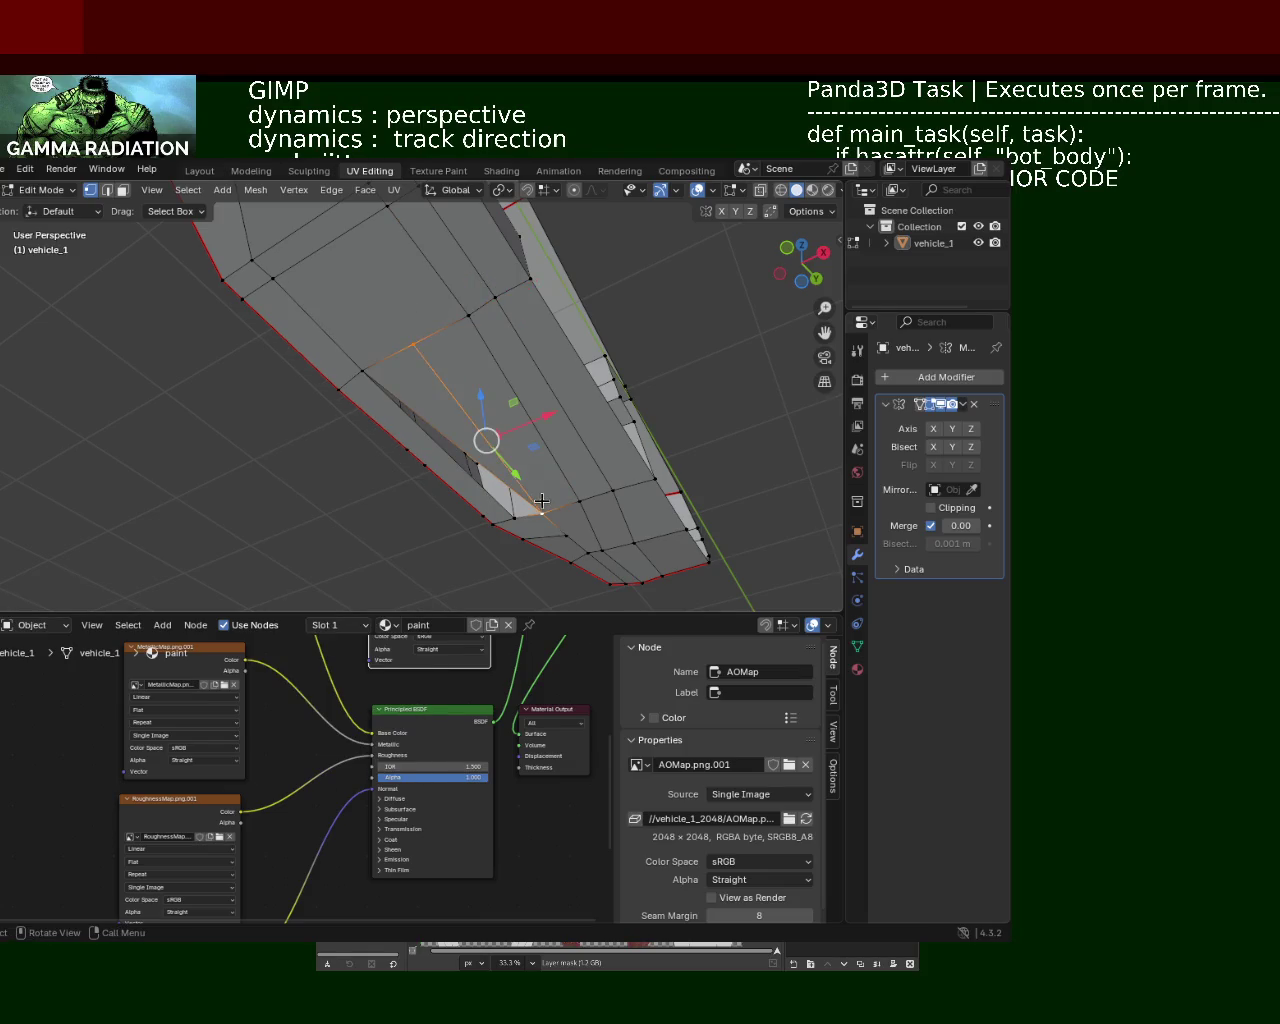
pyautogui.click(434, 407)
pyautogui.press('x')
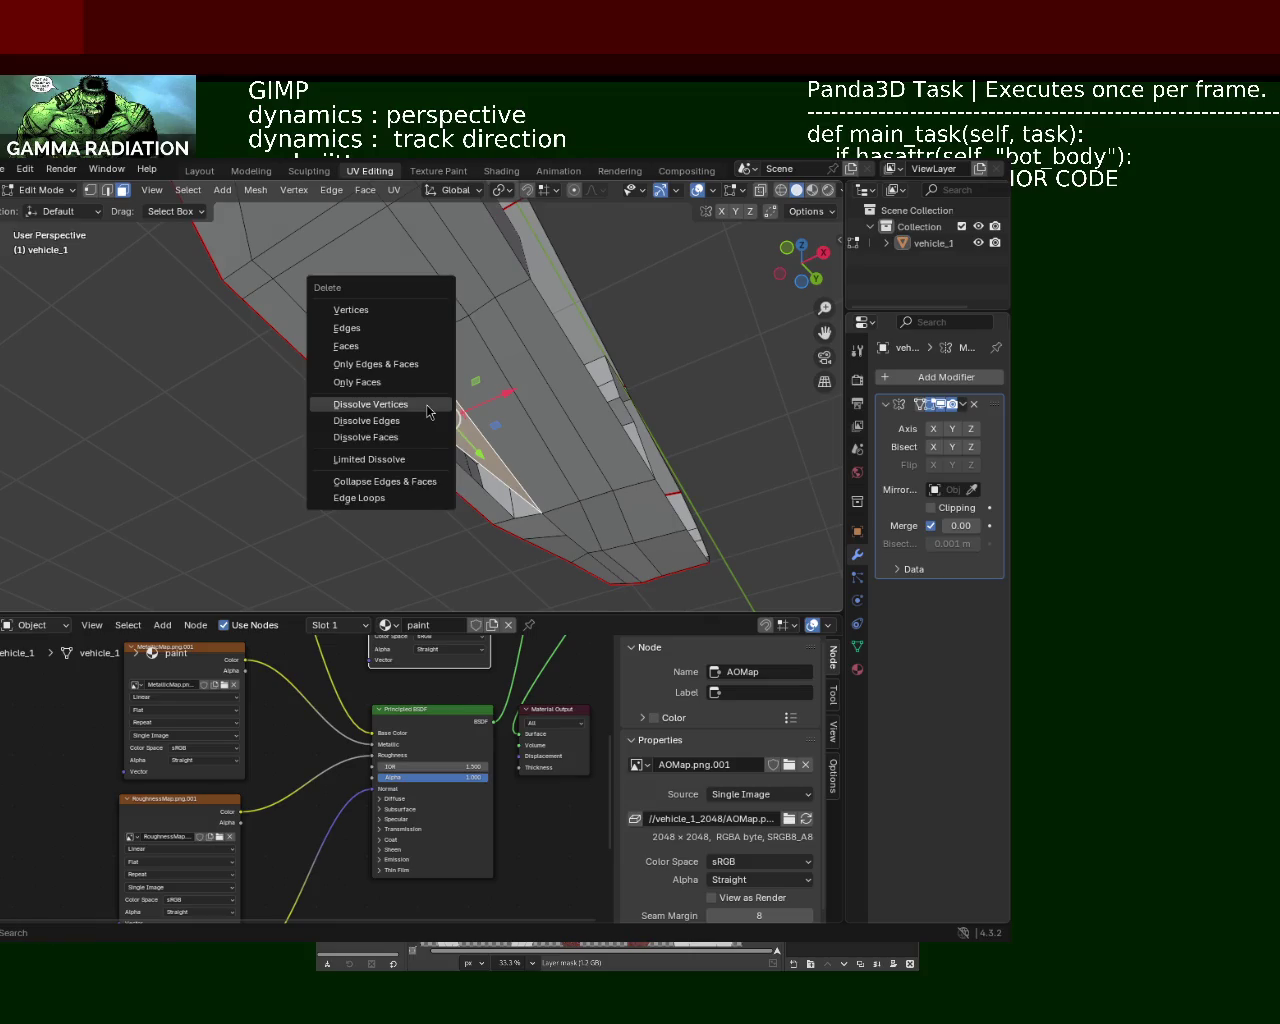
pyautogui.click(420, 346)
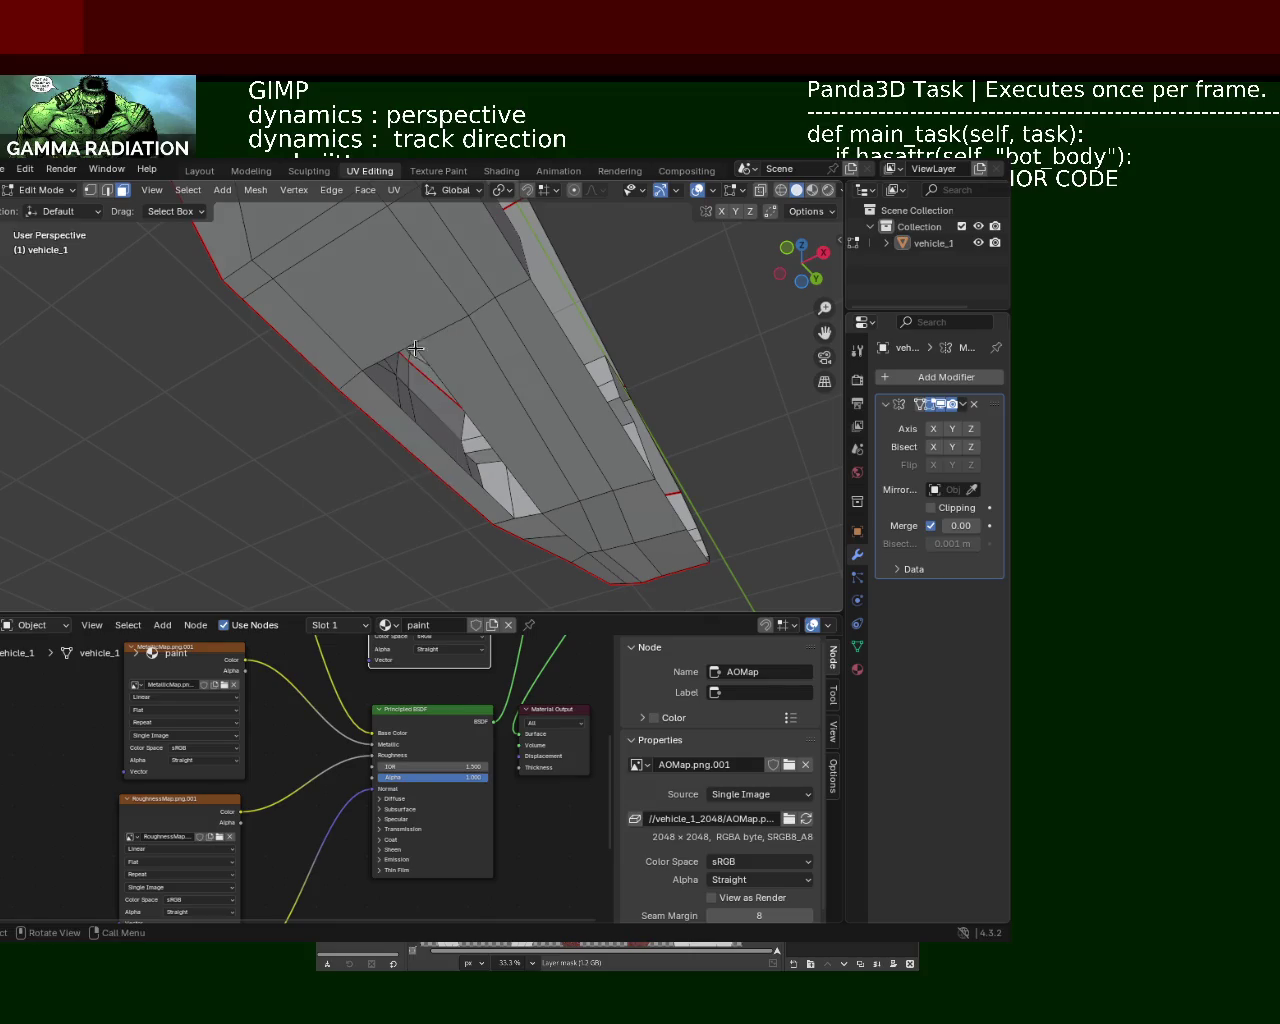
pyautogui.moveTo(457, 407); pyautogui.dragTo(156, 242, button='middle')
# Step: Merge two inner-wall vertices into one using Merge At Last
pyautogui.keyDown('shift'); pyautogui.click(440, 368); pyautogui.keyUp('shift')
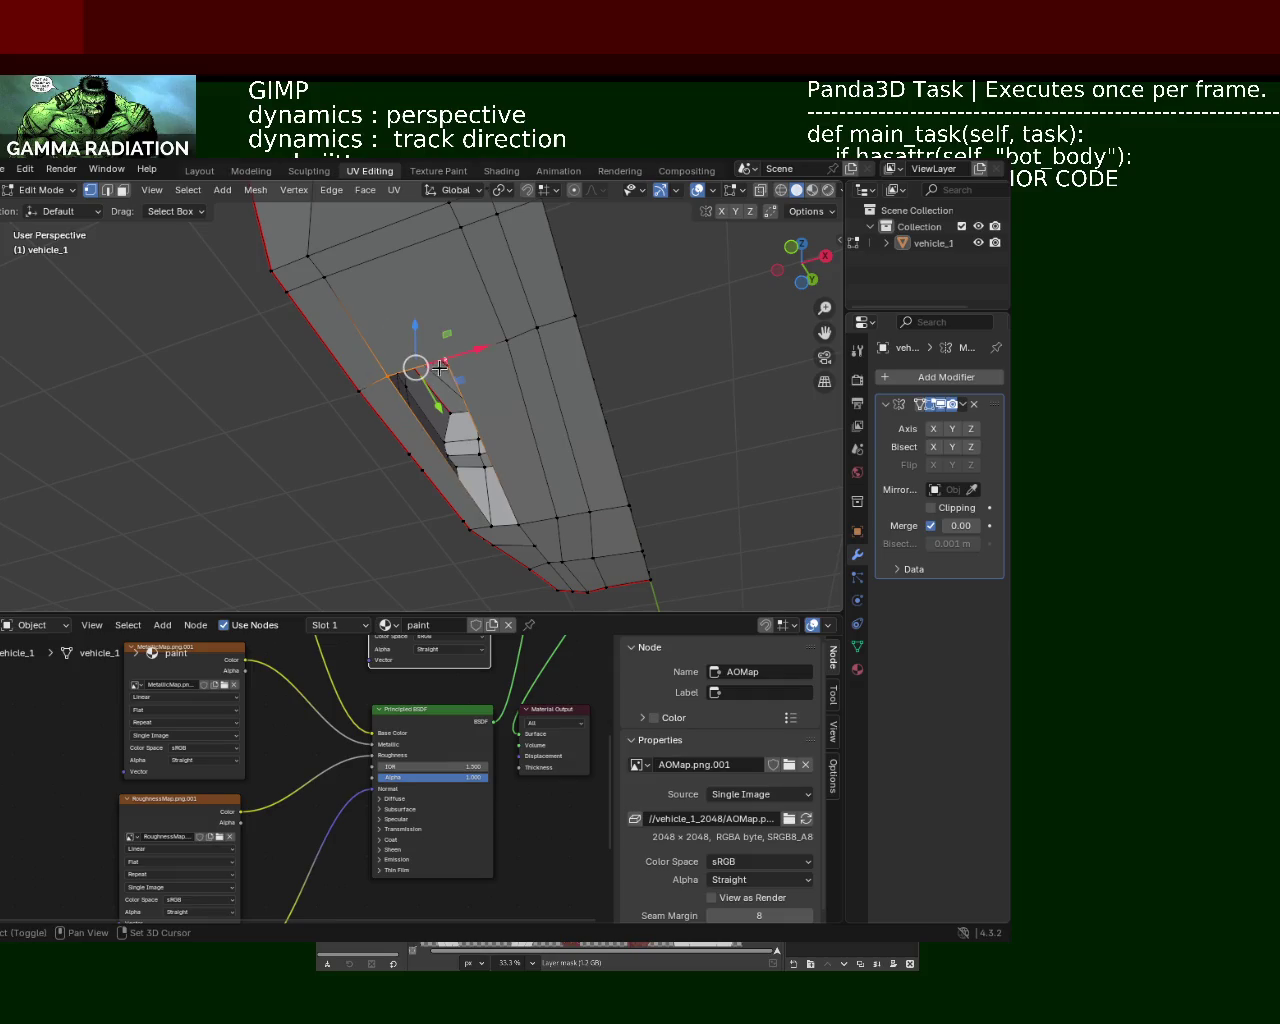
pyautogui.keyDown('shift'); pyautogui.click(489, 526); pyautogui.keyUp('shift')
pyautogui.moveTo(489, 526)
pyautogui.mouseDown(button='middle')
pyautogui.moveTo(443, 480)
pyautogui.moveTo(443, 514)
pyautogui.moveTo(455, 467)
pyautogui.moveTo(411, 417)
pyautogui.moveTo(482, 452)
pyautogui.mouseUp(button='middle')
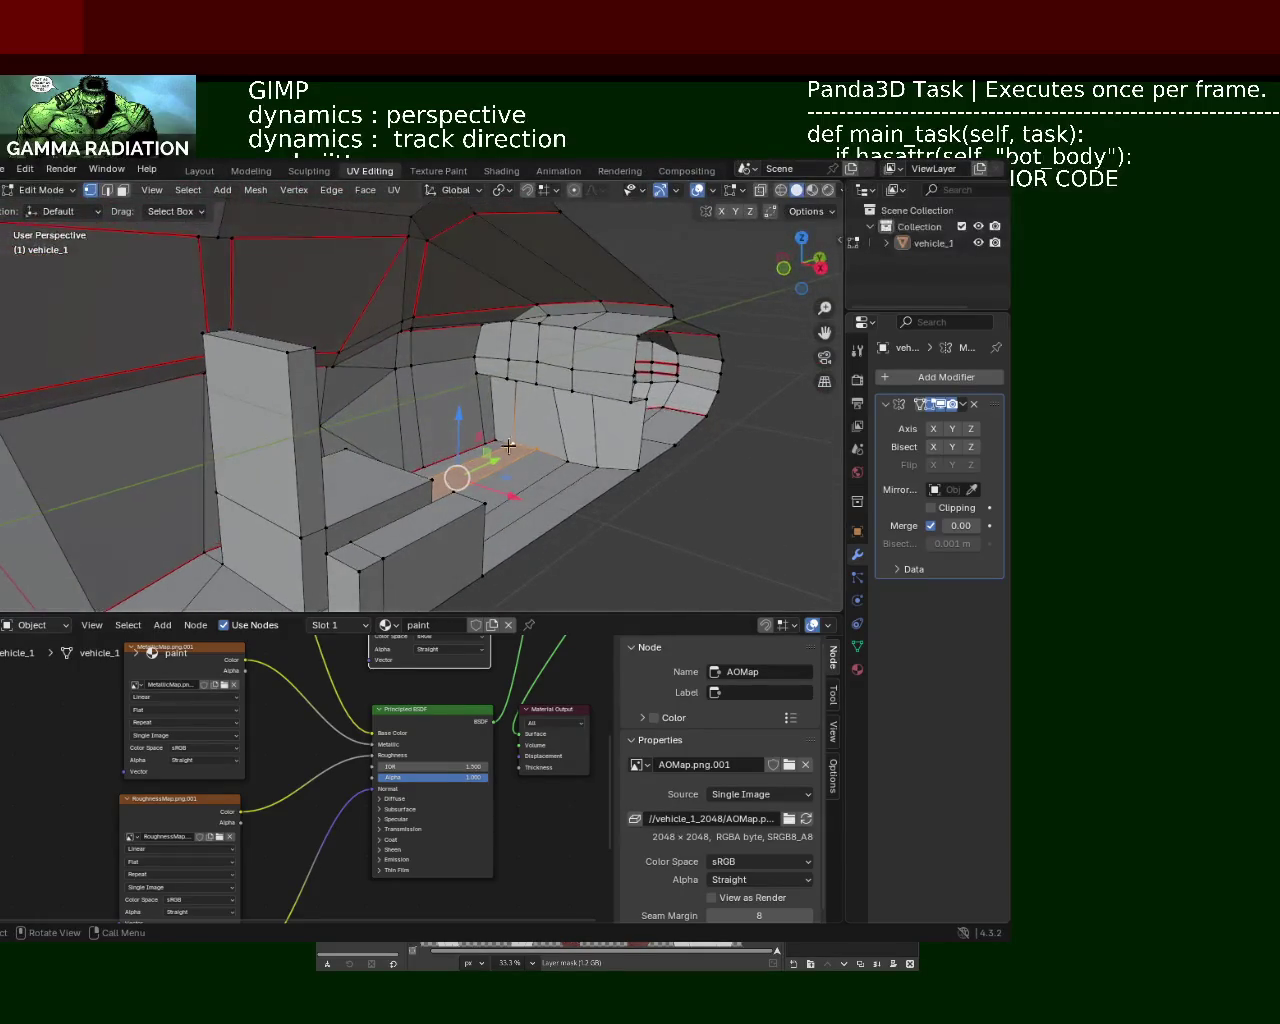
pyautogui.scroll(3, 586, 463)
pyautogui.scroll(2, 620, 491)
pyautogui.moveTo(620, 491)
pyautogui.keyDown('shift'); pyautogui.mouseDown(button='middle')
pyautogui.moveTo(313, 514)
pyautogui.moveTo(462, 408)
pyautogui.mouseUp(button='middle'); pyautogui.keyUp('shift')
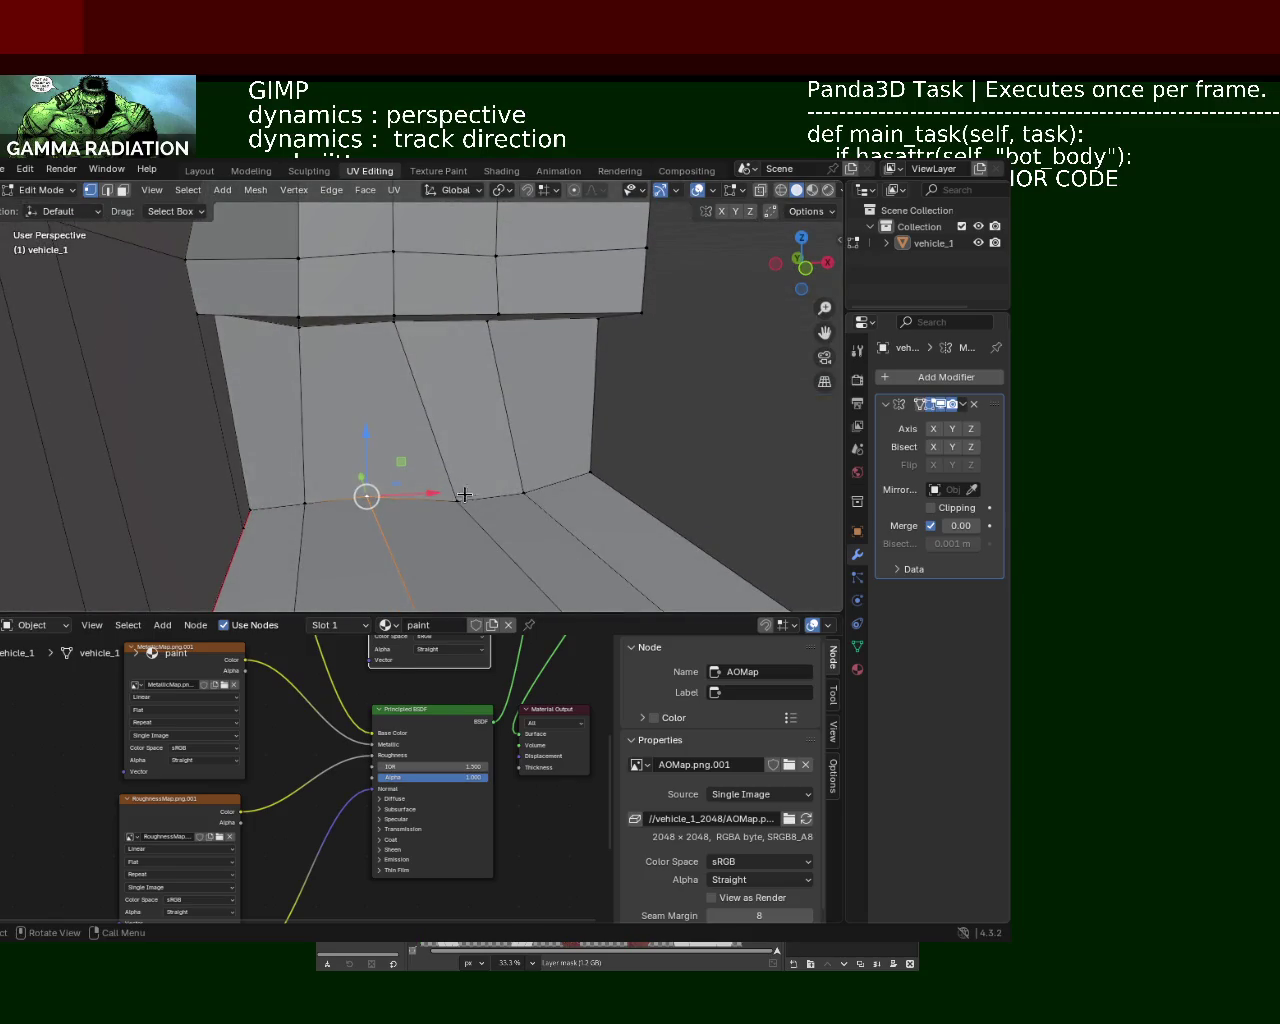
pyautogui.moveTo(462, 491)
pyautogui.mouseDown(button='middle')
pyautogui.moveTo(445, 529)
pyautogui.moveTo(389, 504)
pyautogui.mouseUp(button='middle')
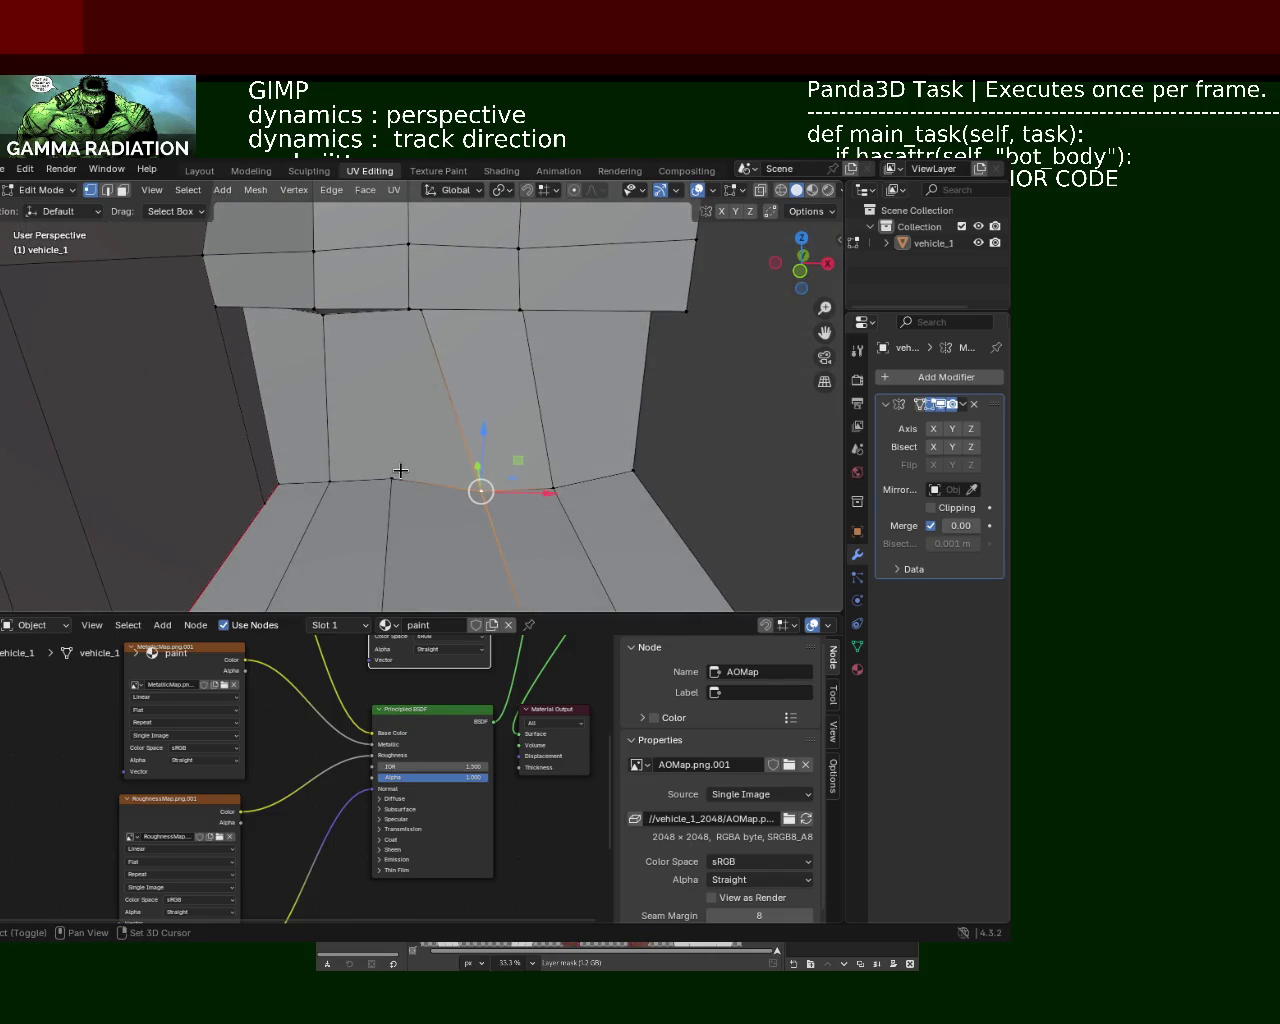
pyautogui.press('m')
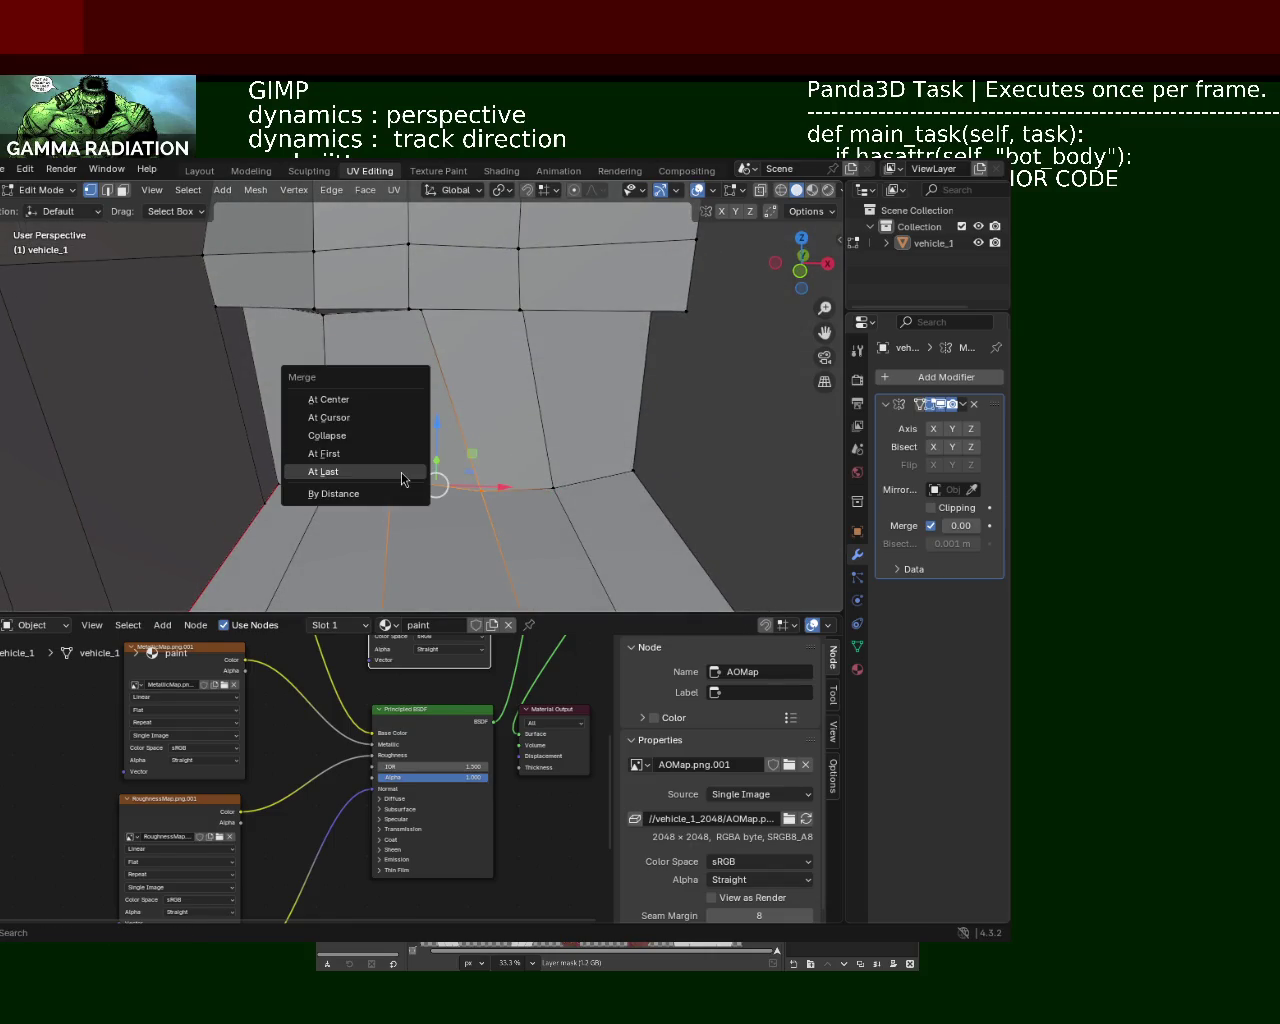
pyautogui.click(401, 472)
pyautogui.moveTo(474, 537)
pyautogui.keyDown('ctrl'); pyautogui.mouseDown(button='middle')
pyautogui.moveTo(396, 423)
pyautogui.moveTo(424, 321)
pyautogui.moveTo(586, 497)
pyautogui.mouseUp(button='middle'); pyautogui.keyUp('ctrl')
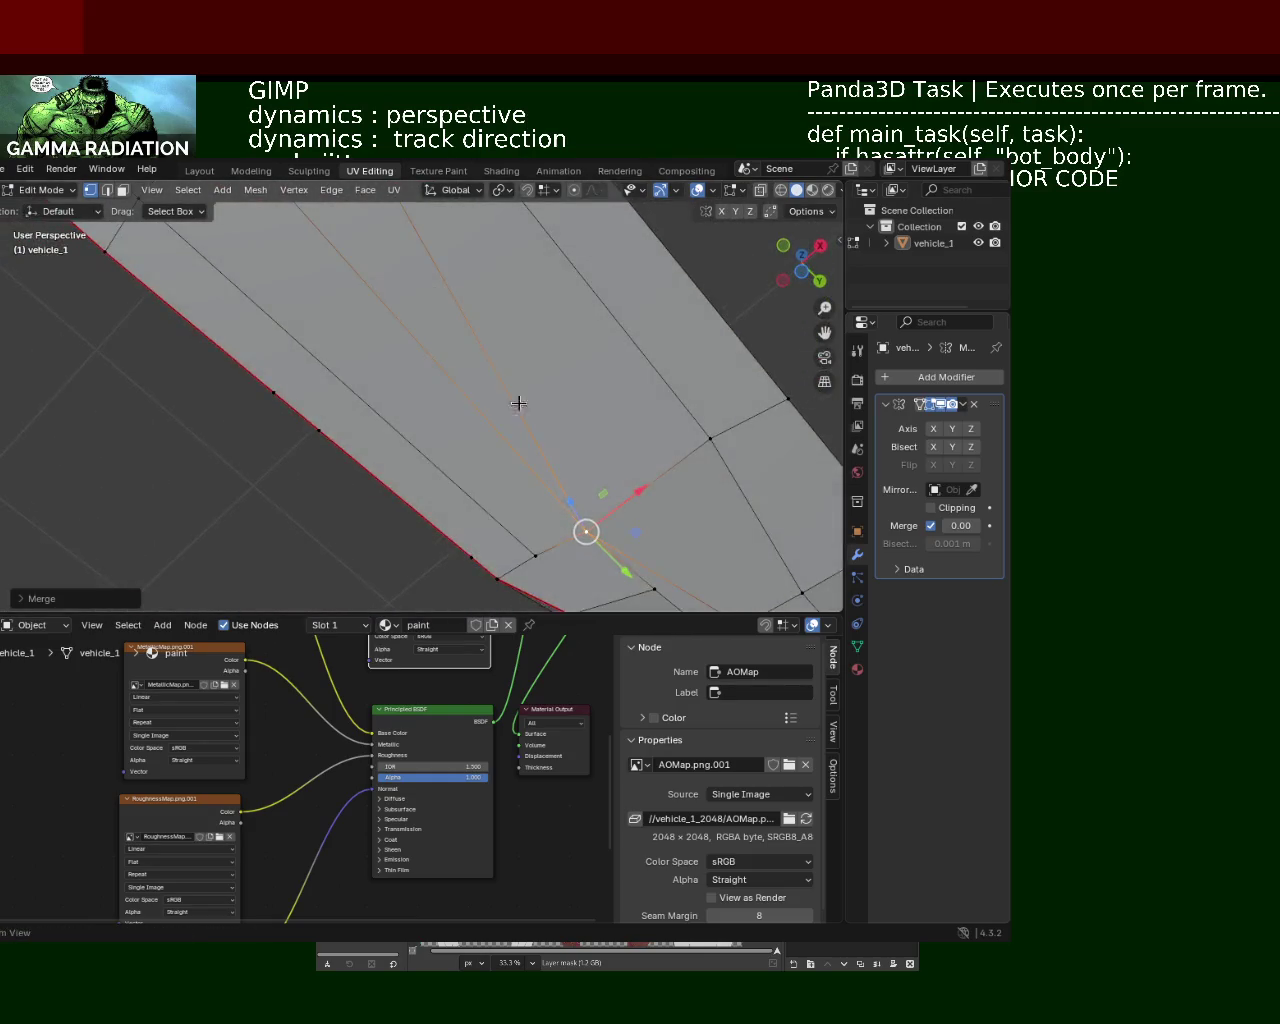
pyautogui.moveTo(456, 326)
pyautogui.mouseDown(button='middle')
pyautogui.moveTo(385, 486)
pyautogui.moveTo(305, 452)
pyautogui.moveTo(474, 531)
pyautogui.moveTo(451, 486)
pyautogui.moveTo(100, 300)
pyautogui.mouseUp(button='middle')
pyautogui.click(106, 190)
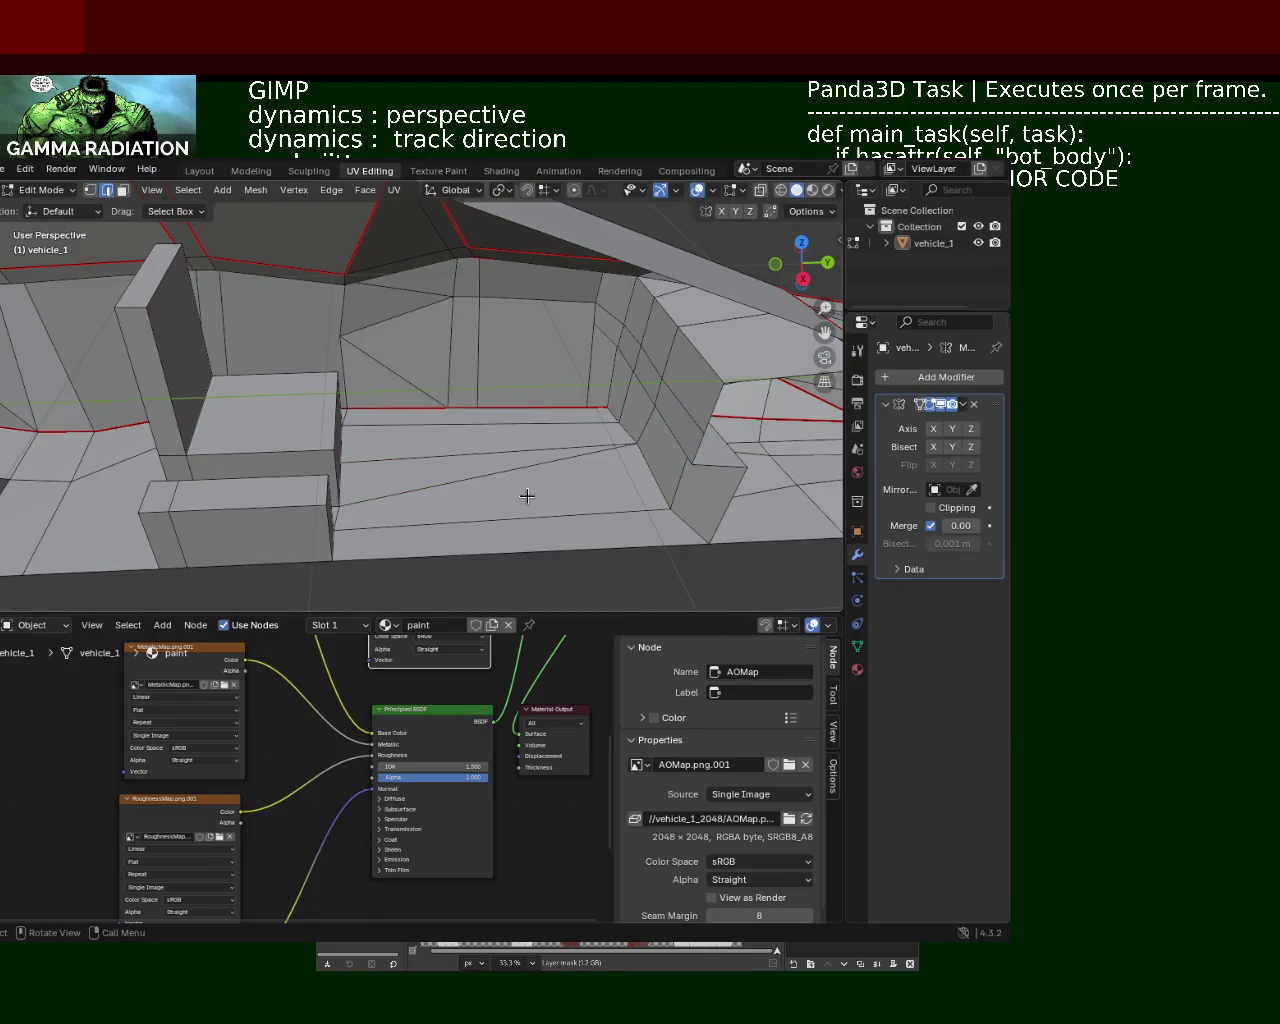
# Step: Dissolve the extra cabin-floor edge with Dissolve Edges, then save vehicle_1.blend
pyautogui.press('x')
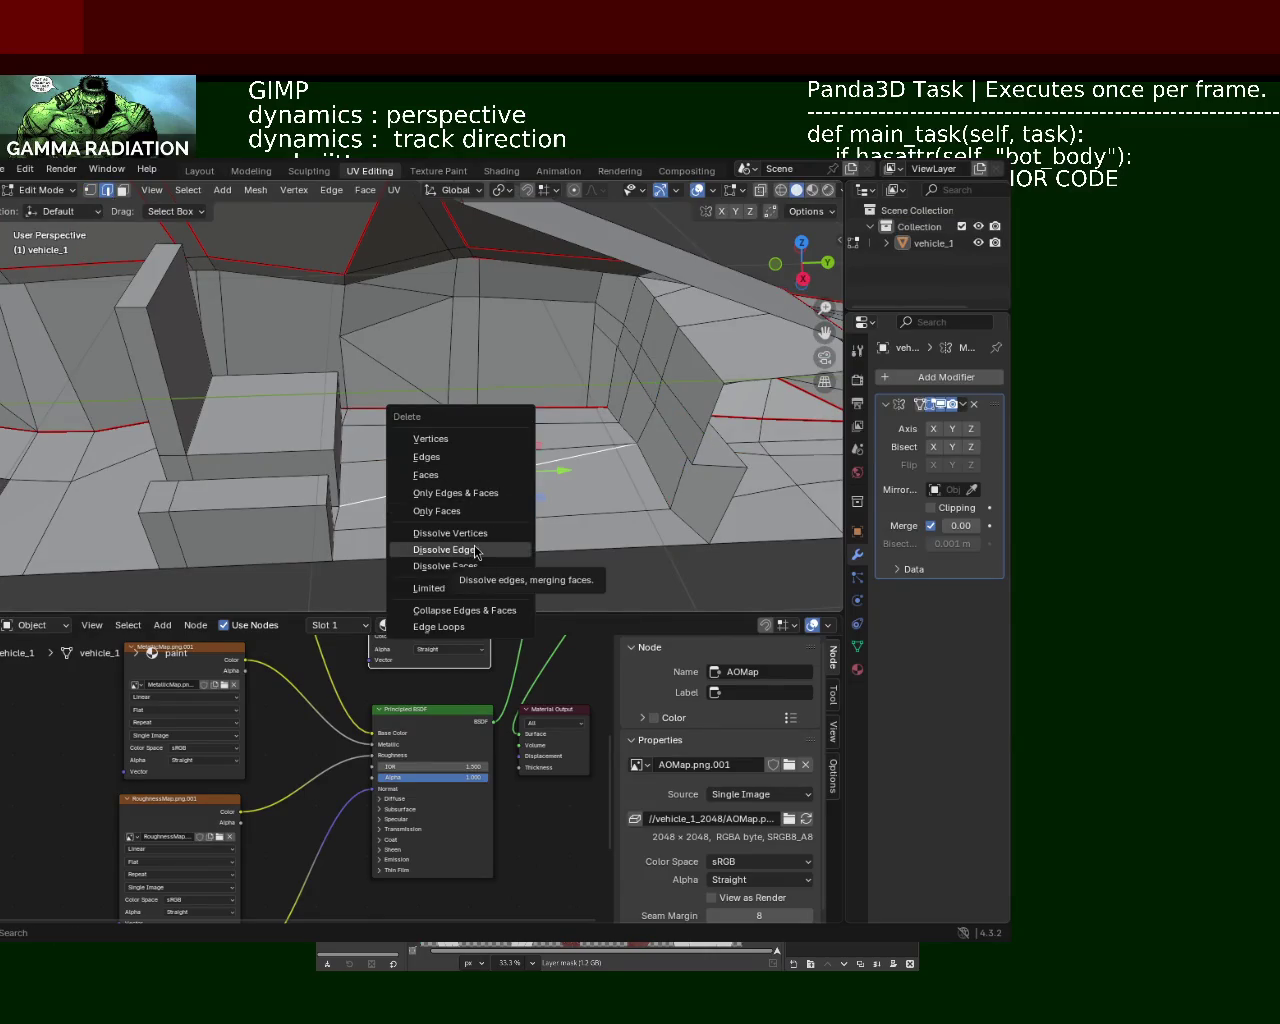
pyautogui.click(467, 571)
pyautogui.moveTo(467, 571)
pyautogui.mouseDown(button='middle')
pyautogui.moveTo(491, 366)
pyautogui.moveTo(474, 371)
pyautogui.moveTo(430, 457)
pyautogui.moveTo(344, 516)
pyautogui.moveTo(427, 430)
pyautogui.moveTo(400, 357)
pyautogui.moveTo(445, 451)
pyautogui.mouseUp(button='middle')
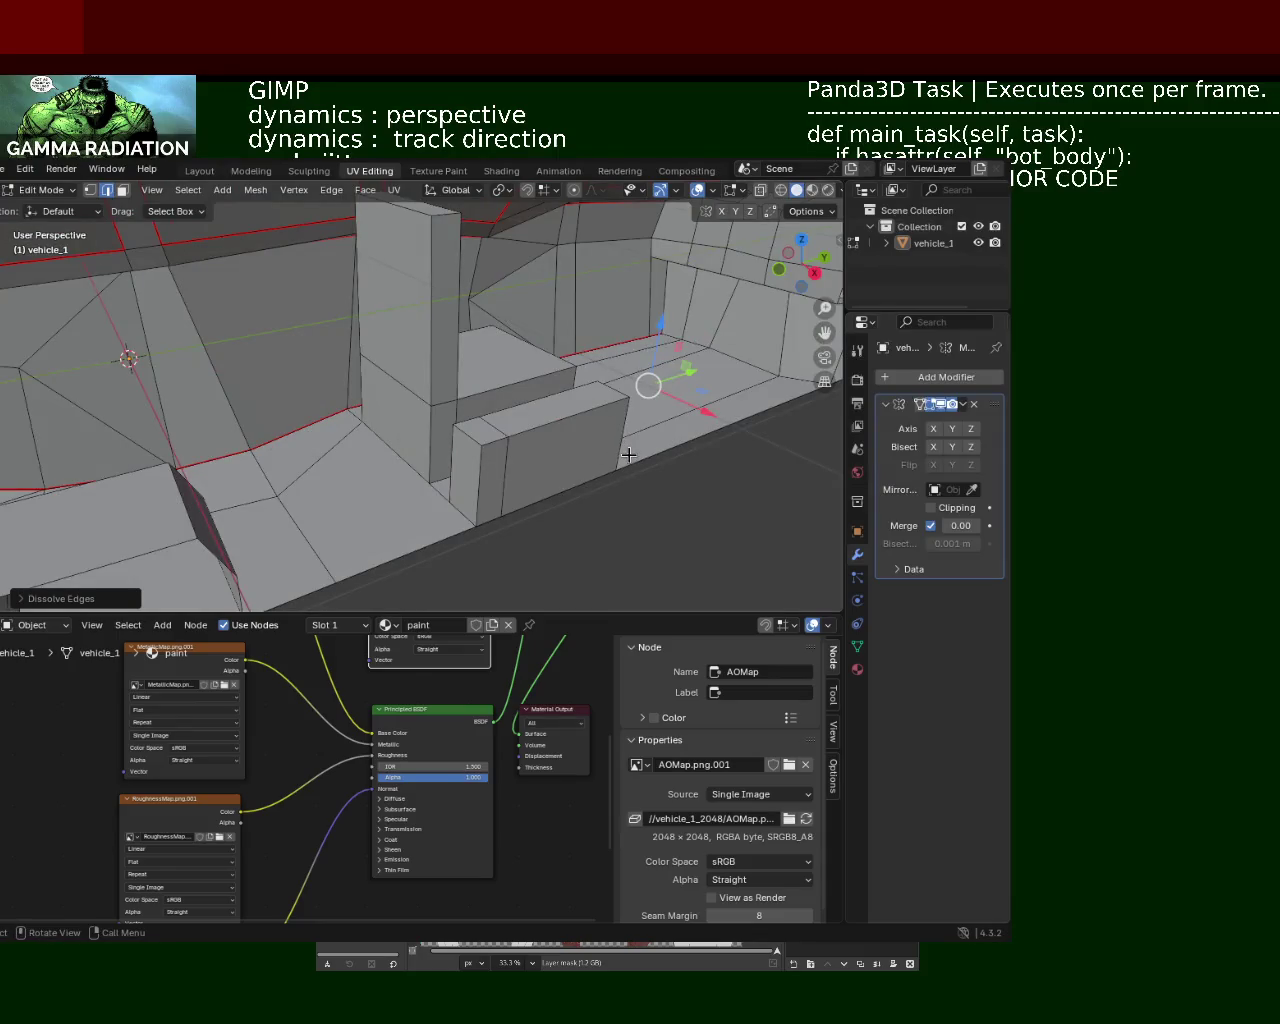
pyautogui.moveTo(628, 455); pyautogui.dragTo(447, 419, button='middle')
pyautogui.hotkey('ctrl', 's')
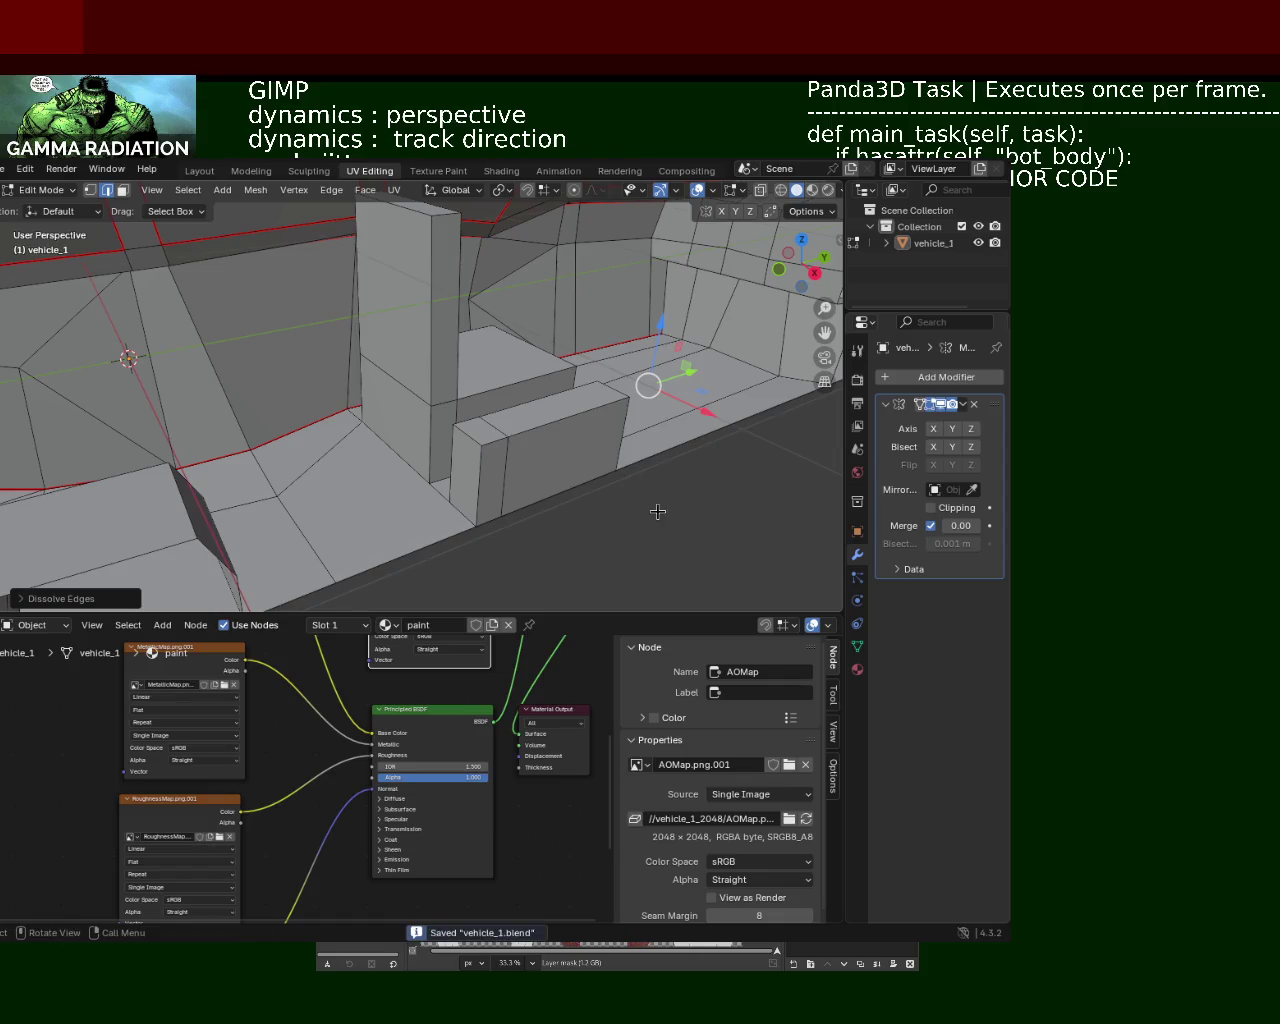
pyautogui.moveTo(617, 505)
pyautogui.mouseDown(button='middle')
pyautogui.moveTo(543, 334)
pyautogui.moveTo(558, 428)
pyautogui.moveTo(414, 470)
pyautogui.moveTo(511, 523)
pyautogui.moveTo(350, 425)
pyautogui.moveTo(249, 421)
pyautogui.moveTo(343, 374)
pyautogui.moveTo(430, 483)
pyautogui.moveTo(407, 479)
pyautogui.moveTo(417, 486)
pyautogui.moveTo(423, 274)
pyautogui.moveTo(417, 452)
pyautogui.moveTo(111, 452)
pyautogui.moveTo(302, 426)
pyautogui.moveTo(419, 463)
pyautogui.mouseUp(button='middle')
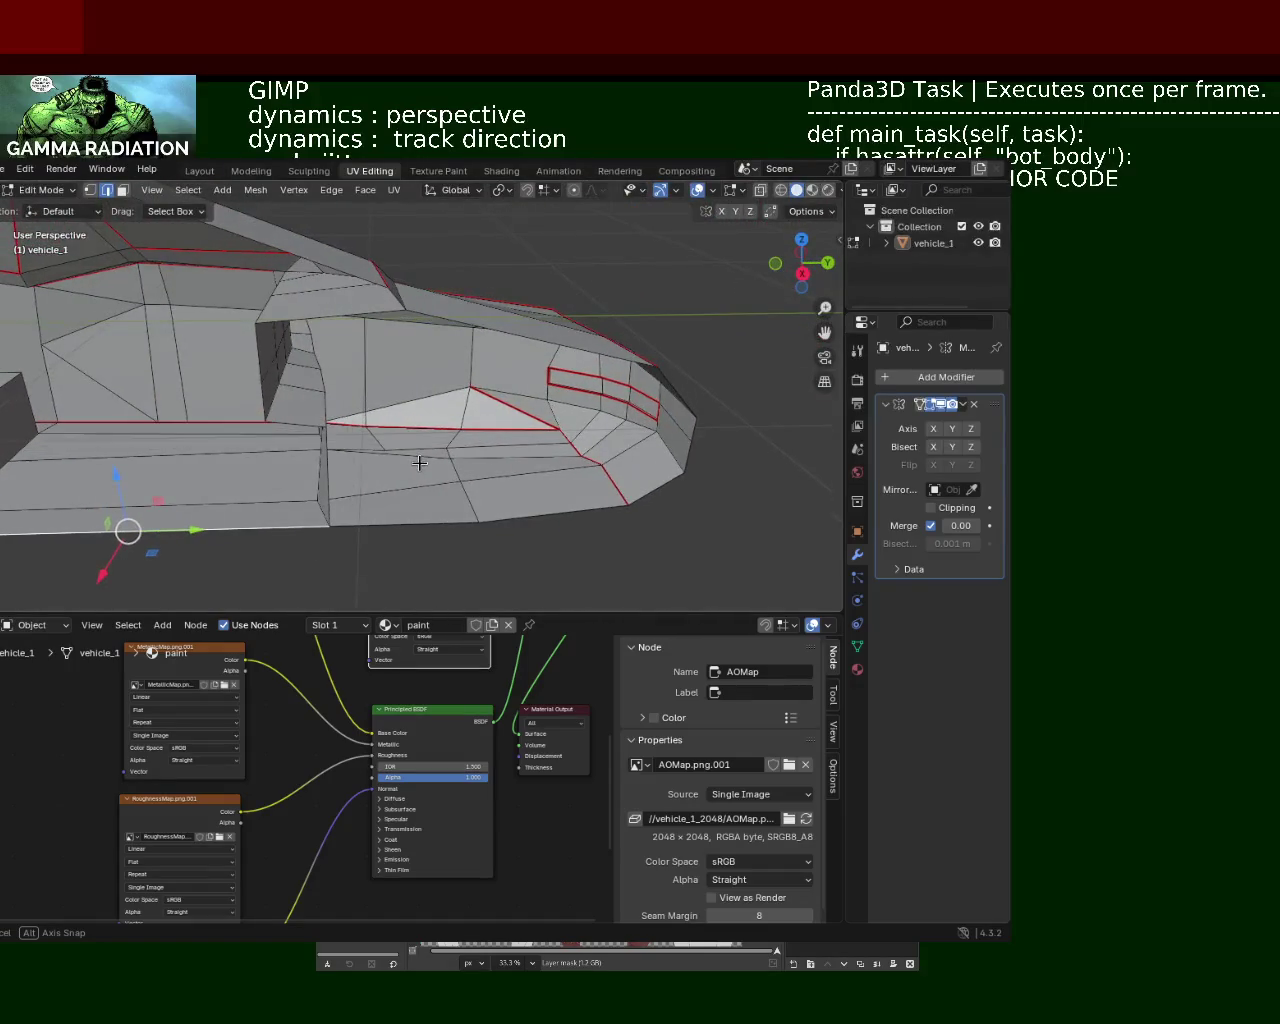
# Step: Dissolve the first surplus edges, including a horizontal one, along vehicle_1's body side
pyautogui.click(420, 451)
pyautogui.press('x')
pyautogui.click(423, 458)
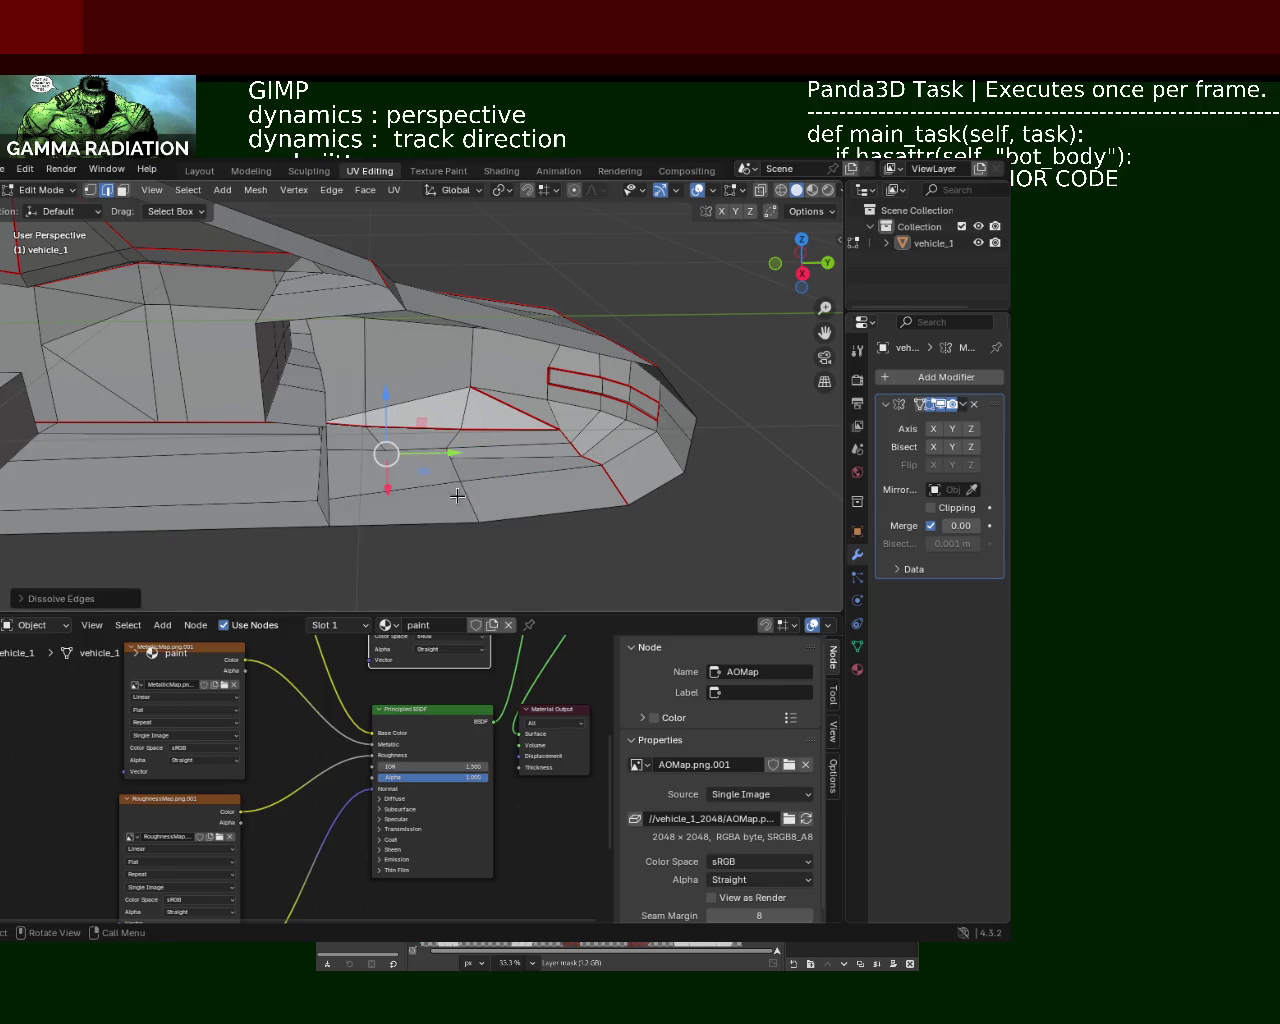
pyautogui.moveTo(451, 486); pyautogui.dragTo(420, 543, button='middle')
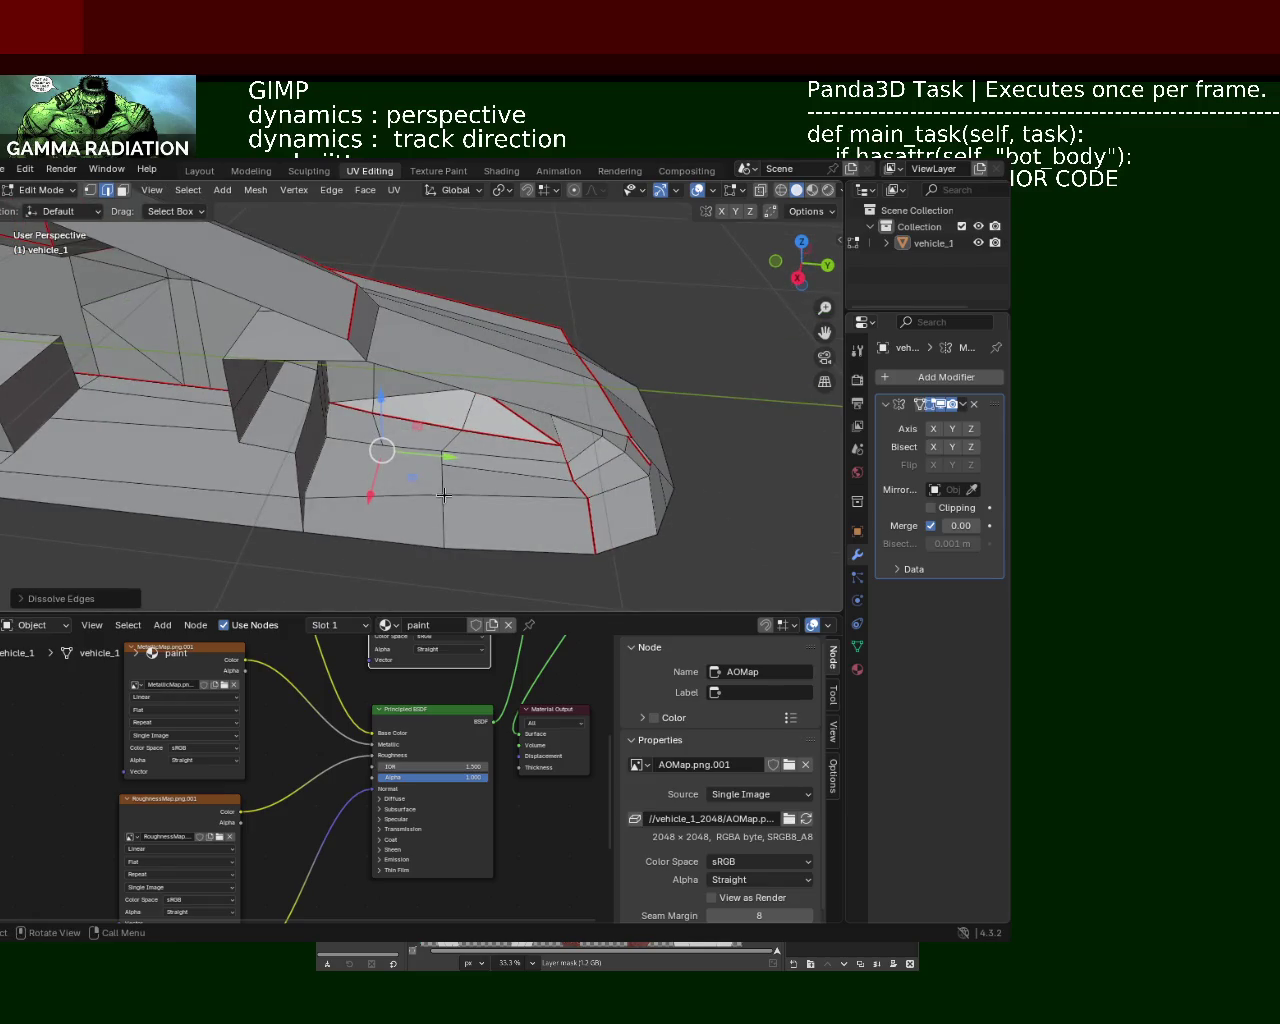
pyautogui.click(408, 497)
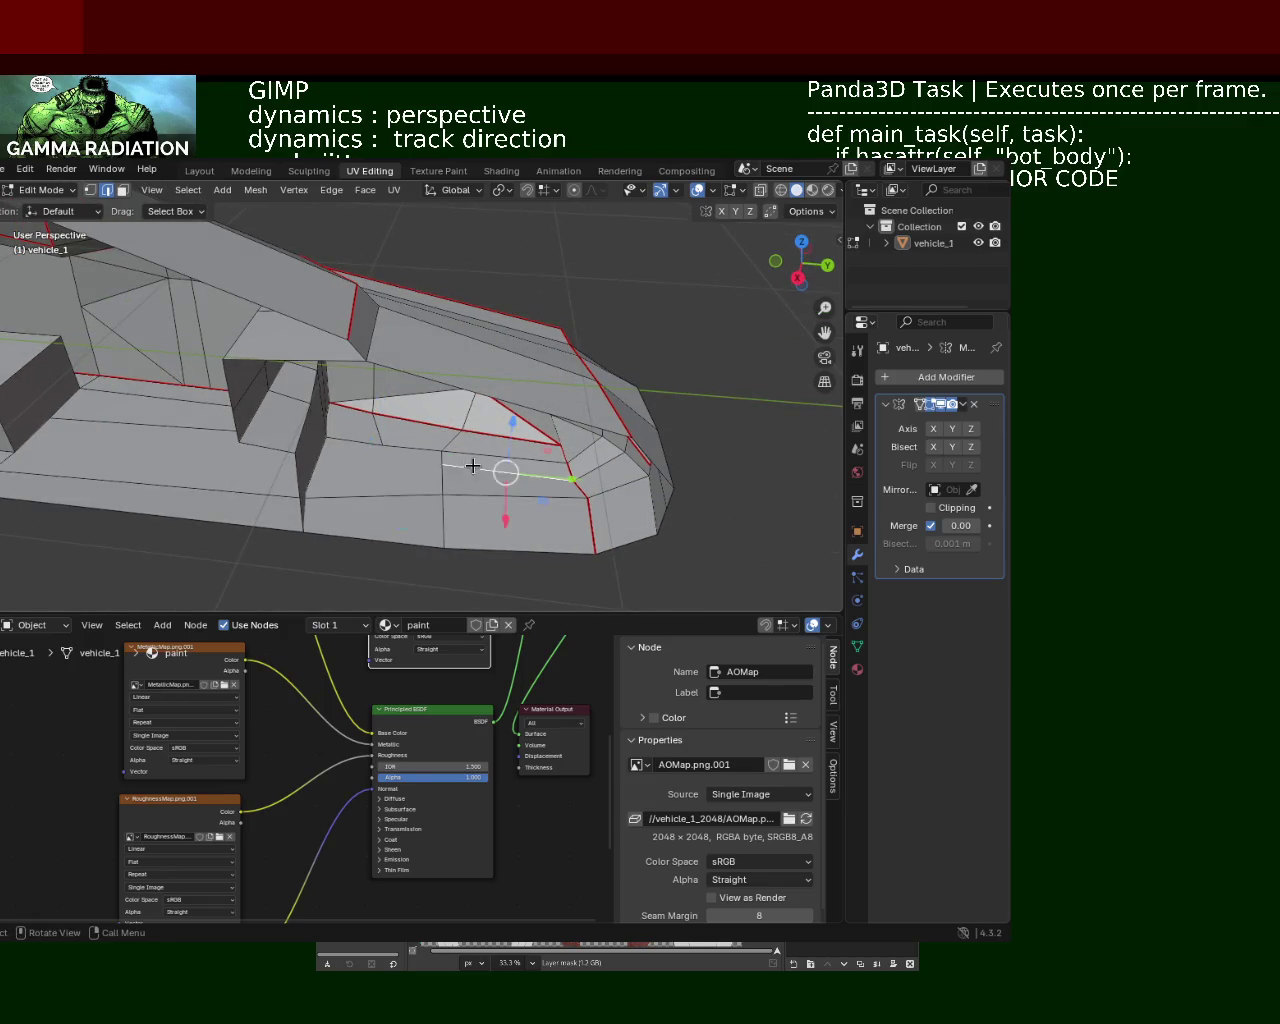
pyautogui.click(473, 465)
pyautogui.moveTo(520, 500); pyautogui.dragTo(557, 523, button='middle')
pyautogui.moveTo(376, 463)
pyautogui.mouseDown(button='middle')
pyautogui.moveTo(248, 449)
pyautogui.moveTo(400, 458)
pyautogui.mouseUp(button='middle')
pyautogui.press('x')
pyautogui.click(417, 460)
# Step: Dissolve three more surplus edges toward the front of the body side
pyautogui.press('x')
pyautogui.click(429, 463)
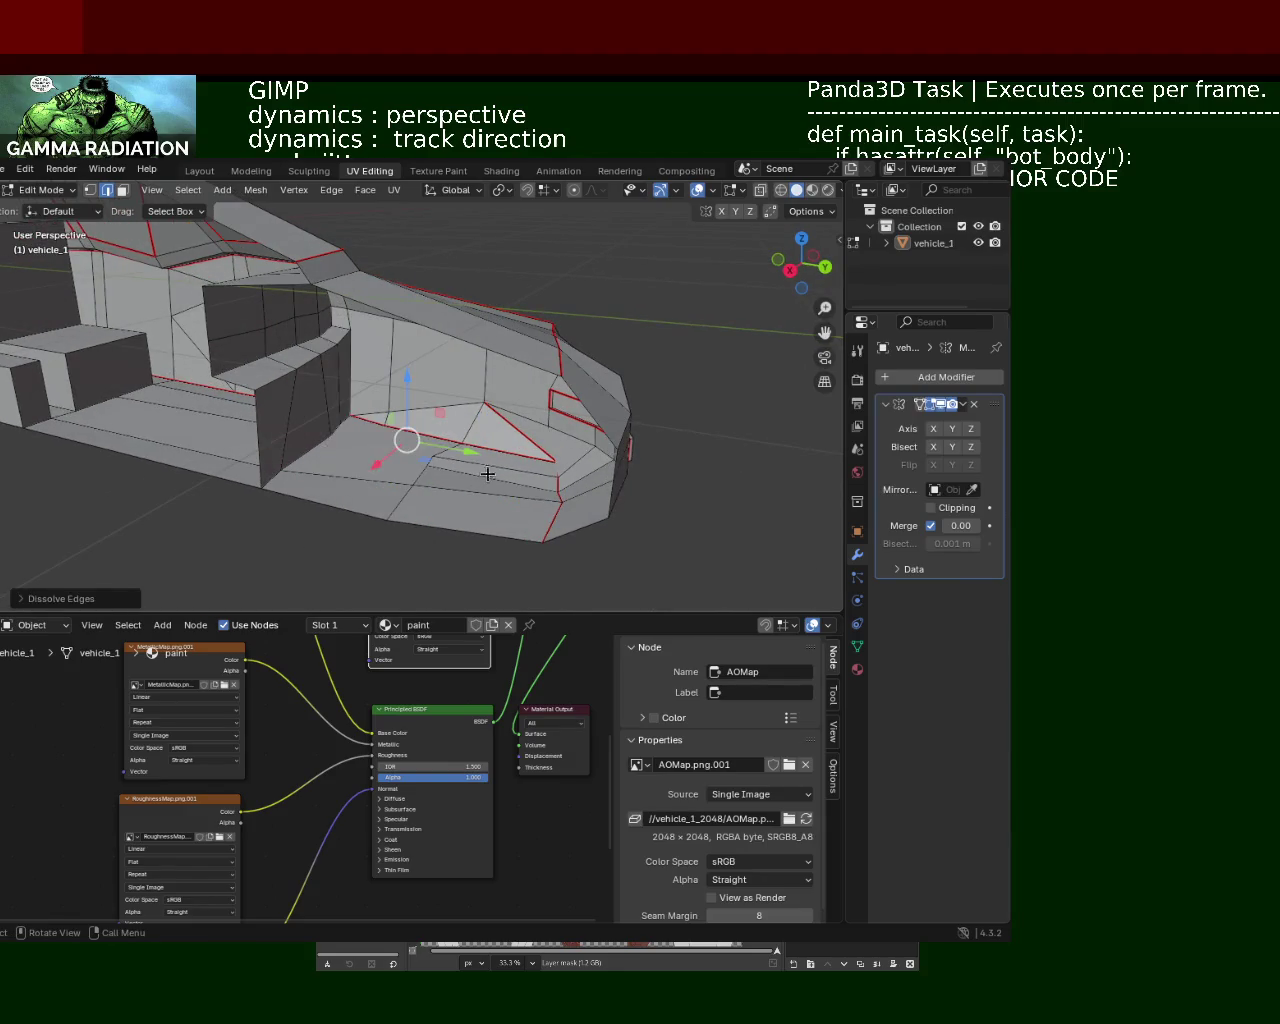
pyautogui.click(487, 474)
pyautogui.press('x')
pyautogui.click(490, 474)
pyautogui.click(487, 488)
pyautogui.press('x')
pyautogui.click(484, 497)
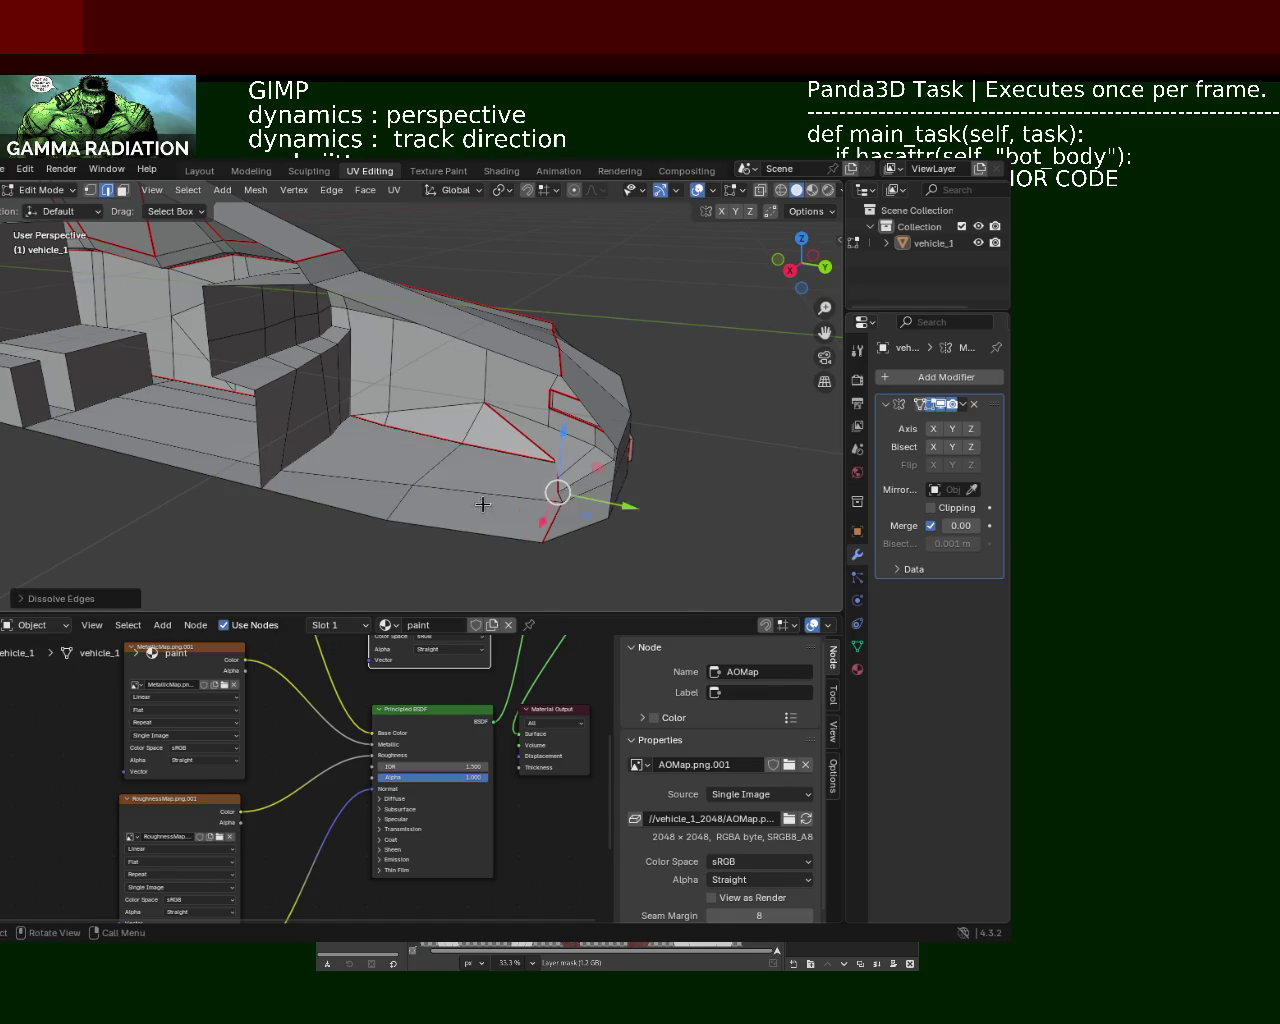
pyautogui.moveTo(482, 504)
pyautogui.mouseDown(button='middle')
pyautogui.moveTo(508, 470)
pyautogui.moveTo(375, 415)
pyautogui.mouseUp(button='middle')
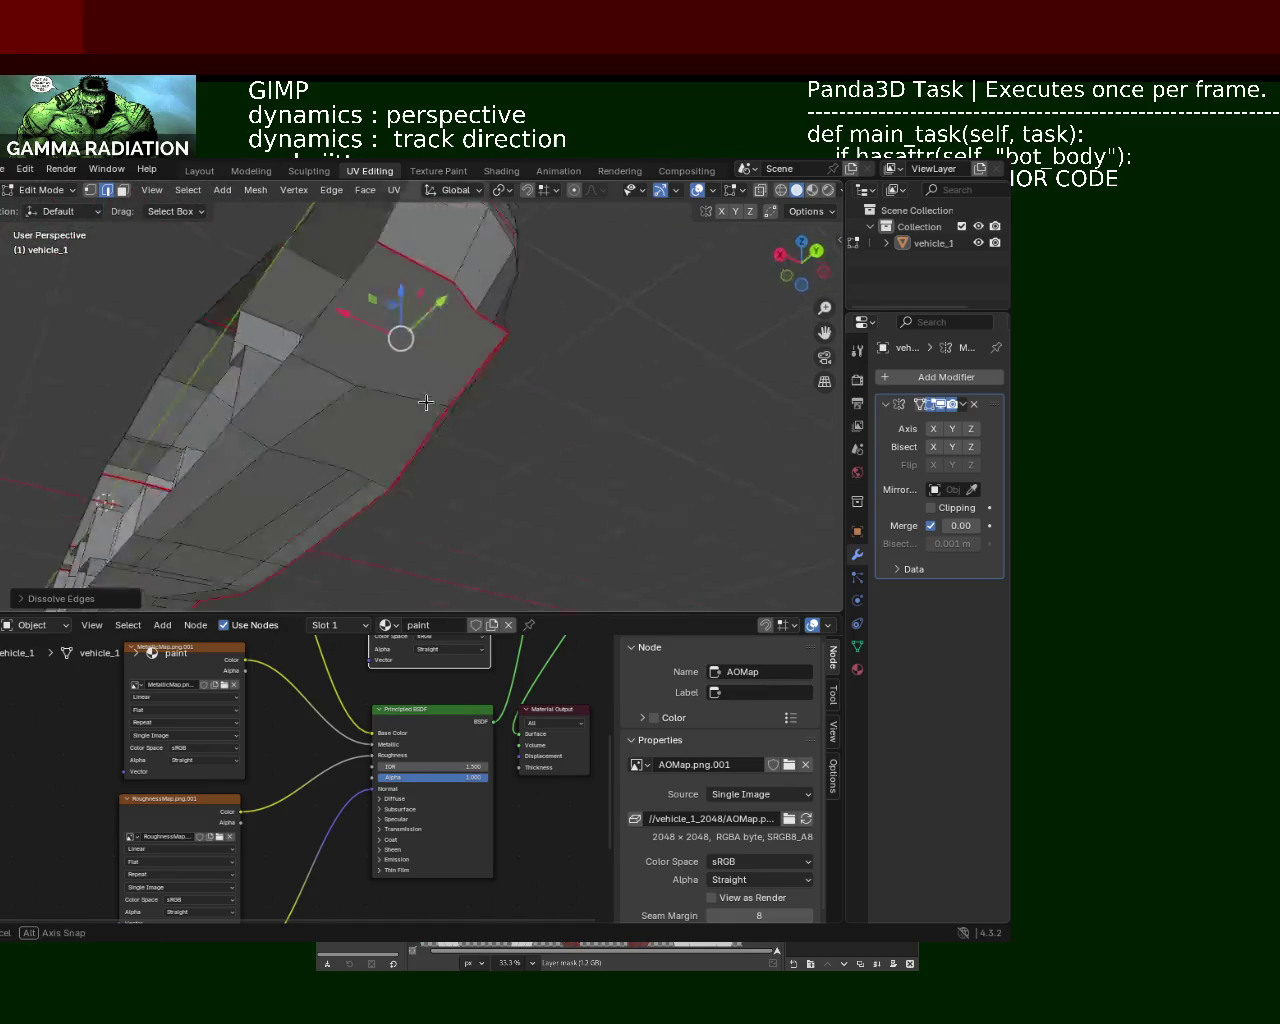
# Step: Delete a face near vehicle_1's front end using Only Faces
pyautogui.click(122, 189)
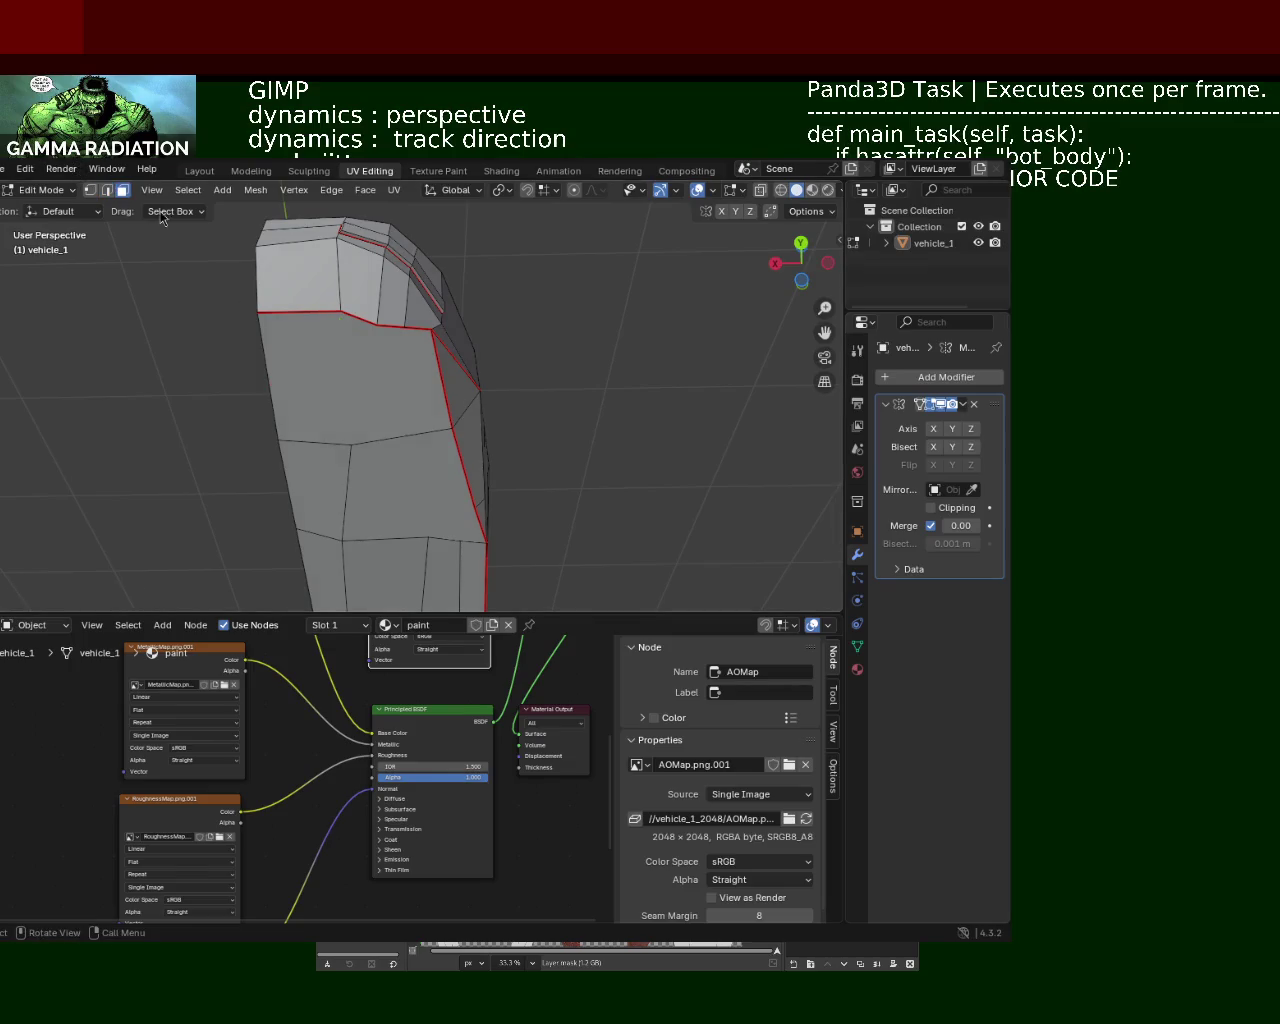
pyautogui.click(325, 335)
pyautogui.press('x')
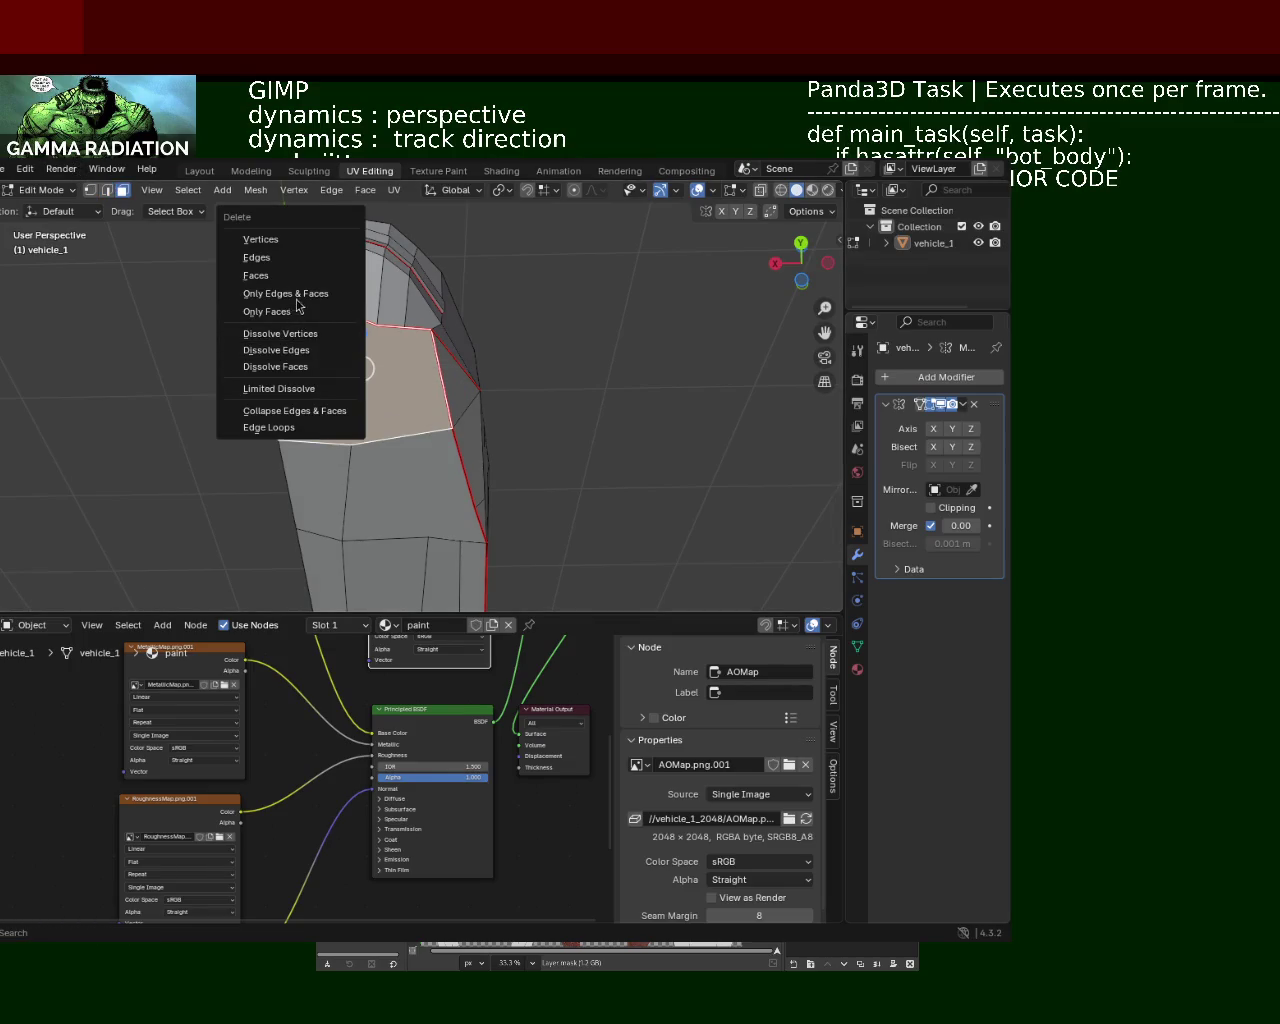
pyautogui.click(256, 275)
pyautogui.moveTo(309, 535); pyautogui.dragTo(489, 453, button='middle')
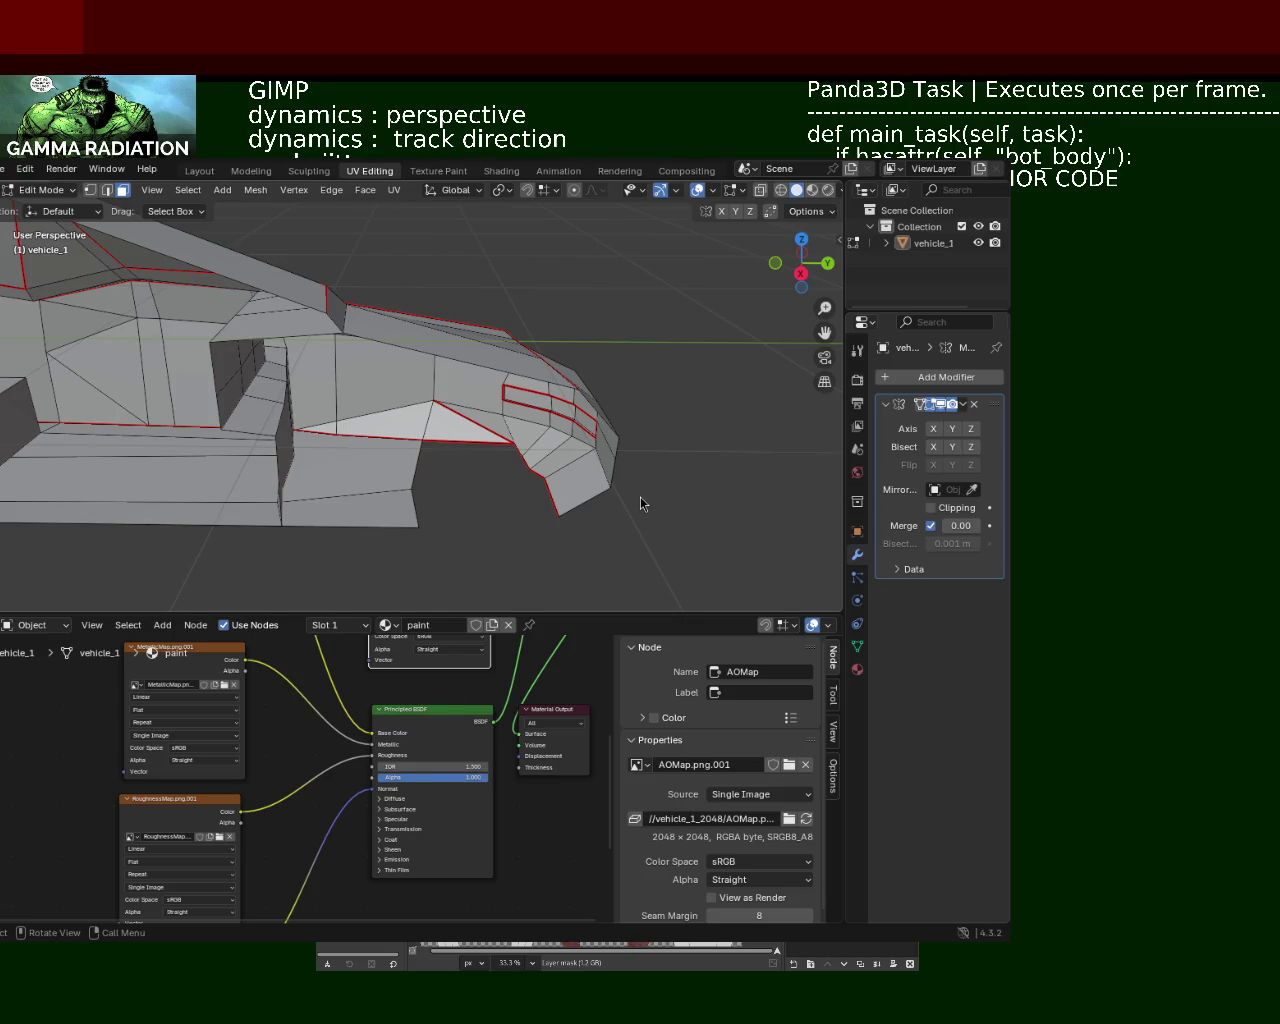
# Step: Select four seat edges of vehicle_1 and subdivide them
pyautogui.moveTo(383, 480)
pyautogui.mouseDown(button='middle')
pyautogui.moveTo(458, 352)
pyautogui.moveTo(444, 368)
pyautogui.mouseUp(button='middle')
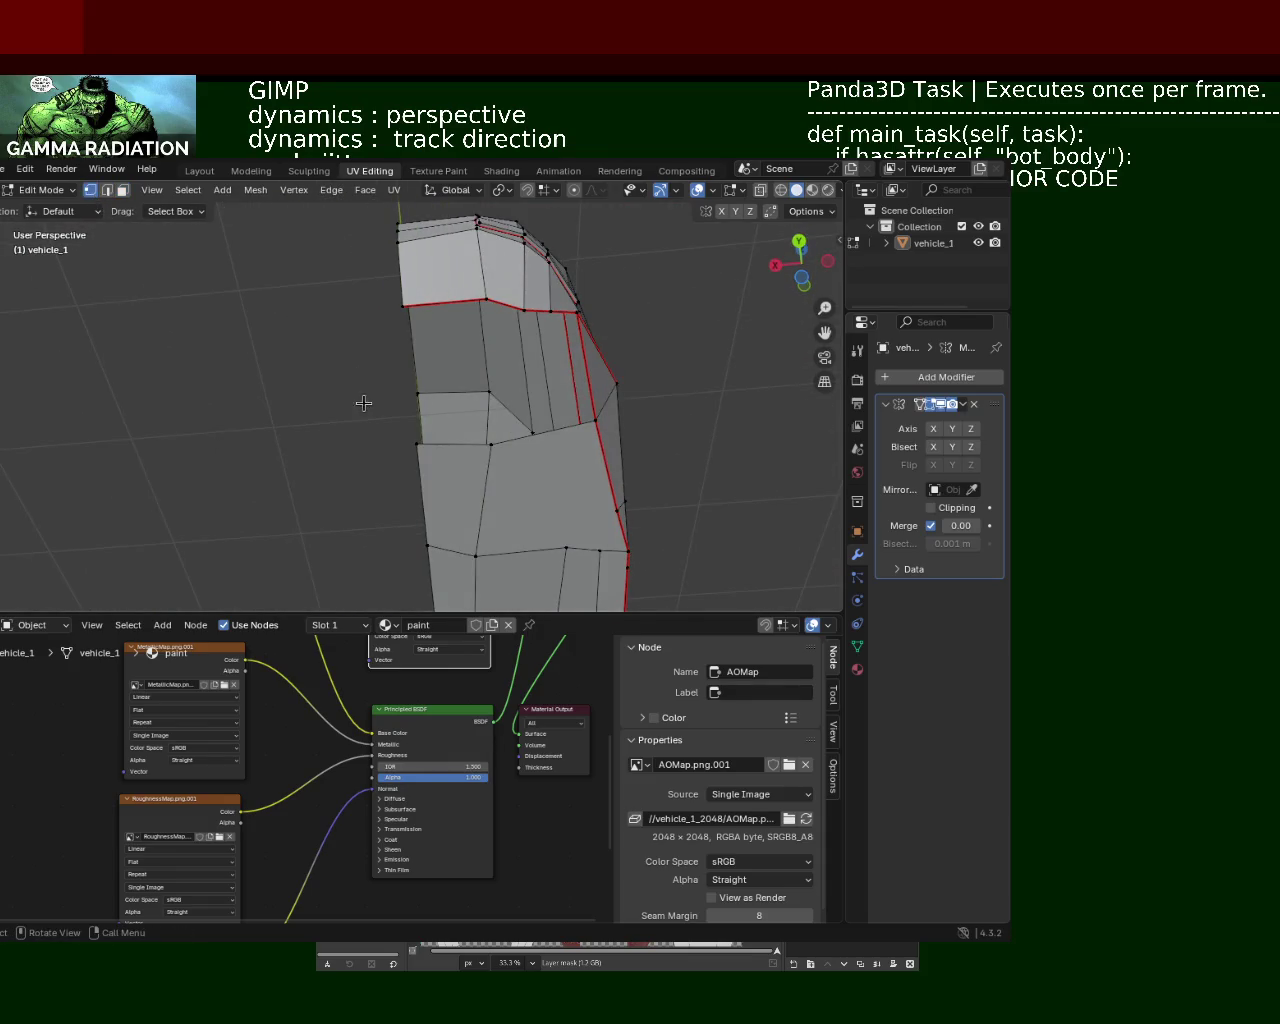
pyautogui.click(410, 440)
pyautogui.keyDown('shift'); pyautogui.click(455, 442); pyautogui.keyUp('shift')
pyautogui.keyDown('shift'); pyautogui.click(483, 300); pyautogui.keyUp('shift')
pyautogui.keyDown('shift'); pyautogui.click(425, 307); pyautogui.keyUp('shift')
pyautogui.moveTo(490, 440)
pyautogui.mouseDown(button='middle')
pyautogui.moveTo(500, 482)
pyautogui.moveTo(554, 455)
pyautogui.mouseUp(button='middle')
pyautogui.keyDown('shift'); pyautogui.click(490, 456); pyautogui.keyUp('shift')
pyautogui.rightClick(563, 443)
pyautogui.click(563, 443)
# Step: Move a vertex near the seat opening to a new position
pyautogui.click(560, 443)
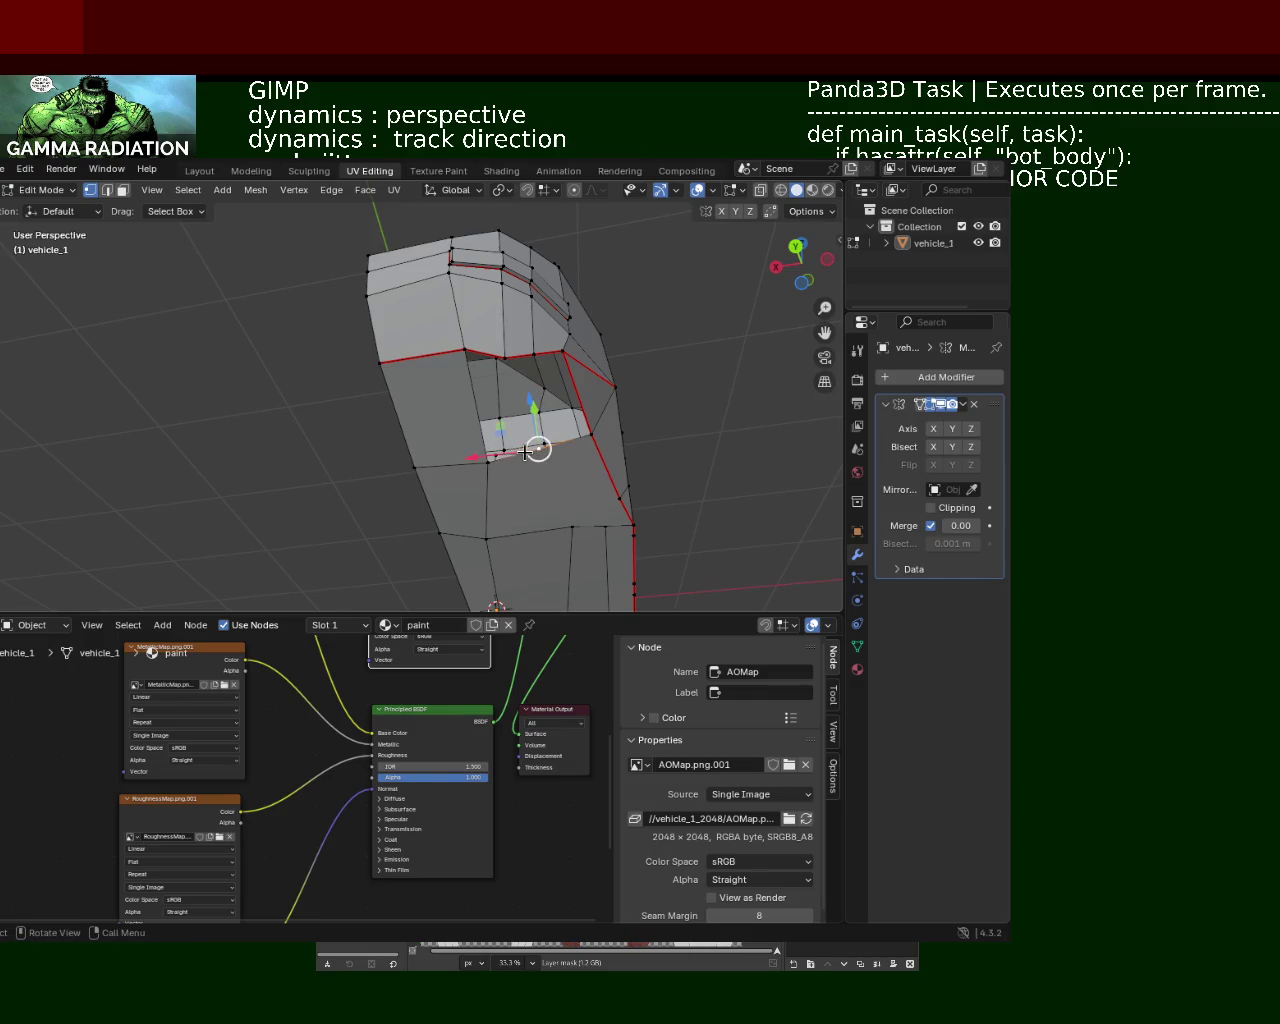
pyautogui.hotkey('ctrl', 'e')
pyautogui.click(487, 462)
pyautogui.press('g')
pyautogui.click(492, 369)
# Step: Select the hole's corner vertices and fill the opening beside the seat with a face
pyautogui.click(462, 355)
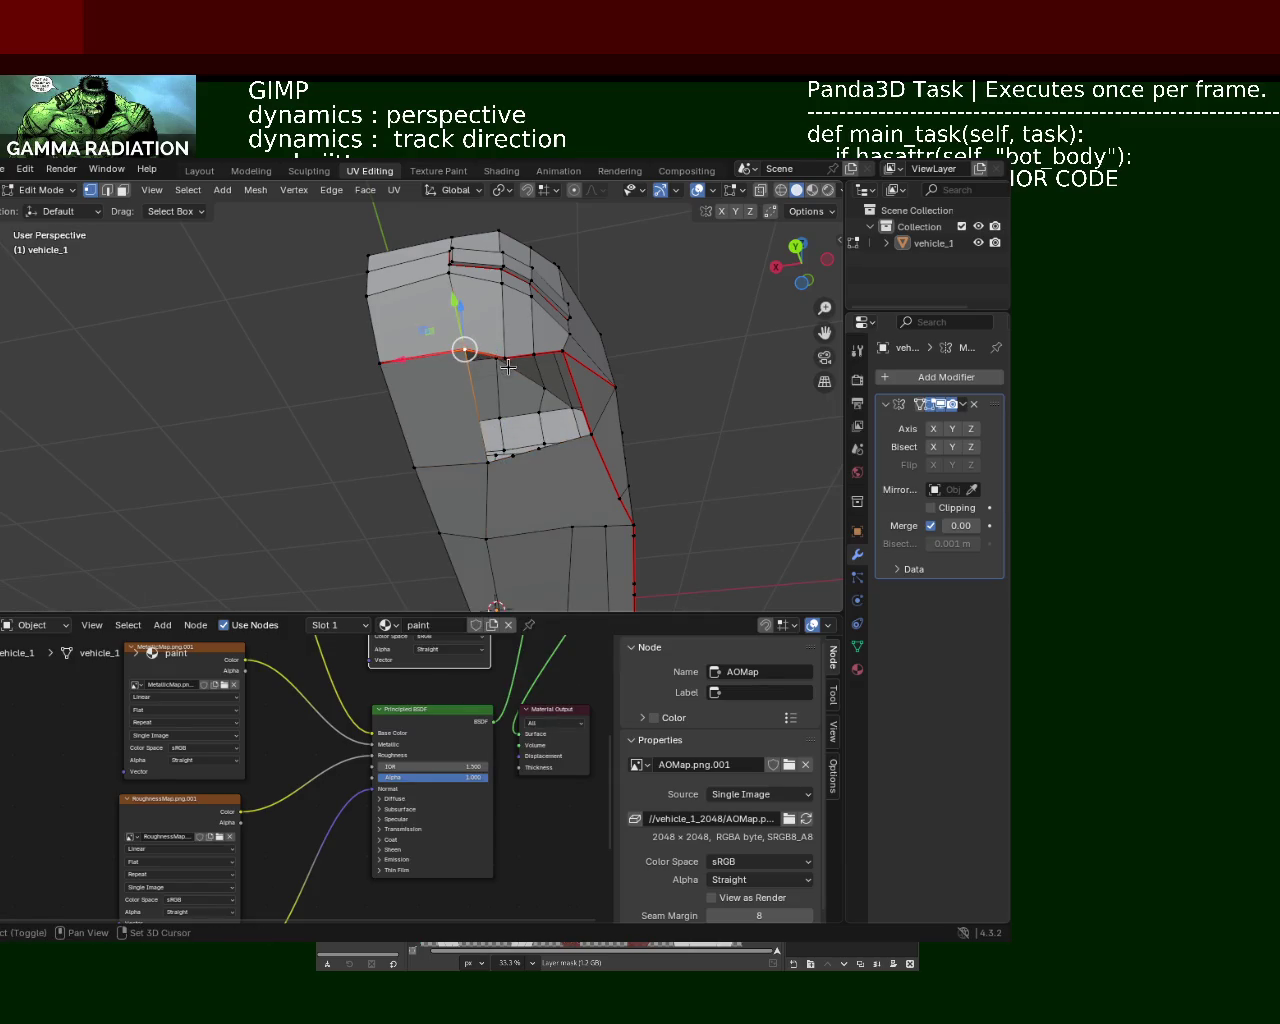
pyautogui.keyDown('shift'); pyautogui.rightClick(512, 455); pyautogui.keyUp('shift')
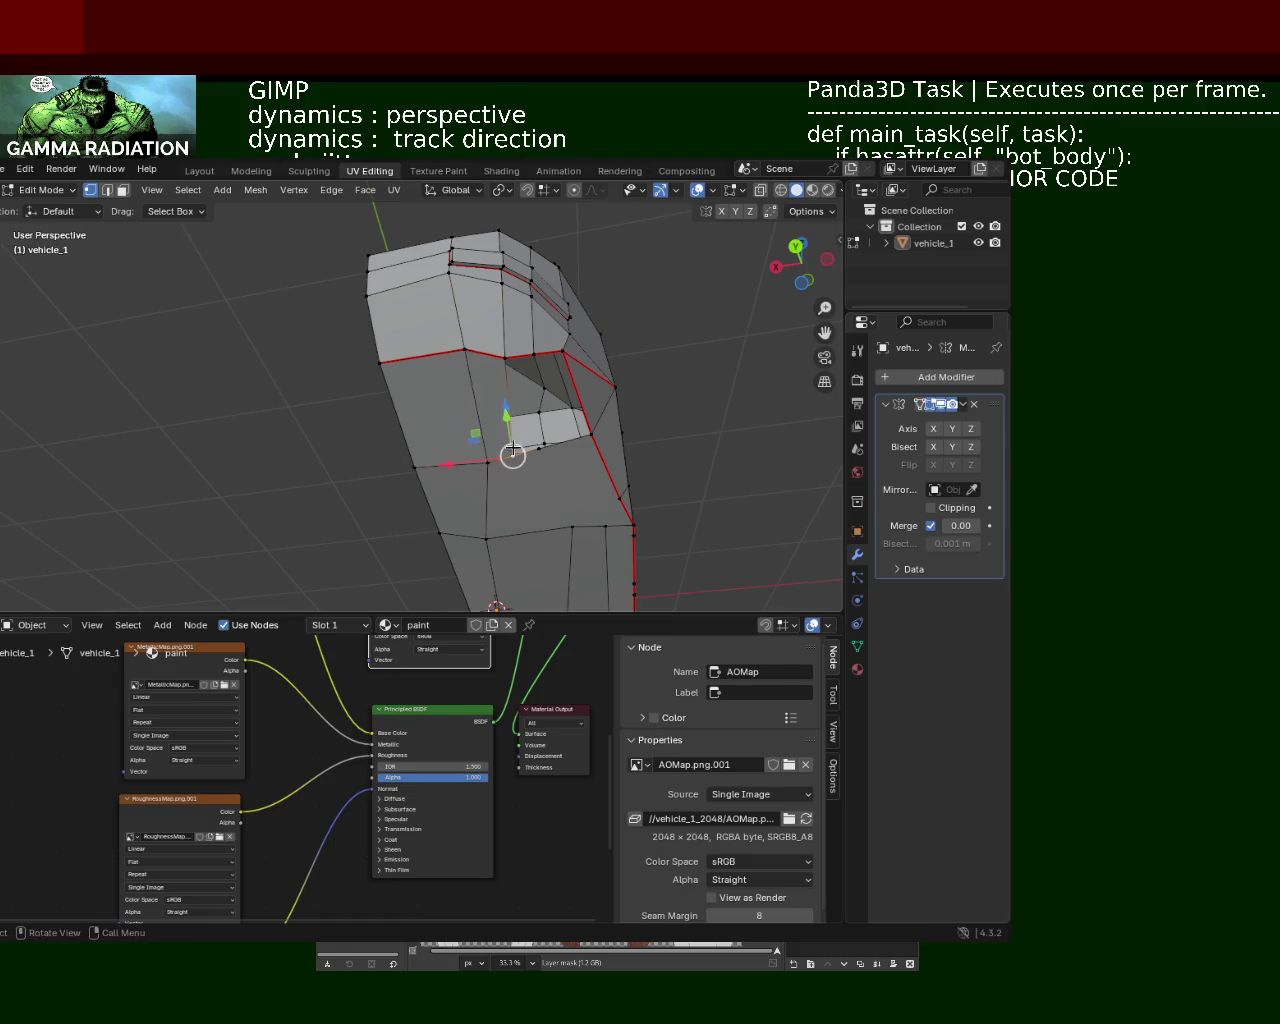
pyautogui.keyDown('shift'); pyautogui.click(534, 352); pyautogui.keyUp('shift')
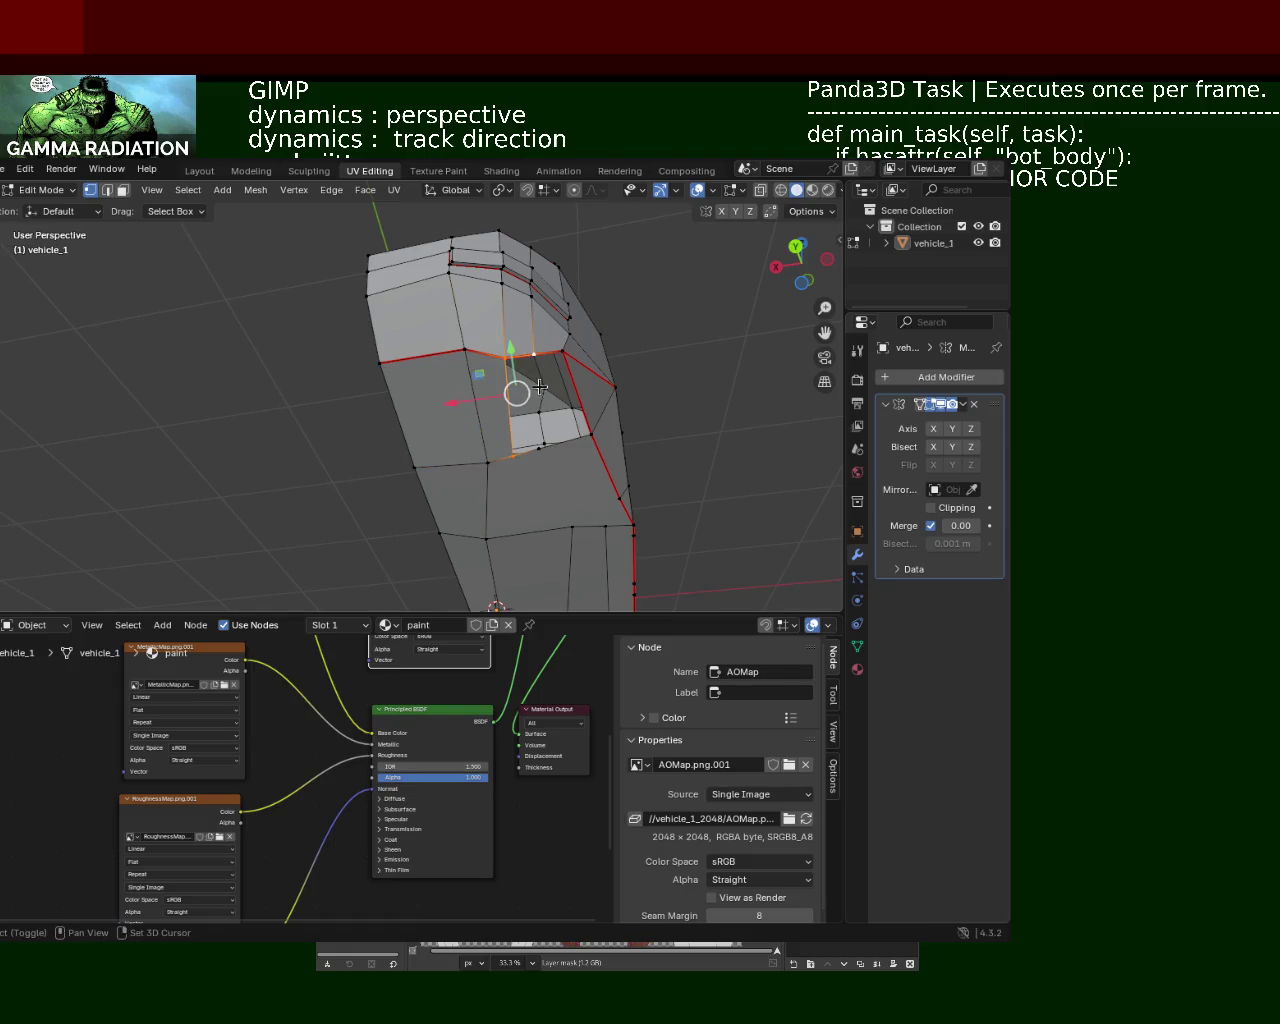
pyautogui.keyDown('shift'); pyautogui.rightClick(540, 451); pyautogui.keyUp('shift')
pyautogui.keyDown('shift'); pyautogui.click(565, 353); pyautogui.keyUp('shift')
pyautogui.press('f')
pyautogui.moveTo(585, 446)
pyautogui.mouseDown(button='middle')
pyautogui.moveTo(437, 443)
pyautogui.moveTo(417, 317)
pyautogui.moveTo(560, 488)
pyautogui.moveTo(490, 420)
pyautogui.moveTo(491, 451)
pyautogui.moveTo(450, 400)
pyautogui.moveTo(413, 382)
pyautogui.moveTo(506, 463)
pyautogui.mouseUp(button='middle')
pyautogui.keyDown('shift'); pyautogui.click(546, 490); pyautogui.keyUp('shift')
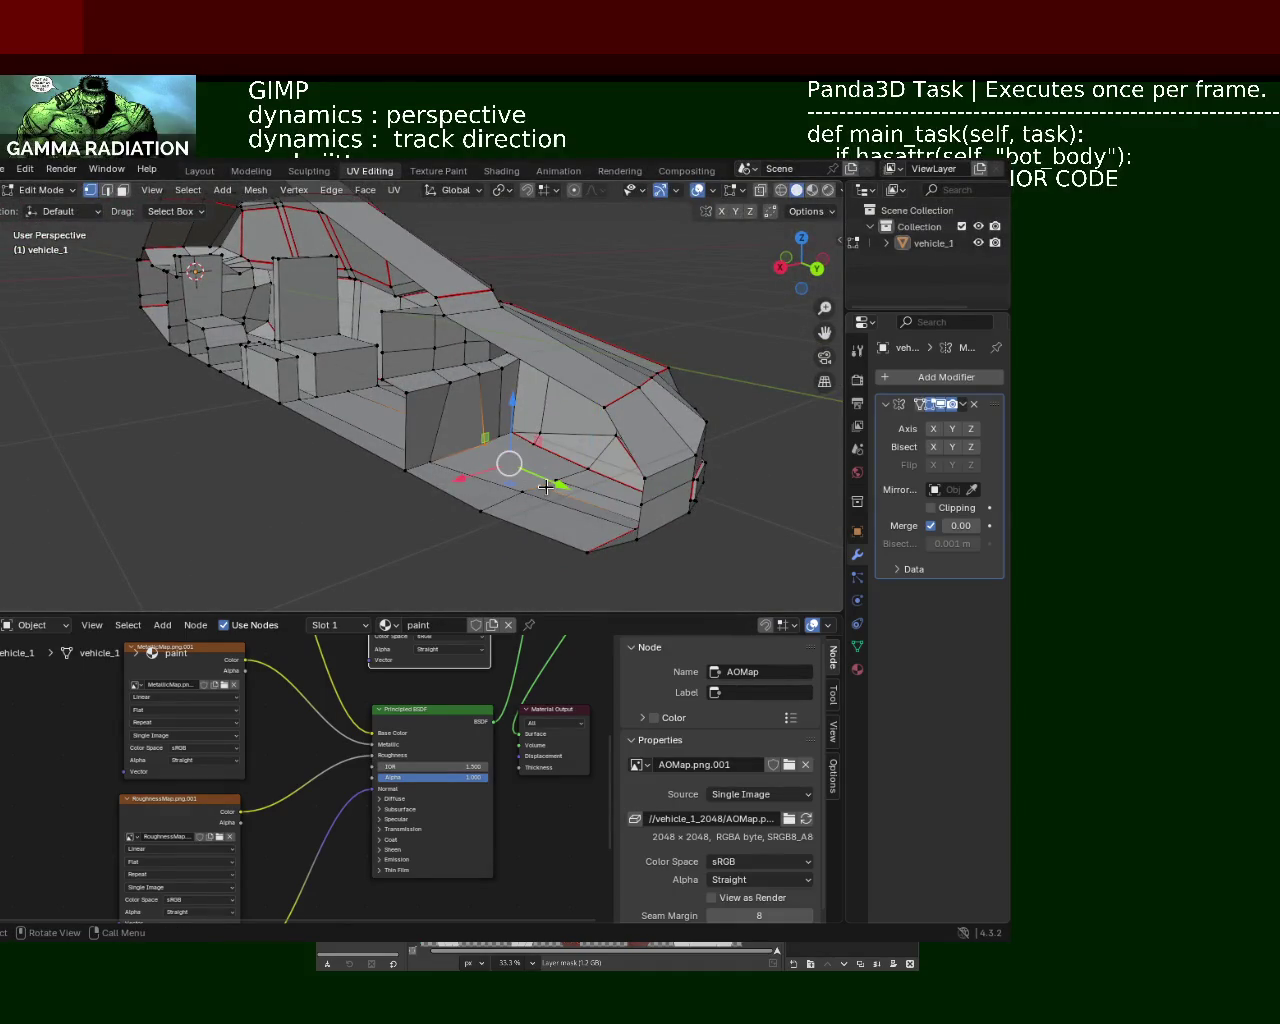
# Step: Move the selected seat vertices along the X axis and save vehicle_1.blend
pyautogui.click(400, 465)
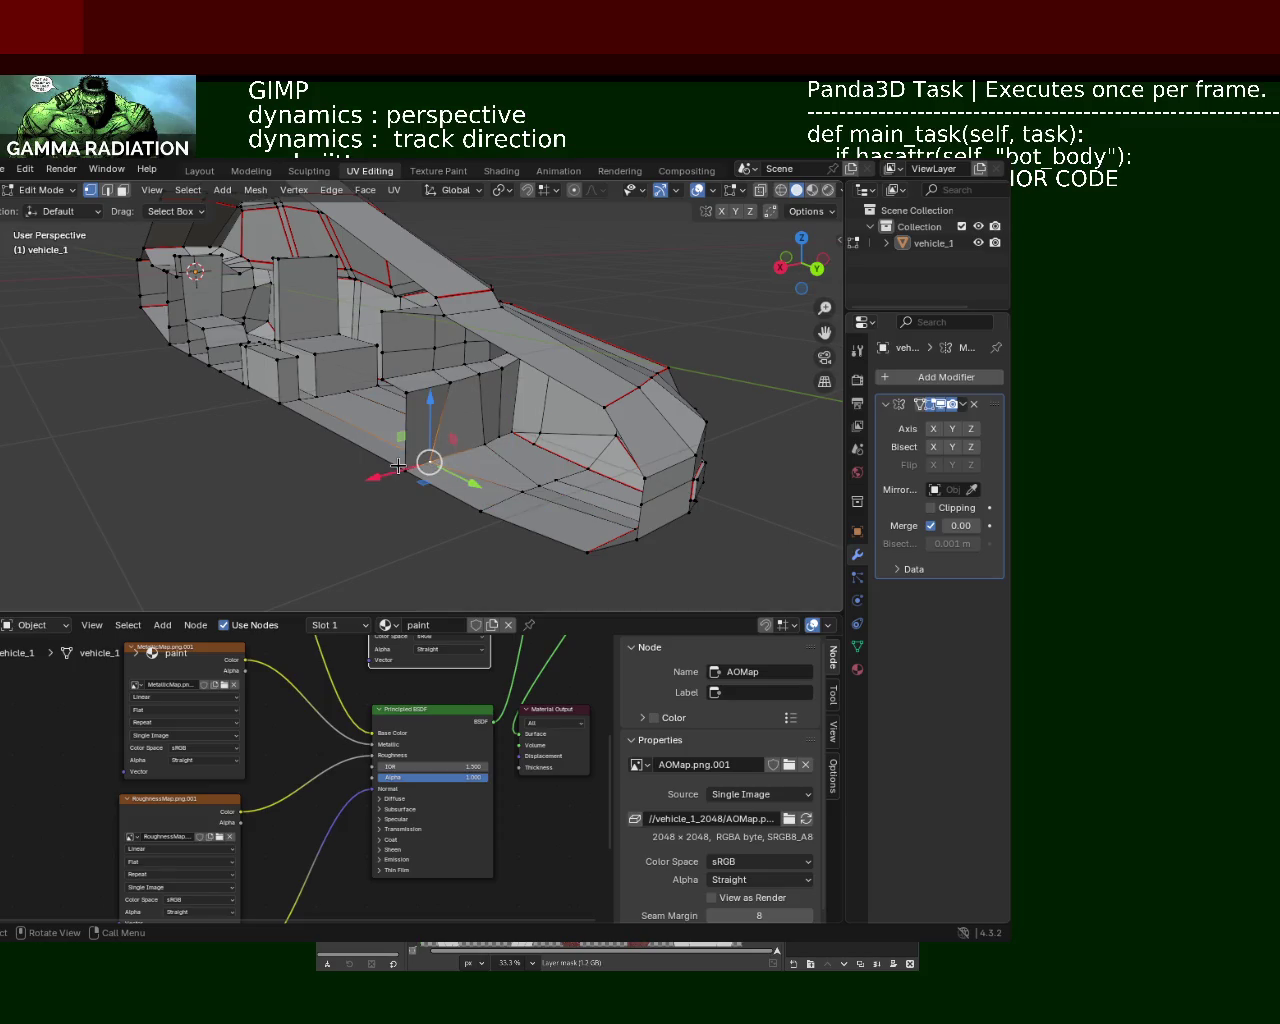
pyautogui.moveTo(428, 461); pyautogui.dragTo(443, 455)
pyautogui.press('x')
pyautogui.press('x')
pyautogui.press('x')
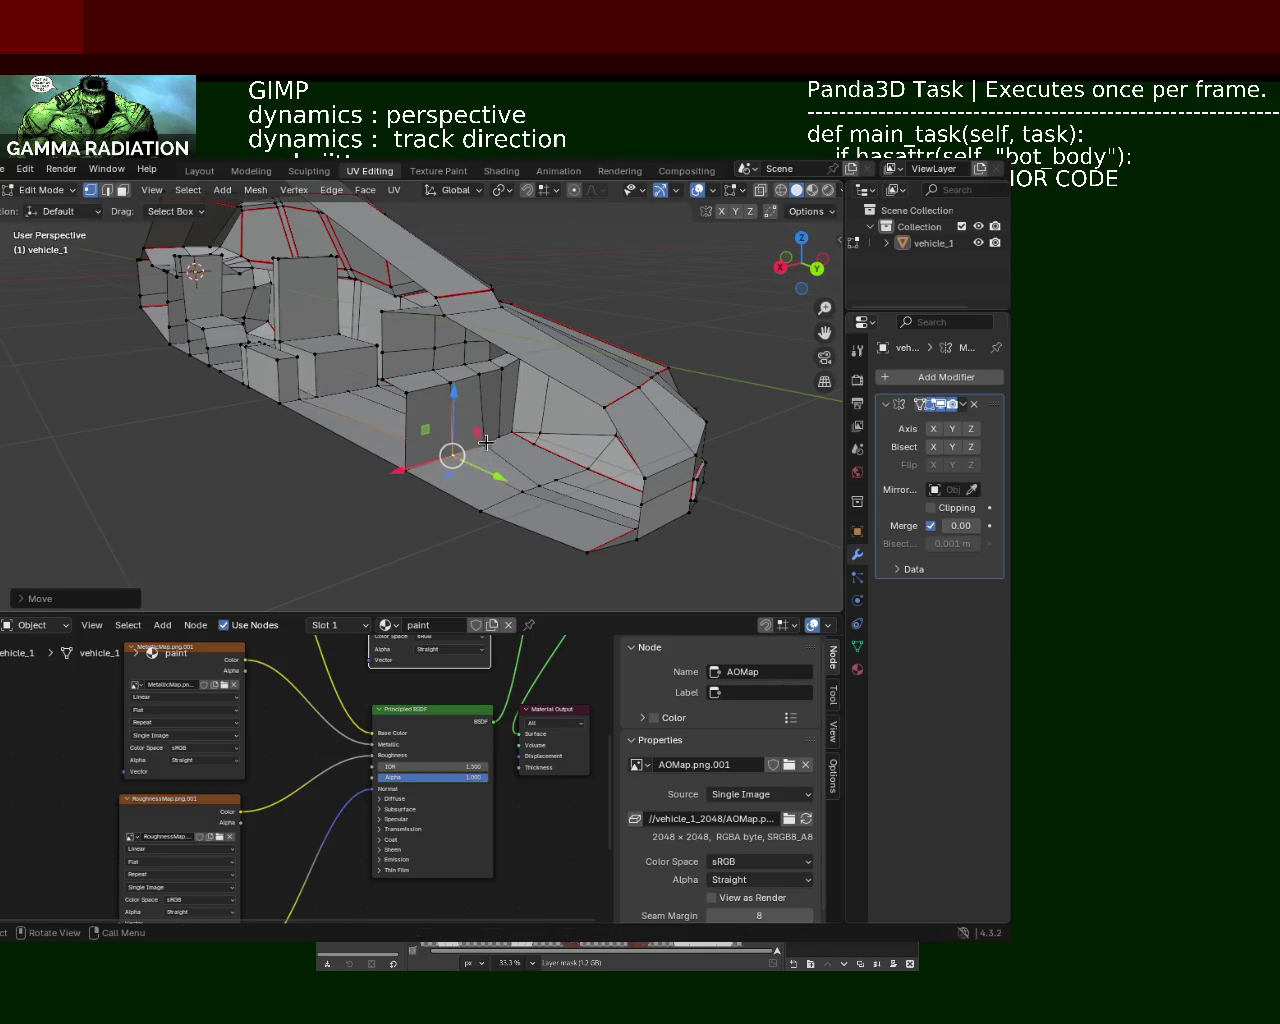
pyautogui.click(460, 458)
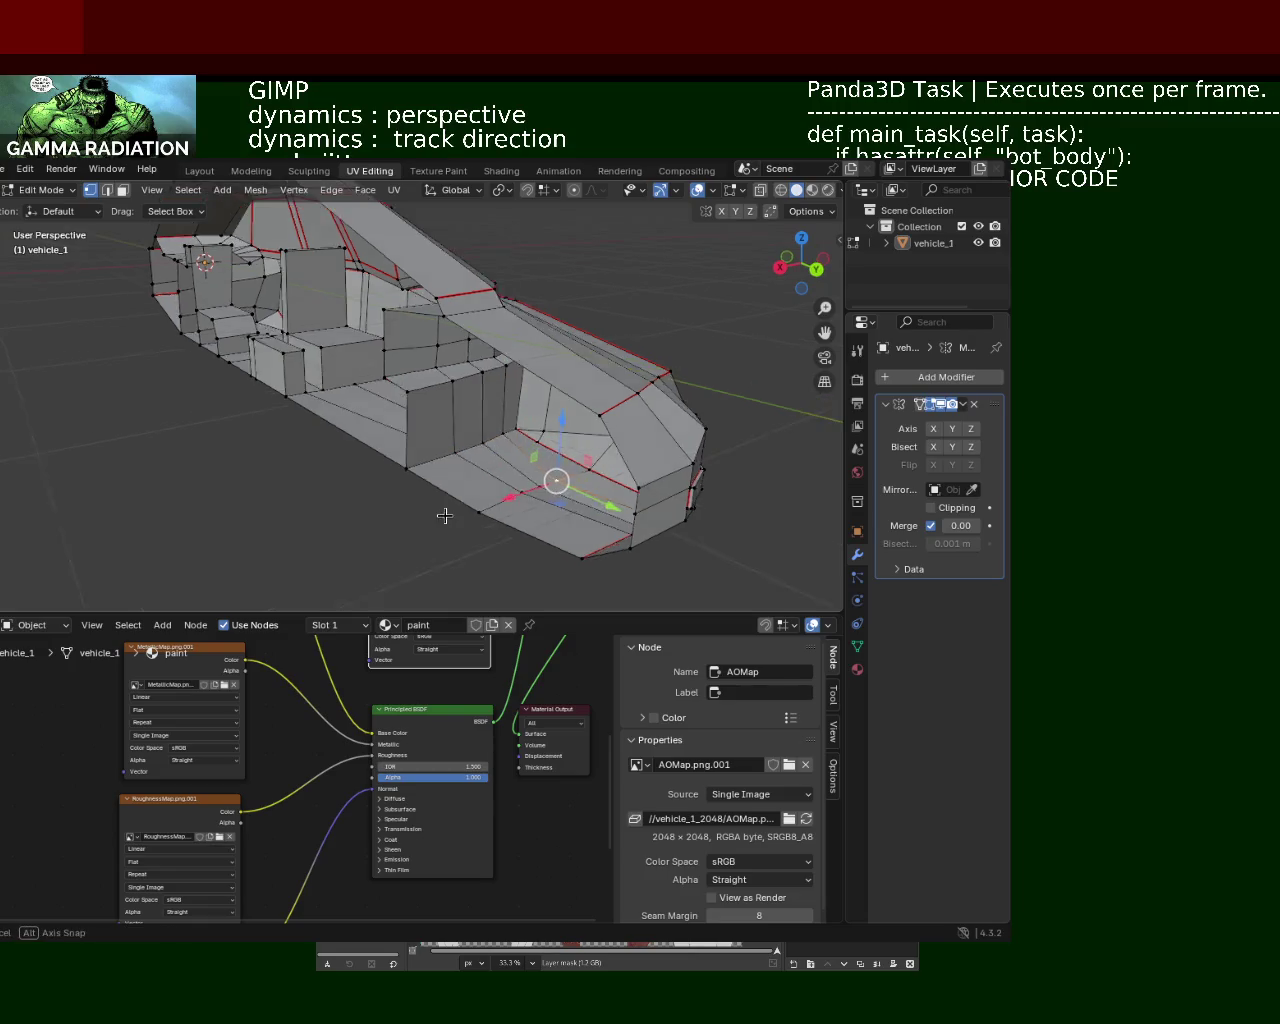
pyautogui.moveTo(554, 476); pyautogui.dragTo(443, 514, button='middle')
pyautogui.scroll(4, 458, 412)
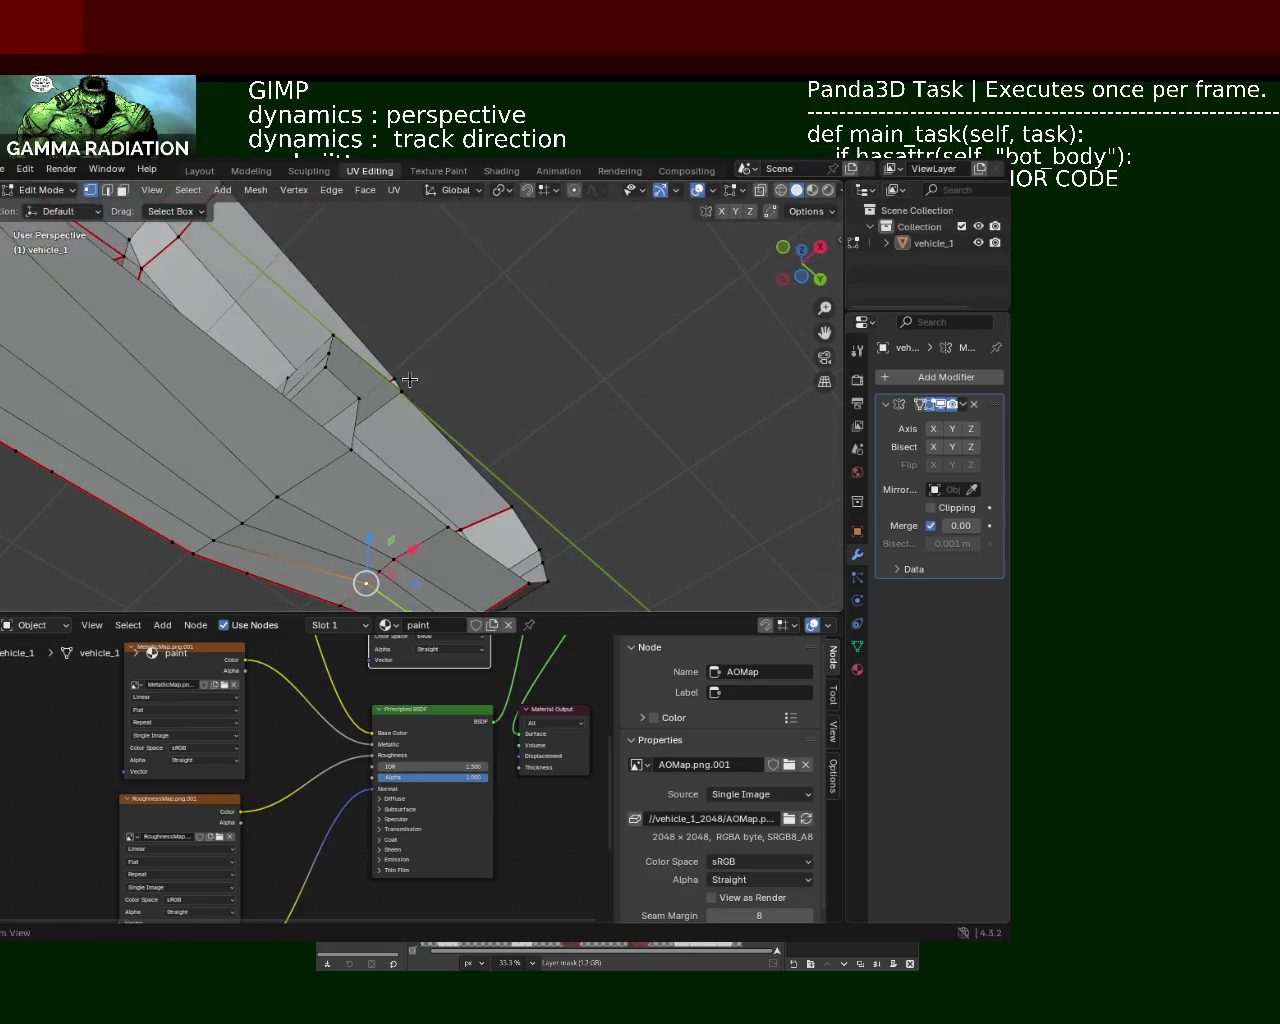
pyautogui.scroll(-3, 409, 379)
pyautogui.hotkey('ctrl', 's')
# Step: Slide a front vertex 0.08181 m along X and save vehicle_1.blend again
pyautogui.moveTo(409, 379)
pyautogui.mouseDown(button='middle')
pyautogui.moveTo(363, 472)
pyautogui.moveTo(309, 396)
pyautogui.moveTo(528, 428)
pyautogui.moveTo(295, 441)
pyautogui.moveTo(340, 416)
pyautogui.moveTo(375, 423)
pyautogui.mouseUp(button='middle')
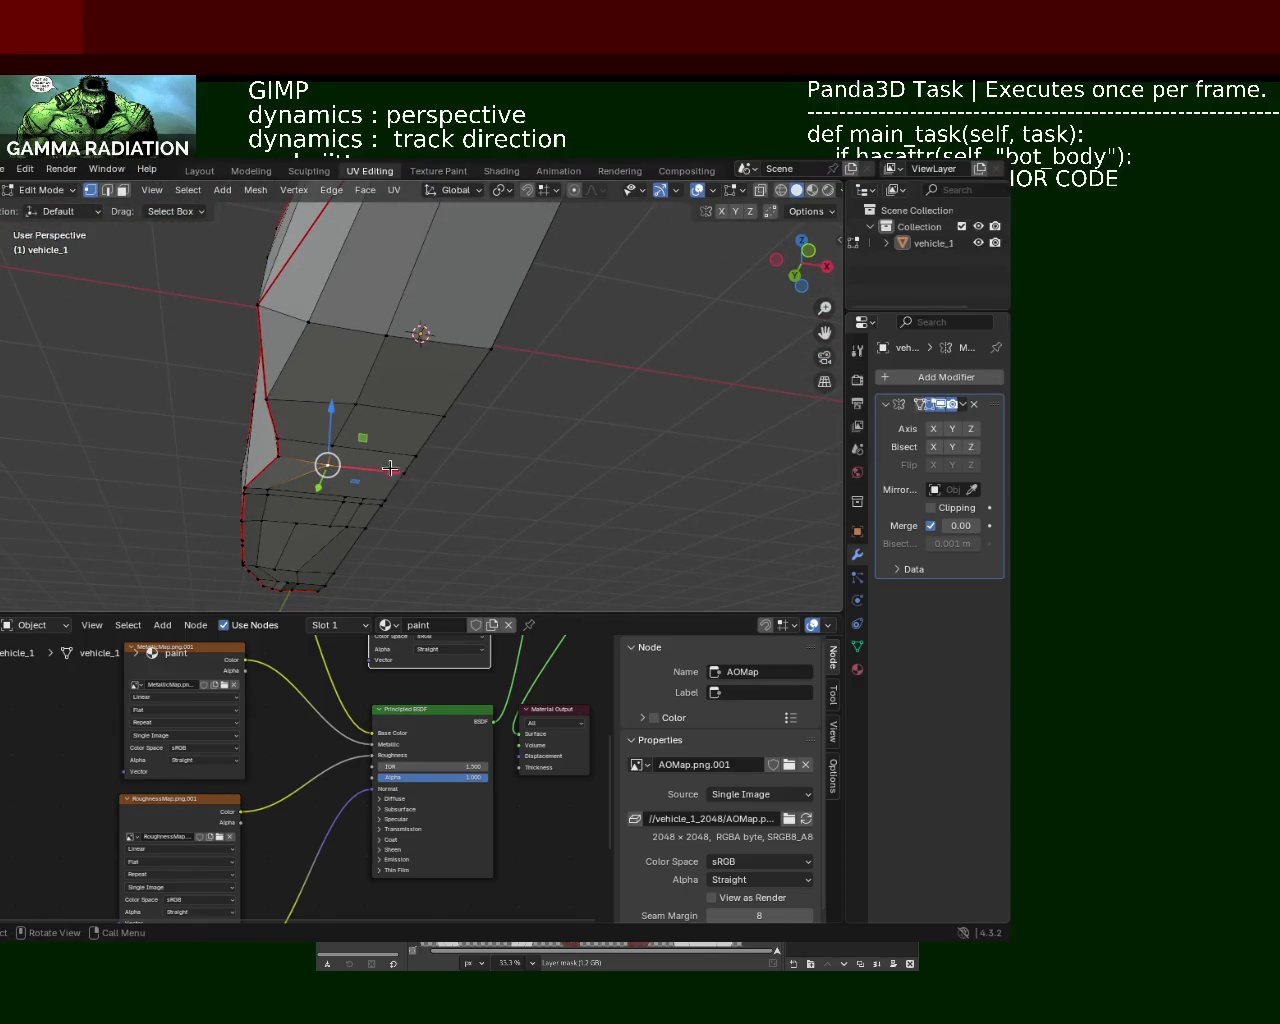
pyautogui.moveTo(379, 461)
pyautogui.mouseDown()
pyautogui.moveTo(363, 472)
pyautogui.moveTo(471, 471)
pyautogui.mouseUp()
pyautogui.moveTo(471, 471)
pyautogui.mouseDown(button='middle')
pyautogui.moveTo(238, 471)
pyautogui.moveTo(286, 514)
pyautogui.moveTo(343, 503)
pyautogui.moveTo(318, 455)
pyautogui.moveTo(284, 441)
pyautogui.moveTo(293, 424)
pyautogui.mouseUp(button='middle')
pyautogui.hotkey('ctrl', 's')
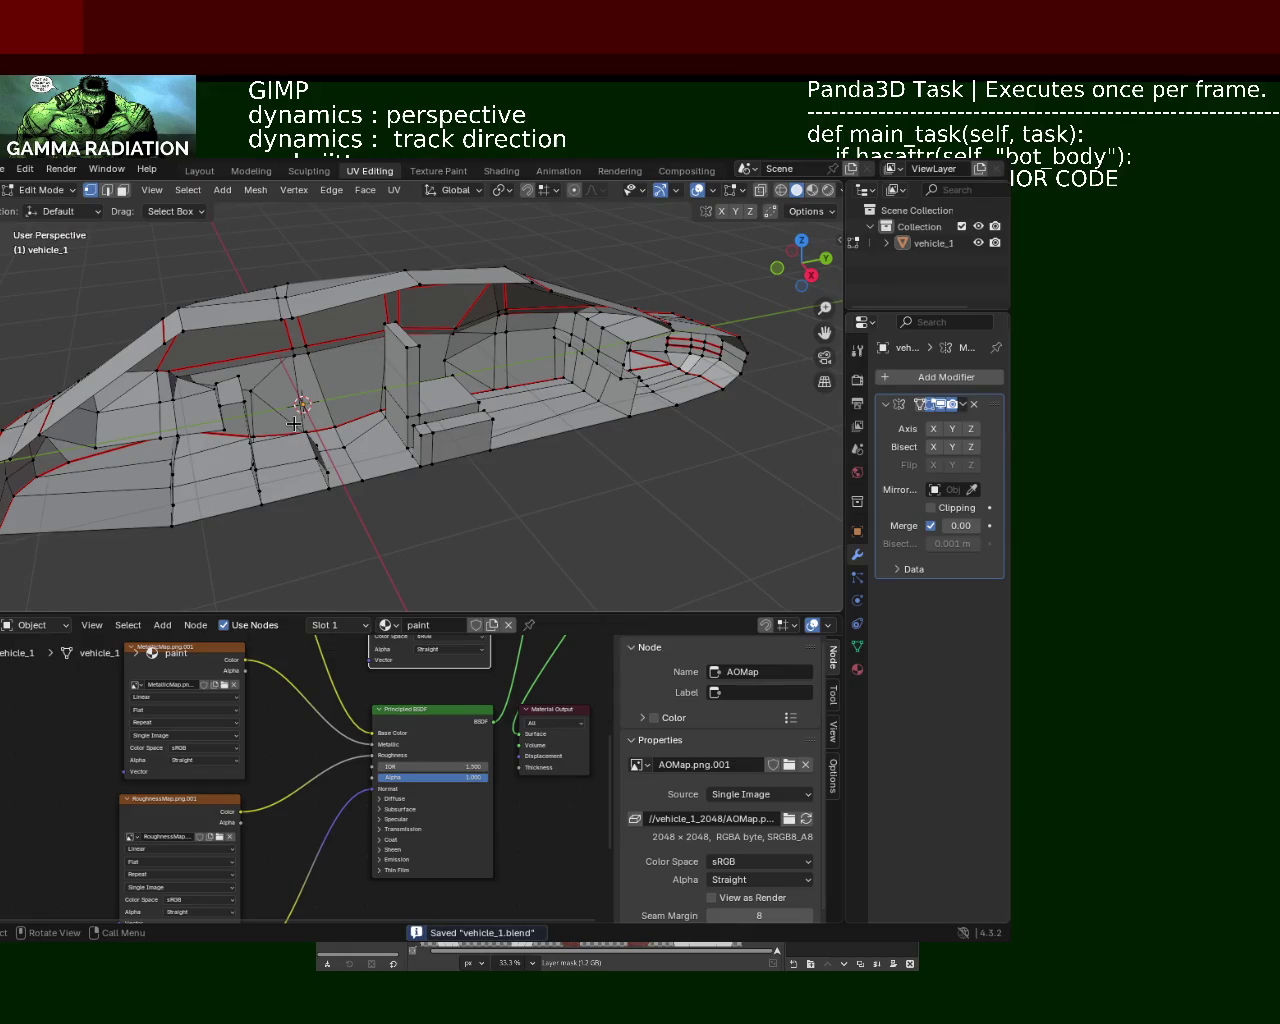
# Step: View the car in Material Preview, then in Rendered shading
pyautogui.click(812, 190)
pyautogui.moveTo(310, 455); pyautogui.dragTo(308, 459, button='middle')
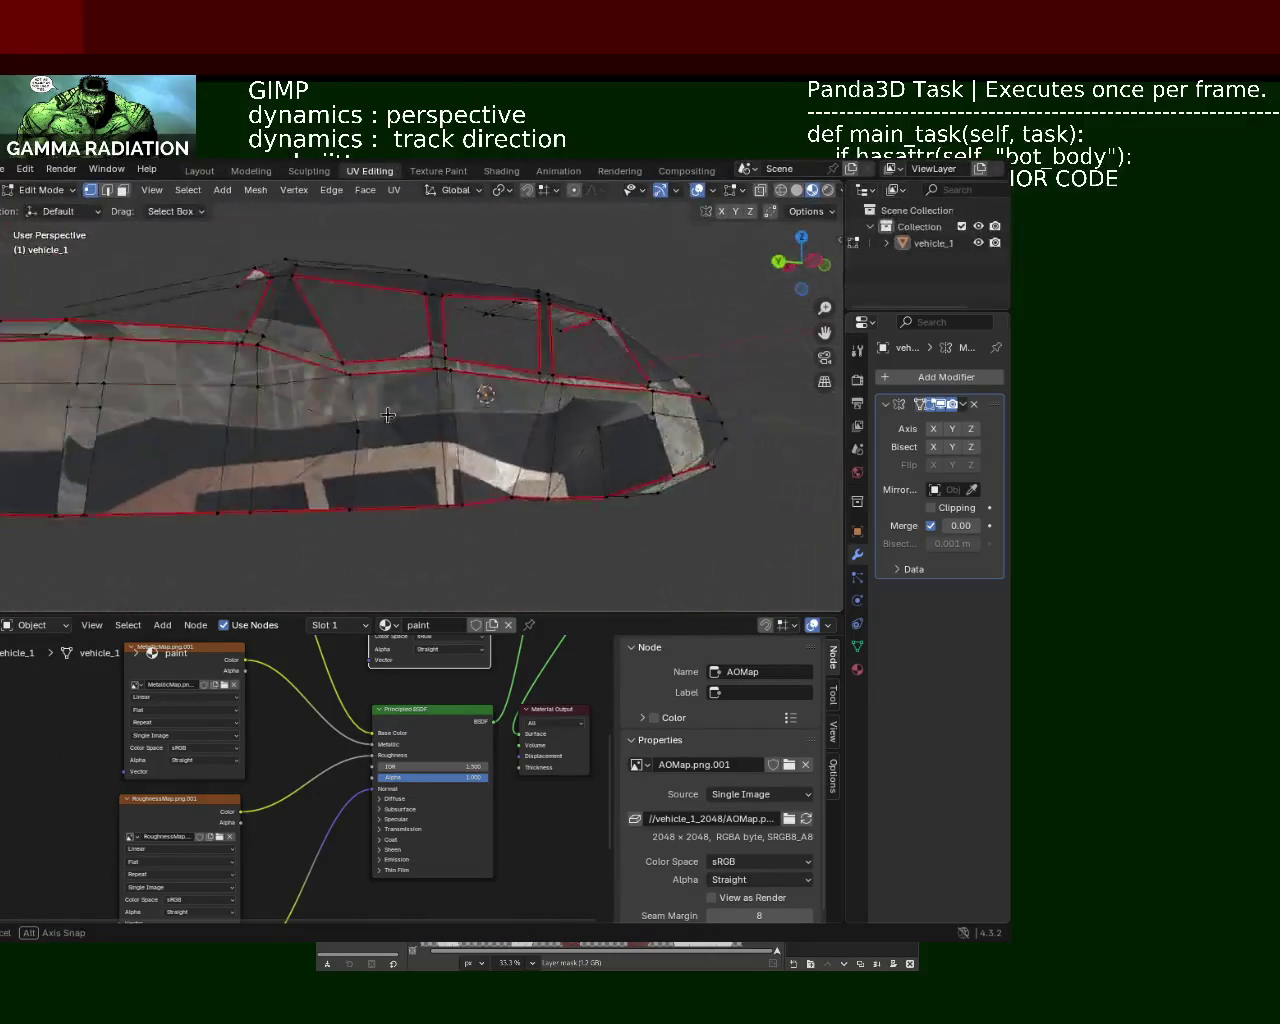
pyautogui.moveTo(308, 459)
pyautogui.mouseDown(button='middle')
pyautogui.moveTo(371, 495)
pyautogui.moveTo(695, 291)
pyautogui.mouseUp(button='middle')
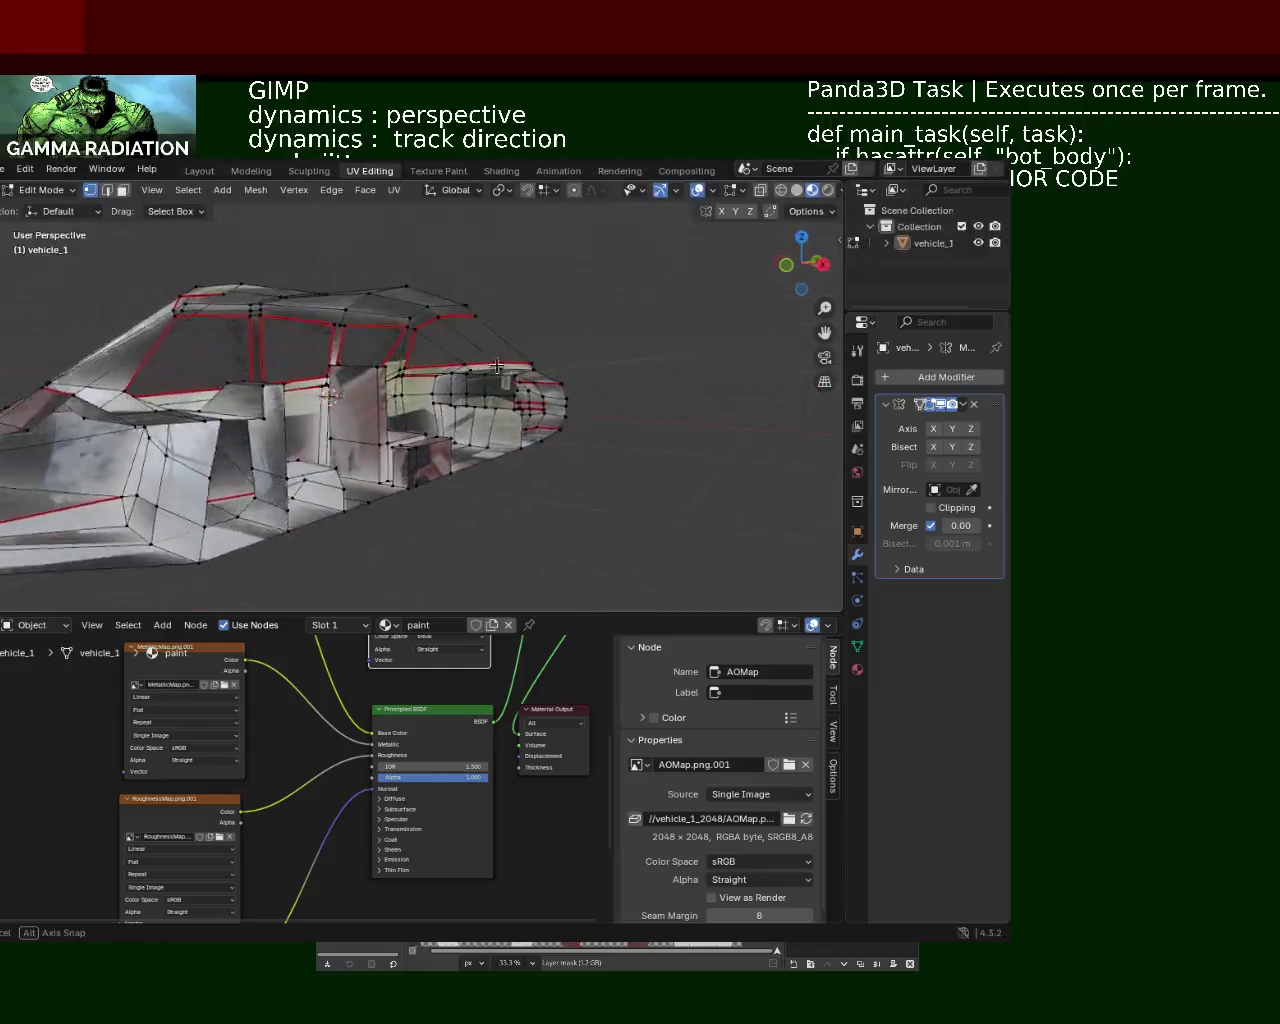
pyautogui.click(829, 190)
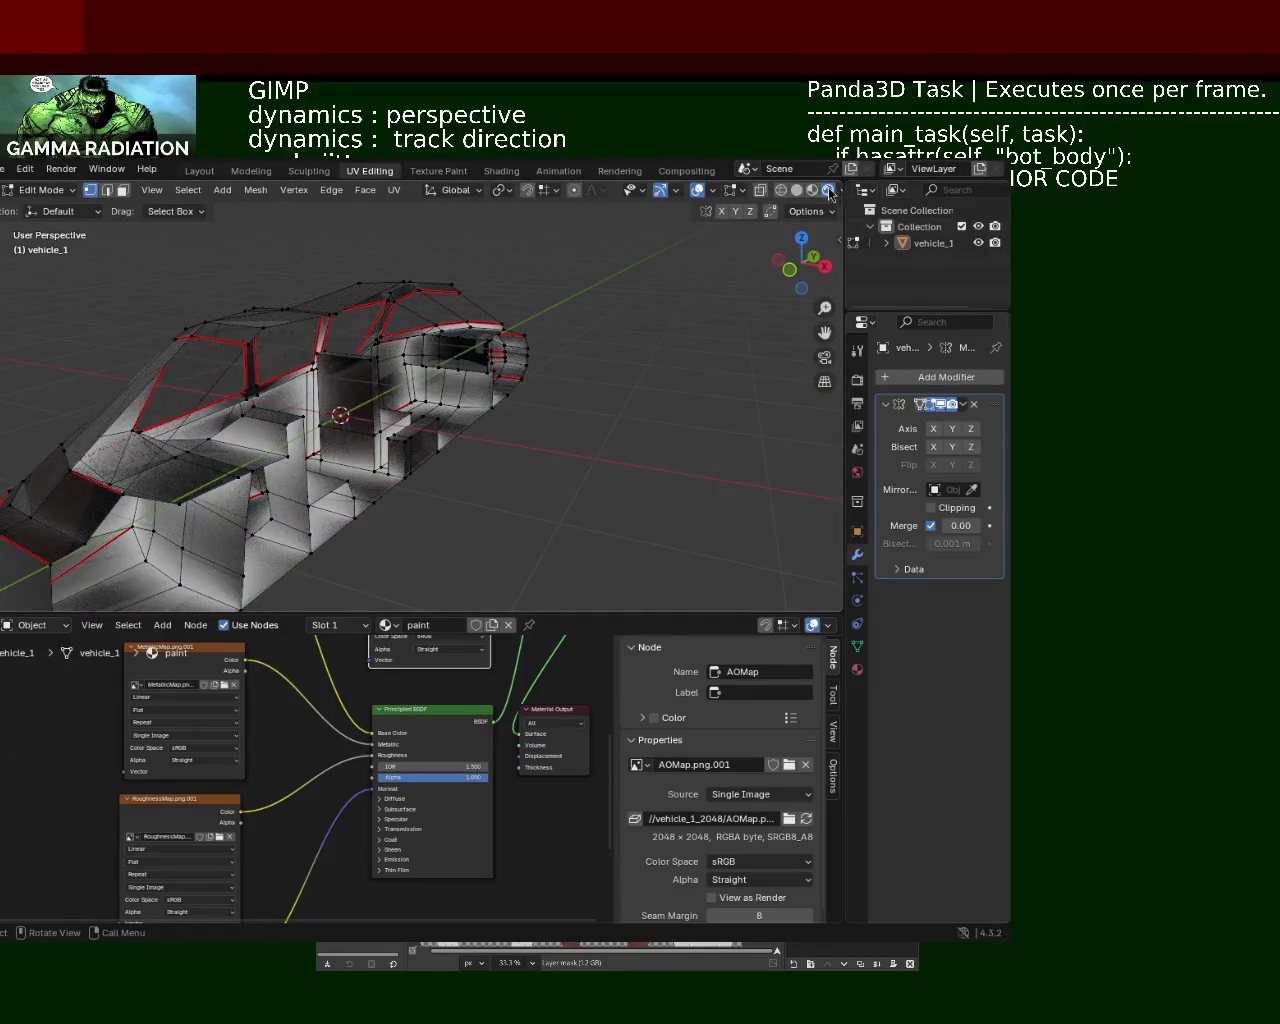
pyautogui.moveTo(603, 291)
pyautogui.mouseDown(button='middle')
pyautogui.moveTo(411, 353)
pyautogui.moveTo(322, 406)
pyautogui.moveTo(688, 207)
pyautogui.mouseUp(button='middle')
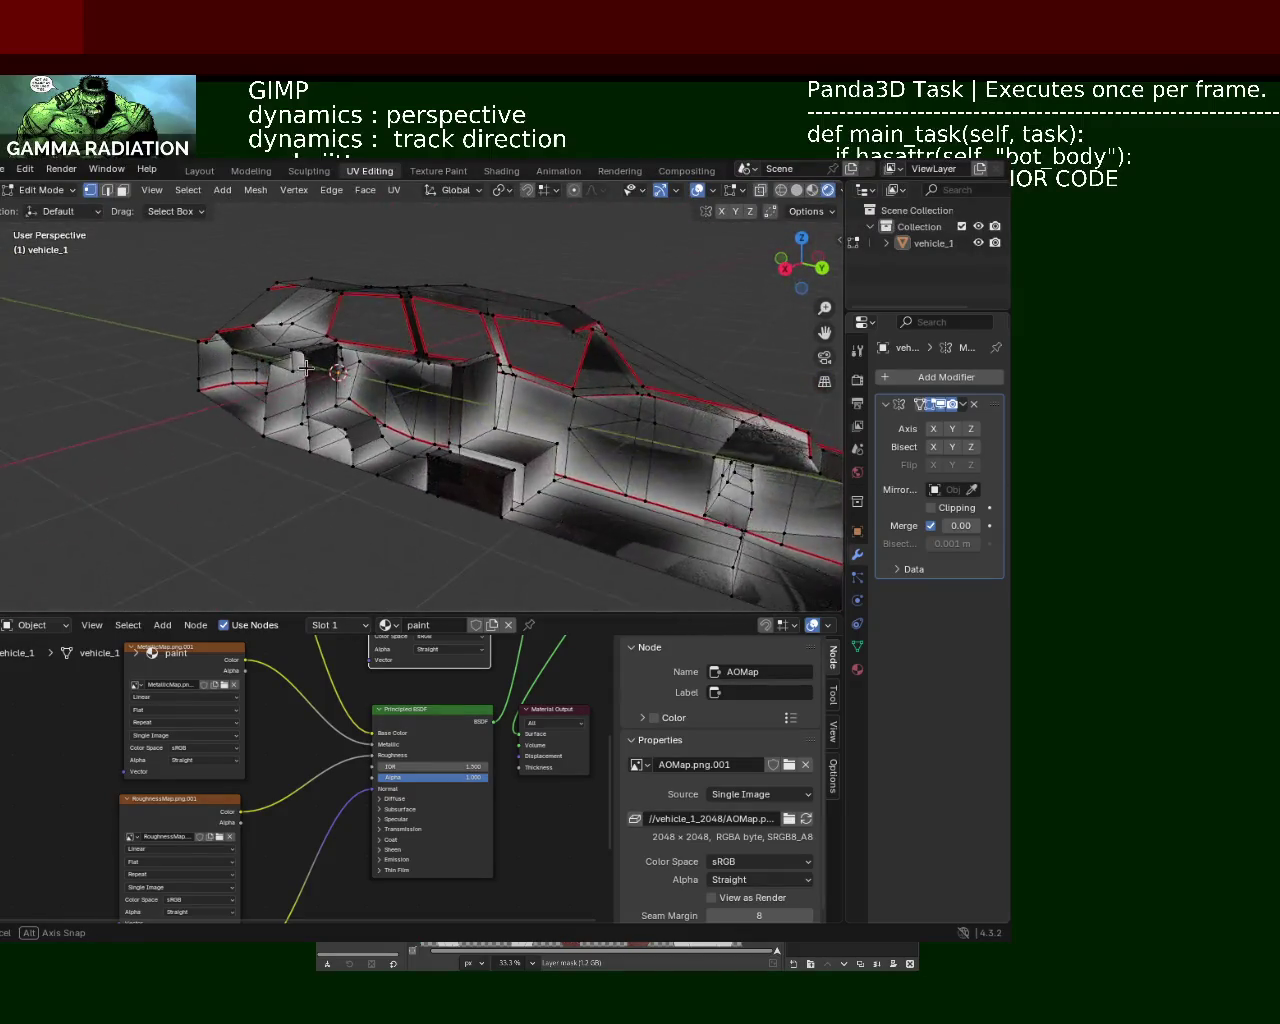
# Step: Hide the viewport overlays and enable Y-axis mirroring in the Mirror modifier
pyautogui.click(662, 192)
pyautogui.click(697, 190)
pyautogui.moveTo(465, 470)
pyautogui.mouseDown(button='middle')
pyautogui.moveTo(474, 483)
pyautogui.moveTo(514, 480)
pyautogui.moveTo(349, 480)
pyautogui.moveTo(369, 500)
pyautogui.moveTo(527, 453)
pyautogui.moveTo(549, 486)
pyautogui.moveTo(437, 477)
pyautogui.moveTo(281, 489)
pyautogui.moveTo(223, 463)
pyautogui.moveTo(166, 474)
pyautogui.moveTo(160, 494)
pyautogui.moveTo(172, 471)
pyautogui.moveTo(145, 480)
pyautogui.moveTo(457, 491)
pyautogui.moveTo(434, 463)
pyautogui.moveTo(384, 485)
pyautogui.mouseUp(button='middle')
pyautogui.click(953, 436)
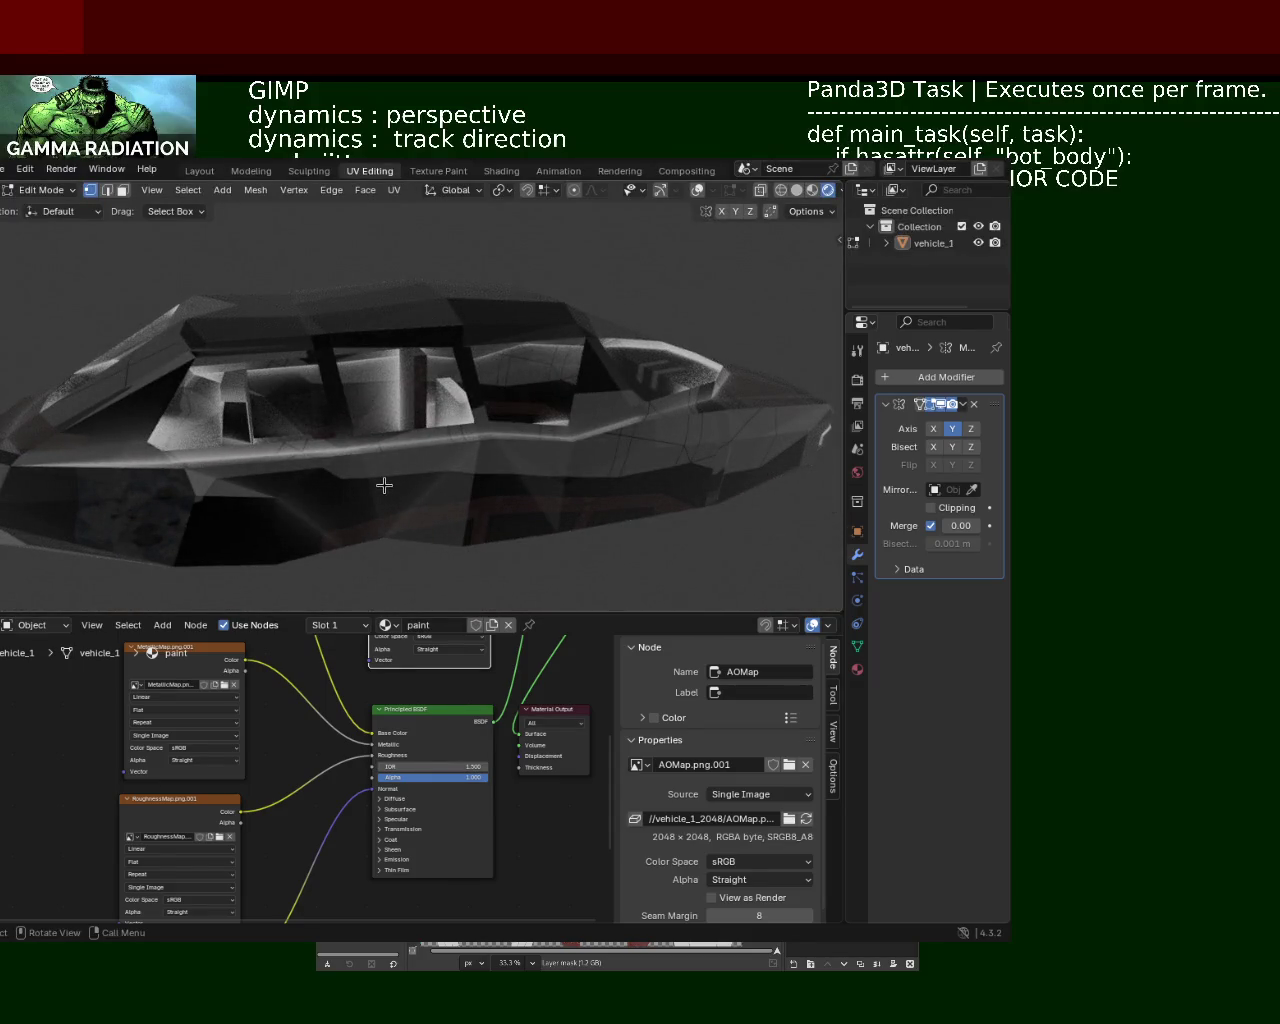
# Step: Turn off Y-axis mirroring in the Mirror modifier and save vehicle_1.blend
pyautogui.moveTo(460, 443)
pyautogui.mouseDown(button='middle')
pyautogui.moveTo(381, 441)
pyautogui.moveTo(471, 441)
pyautogui.moveTo(305, 466)
pyautogui.moveTo(592, 437)
pyautogui.moveTo(654, 449)
pyautogui.moveTo(666, 486)
pyautogui.moveTo(500, 455)
pyautogui.moveTo(483, 407)
pyautogui.mouseUp(button='middle')
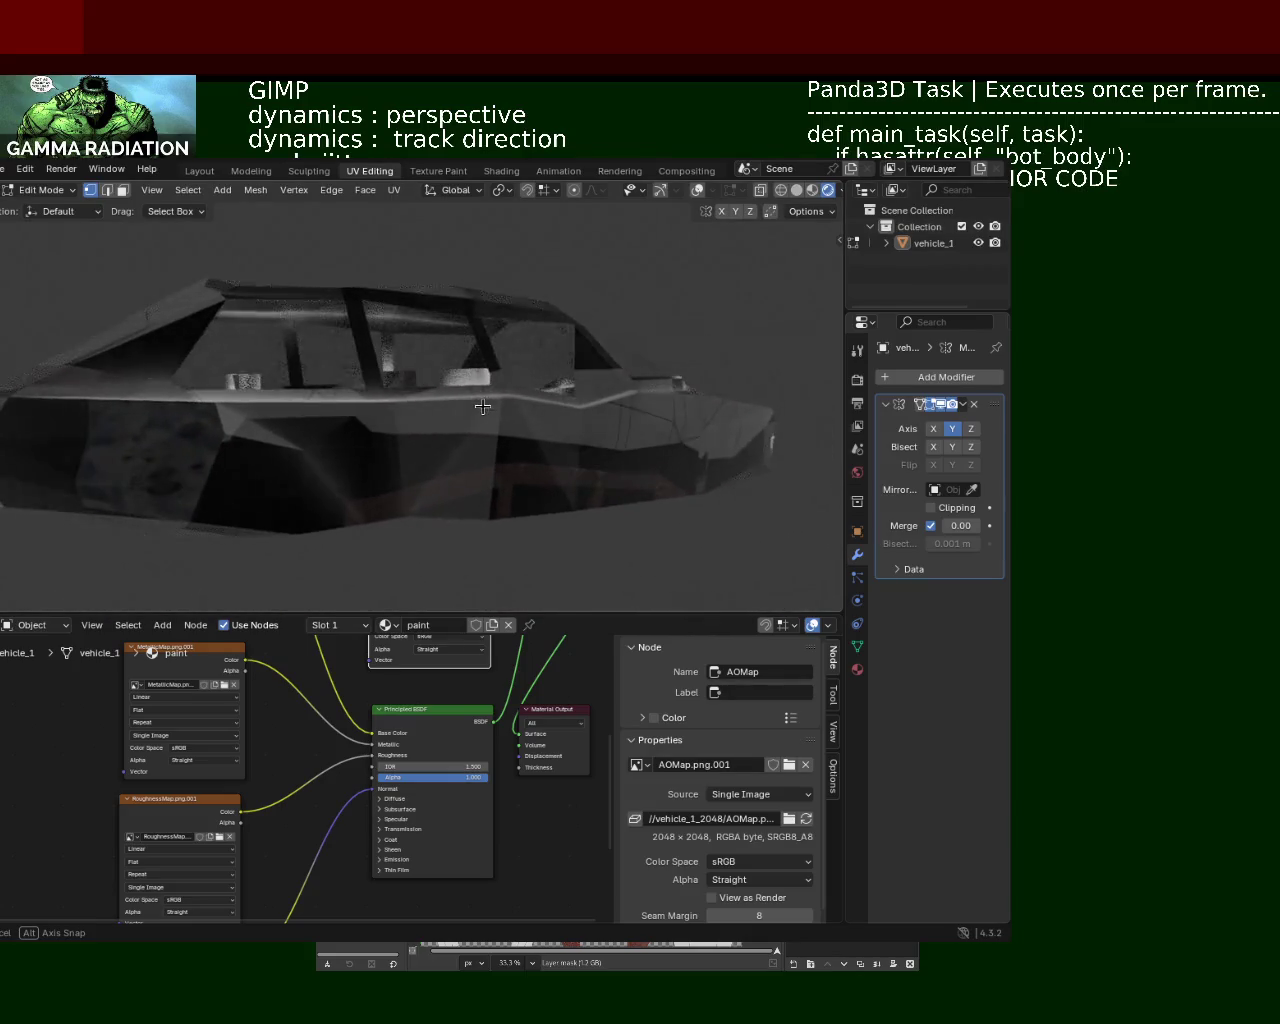
pyautogui.scroll(-5, 485, 409)
pyautogui.moveTo(551, 520)
pyautogui.mouseDown(button='middle')
pyautogui.moveTo(506, 489)
pyautogui.moveTo(426, 494)
pyautogui.moveTo(411, 420)
pyautogui.moveTo(611, 491)
pyautogui.moveTo(502, 484)
pyautogui.moveTo(400, 503)
pyautogui.moveTo(451, 503)
pyautogui.moveTo(546, 386)
pyautogui.moveTo(469, 494)
pyautogui.moveTo(492, 425)
pyautogui.moveTo(470, 440)
pyautogui.moveTo(503, 386)
pyautogui.moveTo(489, 411)
pyautogui.moveTo(466, 409)
pyautogui.moveTo(480, 410)
pyautogui.mouseUp(button='middle')
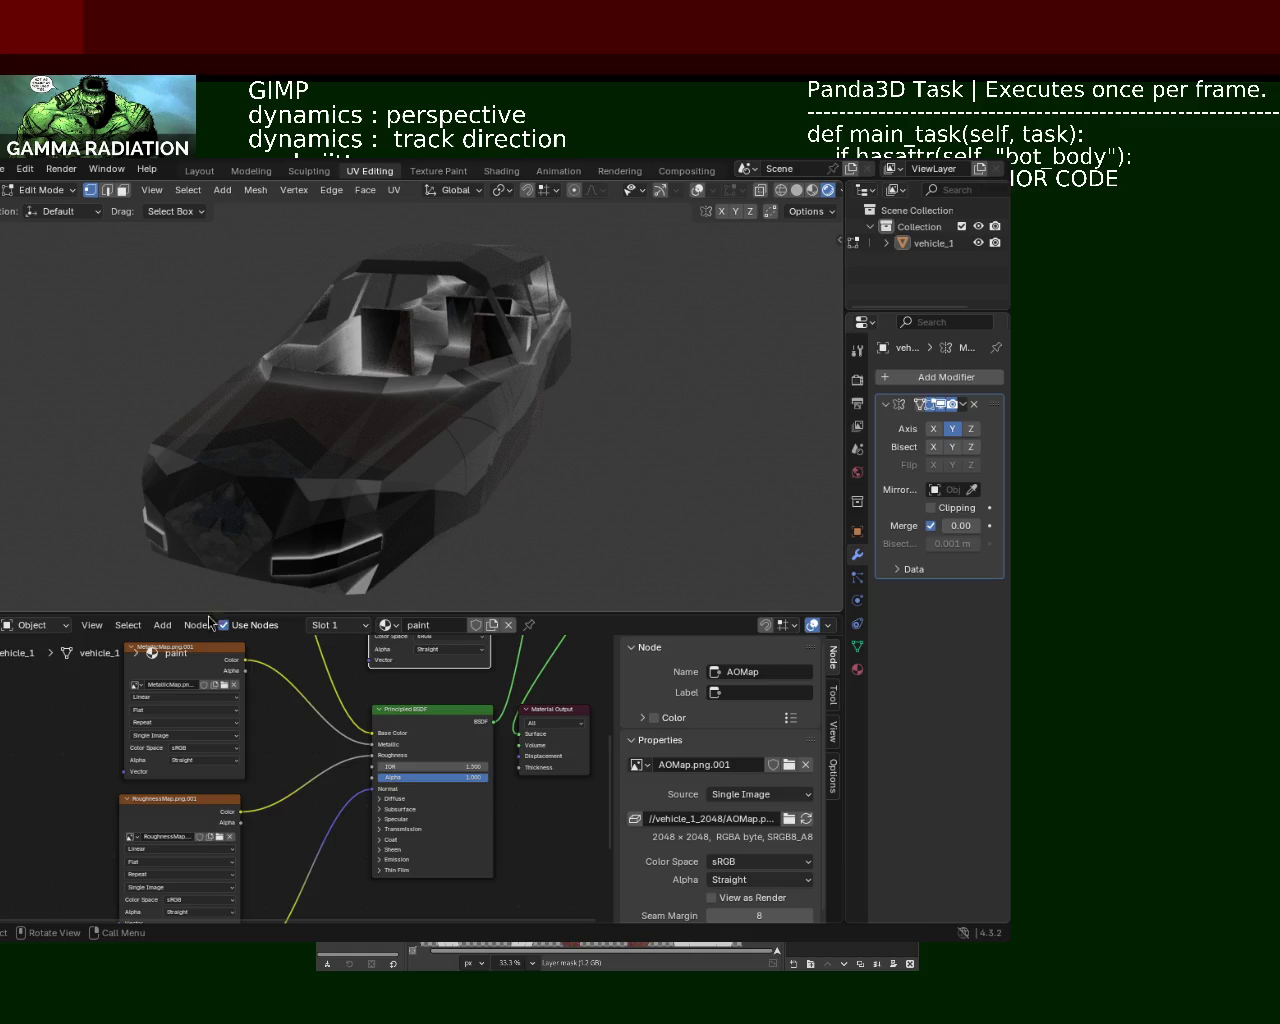
pyautogui.moveTo(288, 525)
pyautogui.mouseDown(button='middle')
pyautogui.moveTo(406, 486)
pyautogui.moveTo(520, 475)
pyautogui.mouseUp(button='middle')
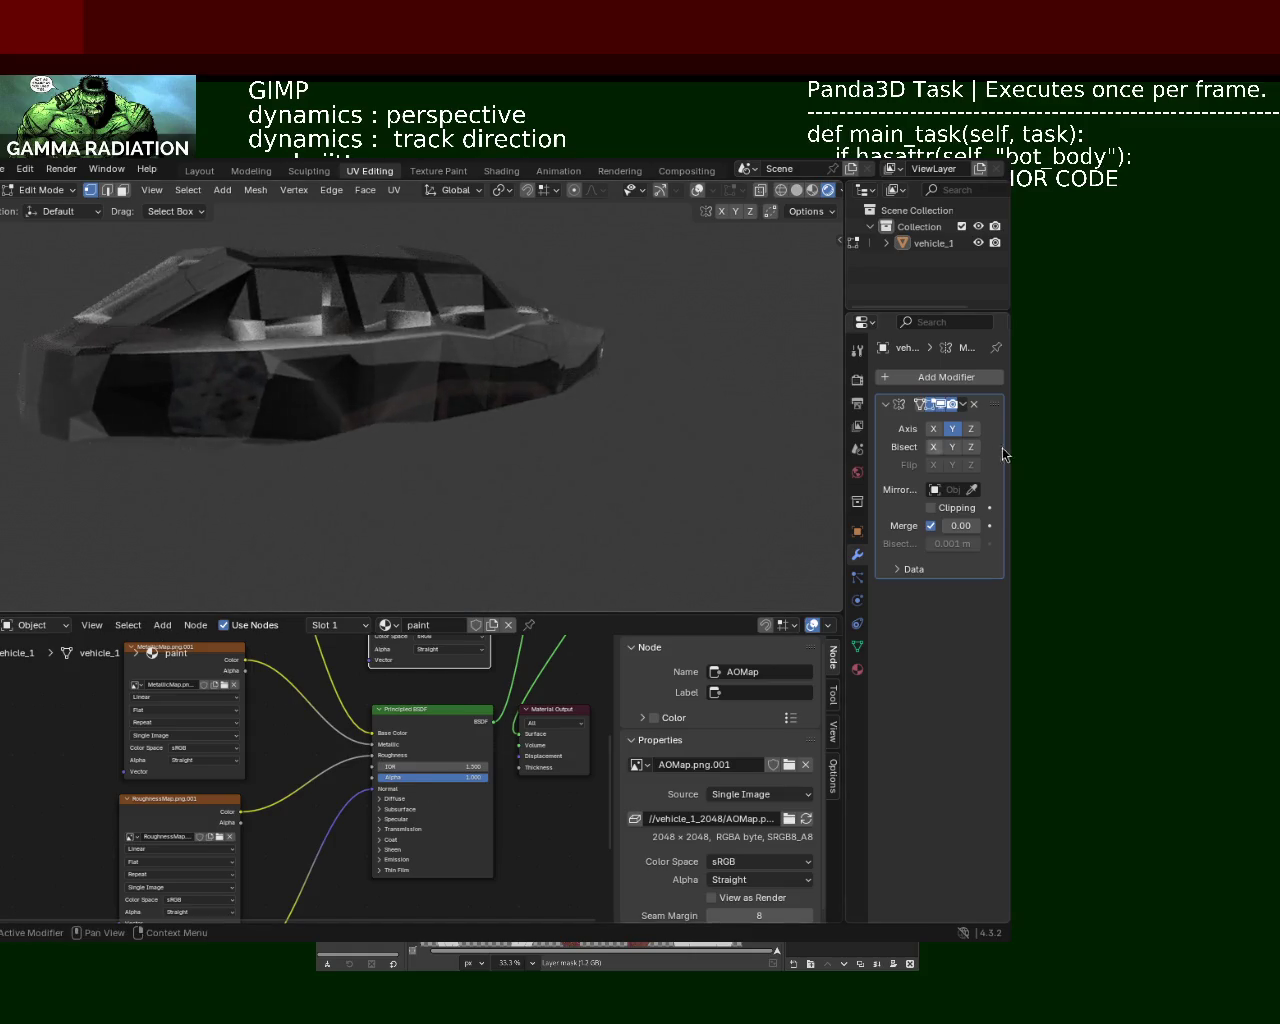
pyautogui.click(952, 429)
pyautogui.moveTo(737, 429)
pyautogui.mouseDown(button='middle')
pyautogui.moveTo(334, 471)
pyautogui.moveTo(423, 409)
pyautogui.moveTo(682, 470)
pyautogui.moveTo(520, 430)
pyautogui.moveTo(491, 406)
pyautogui.moveTo(423, 423)
pyautogui.moveTo(445, 430)
pyautogui.moveTo(423, 557)
pyautogui.mouseUp(button='middle')
pyautogui.hotkey('ctrl', 's')
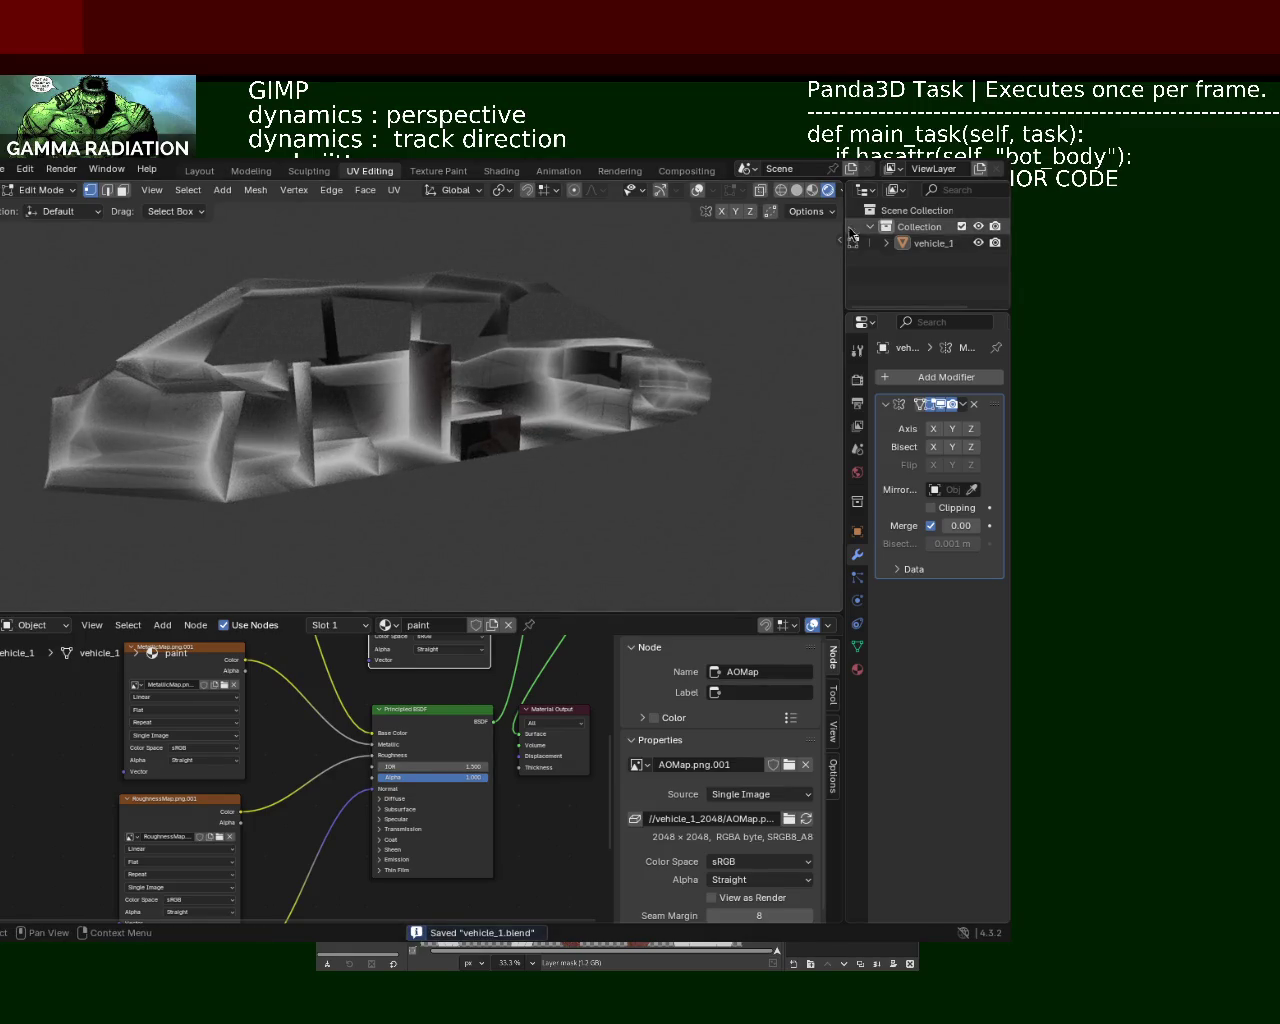
# Step: Switch to Solid shading and look down into the car interior
pyautogui.click(796, 190)
pyautogui.moveTo(666, 337); pyautogui.dragTo(234, 491, button='middle')
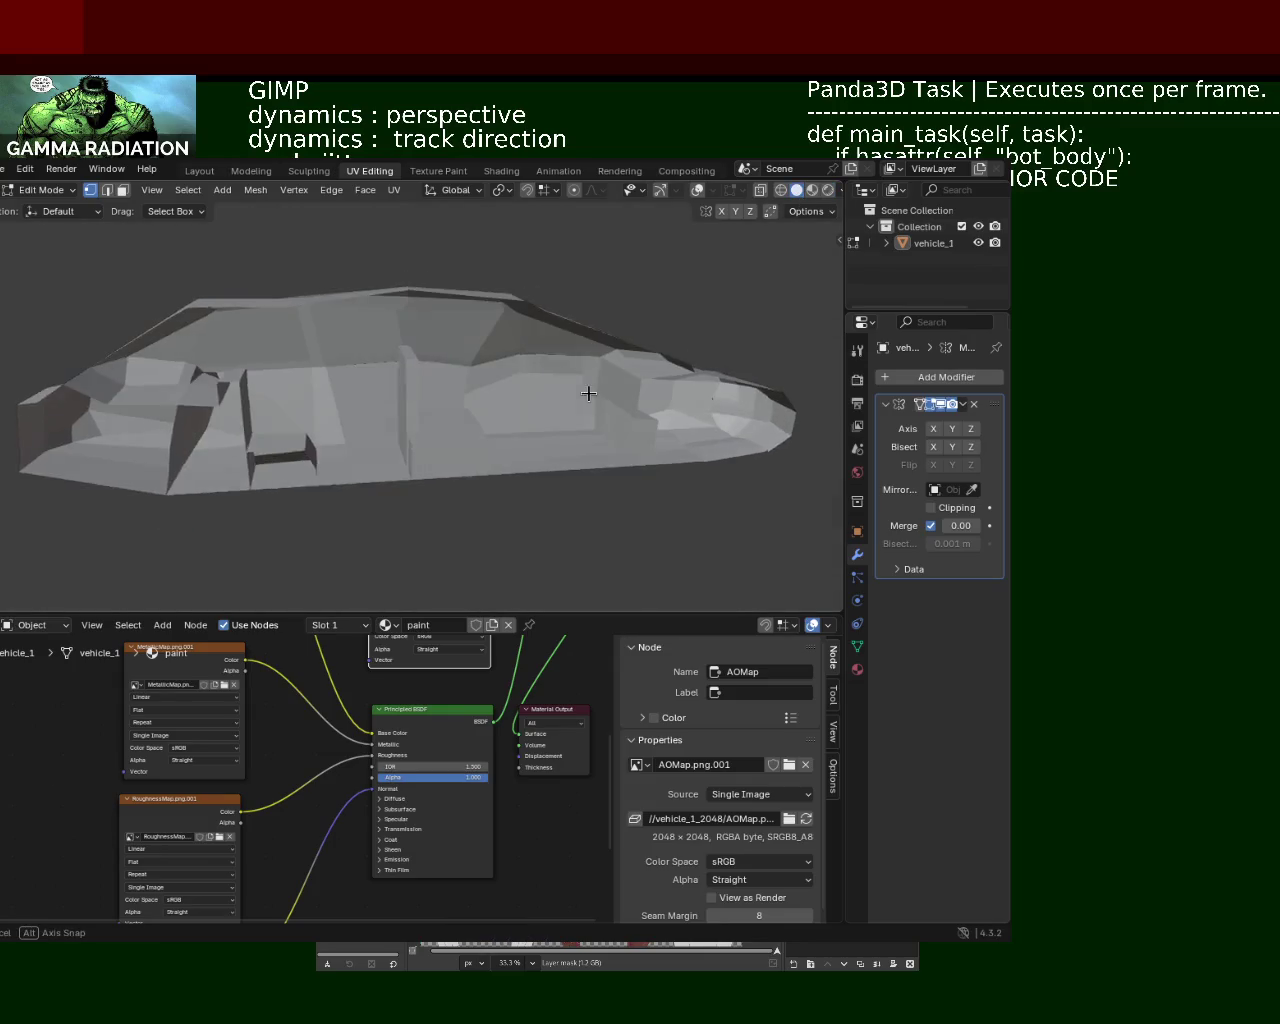
pyautogui.scroll(4, 253, 422)
pyautogui.moveTo(253, 422)
pyautogui.mouseDown(button='middle')
pyautogui.moveTo(464, 420)
pyautogui.moveTo(481, 442)
pyautogui.mouseUp(button='middle')
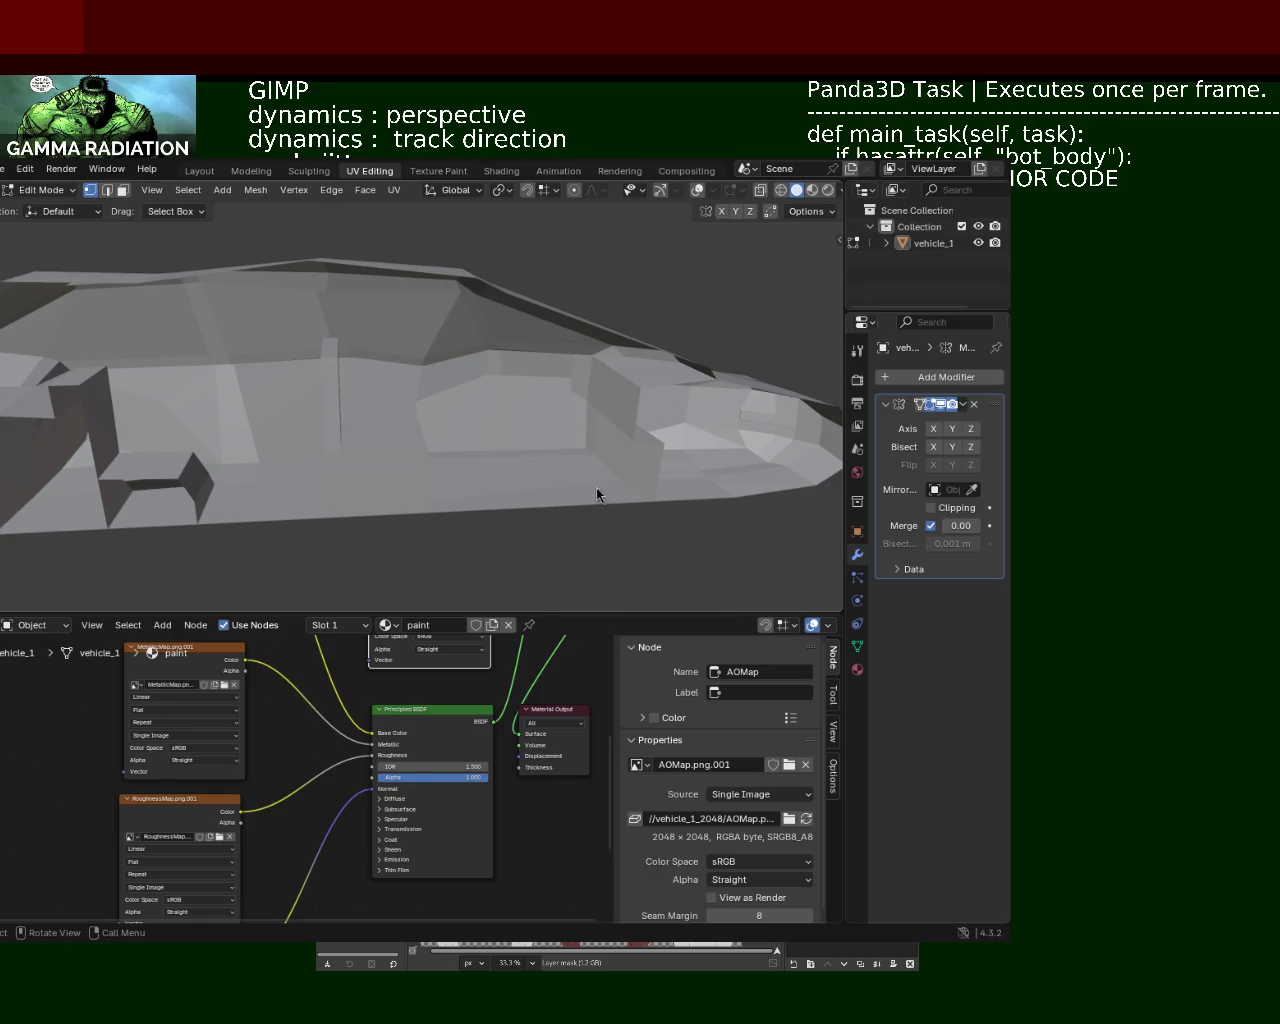
# Step: Re-enable overlays, then select faces on the upper body and move them along the car's length
pyautogui.click(661, 191)
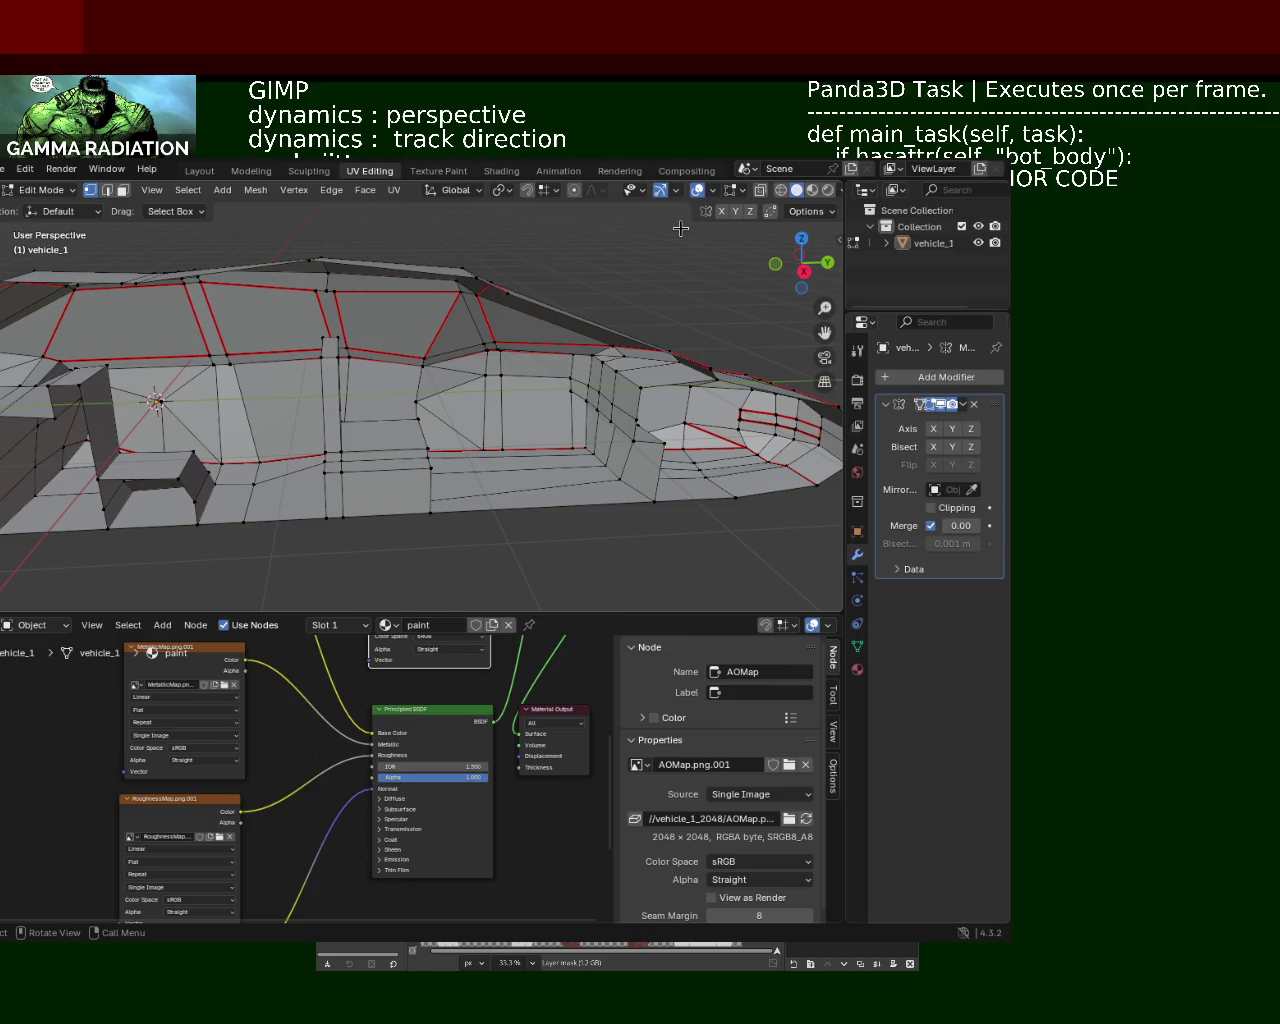
pyautogui.moveTo(604, 364); pyautogui.dragTo(517, 444, button='middle')
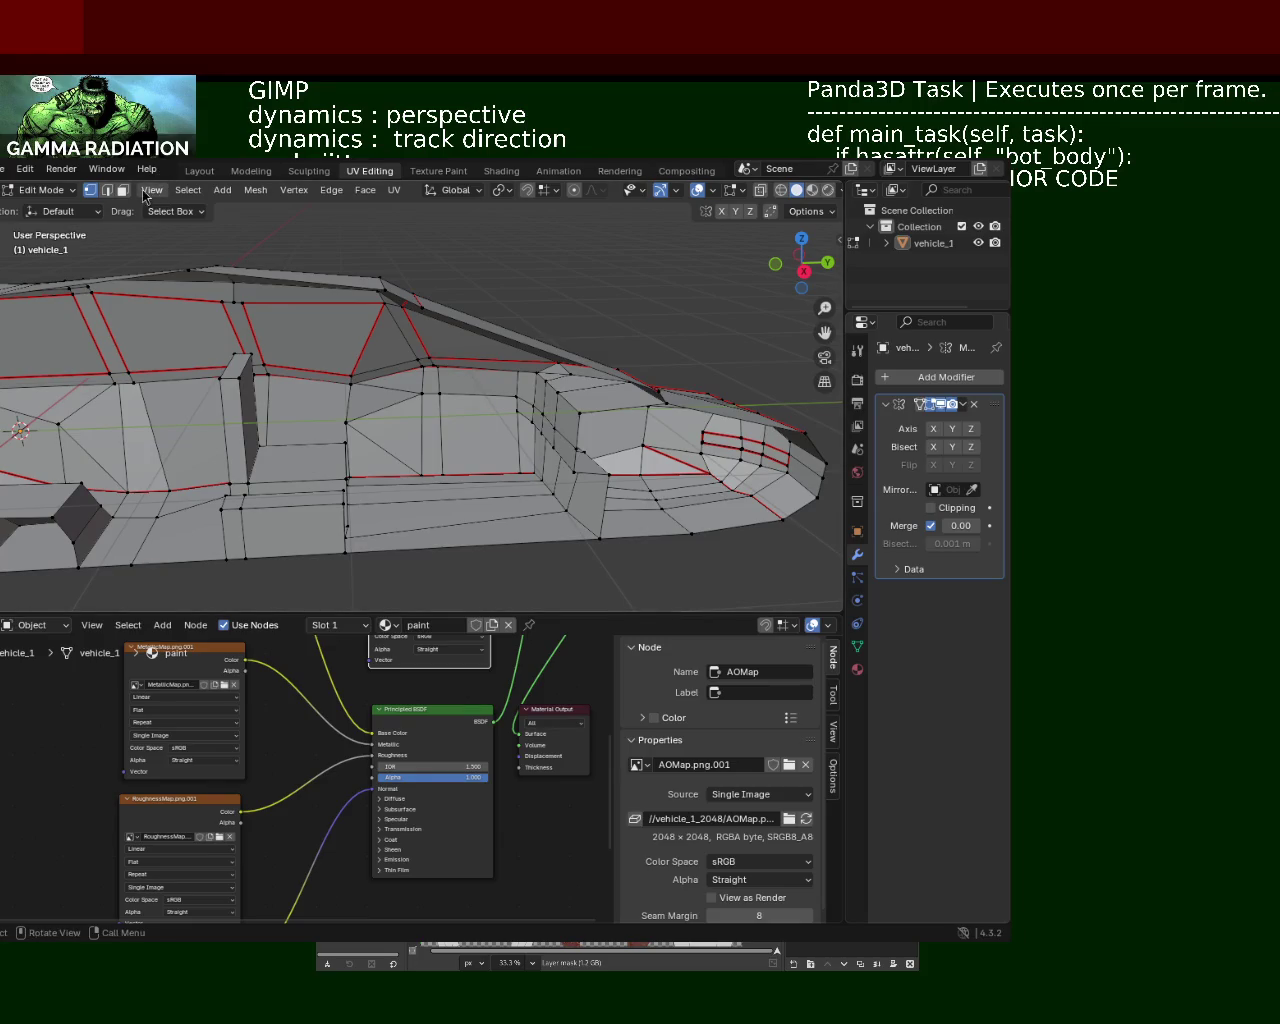
pyautogui.keyDown('shift'); pyautogui.click(527, 400); pyautogui.keyUp('shift')
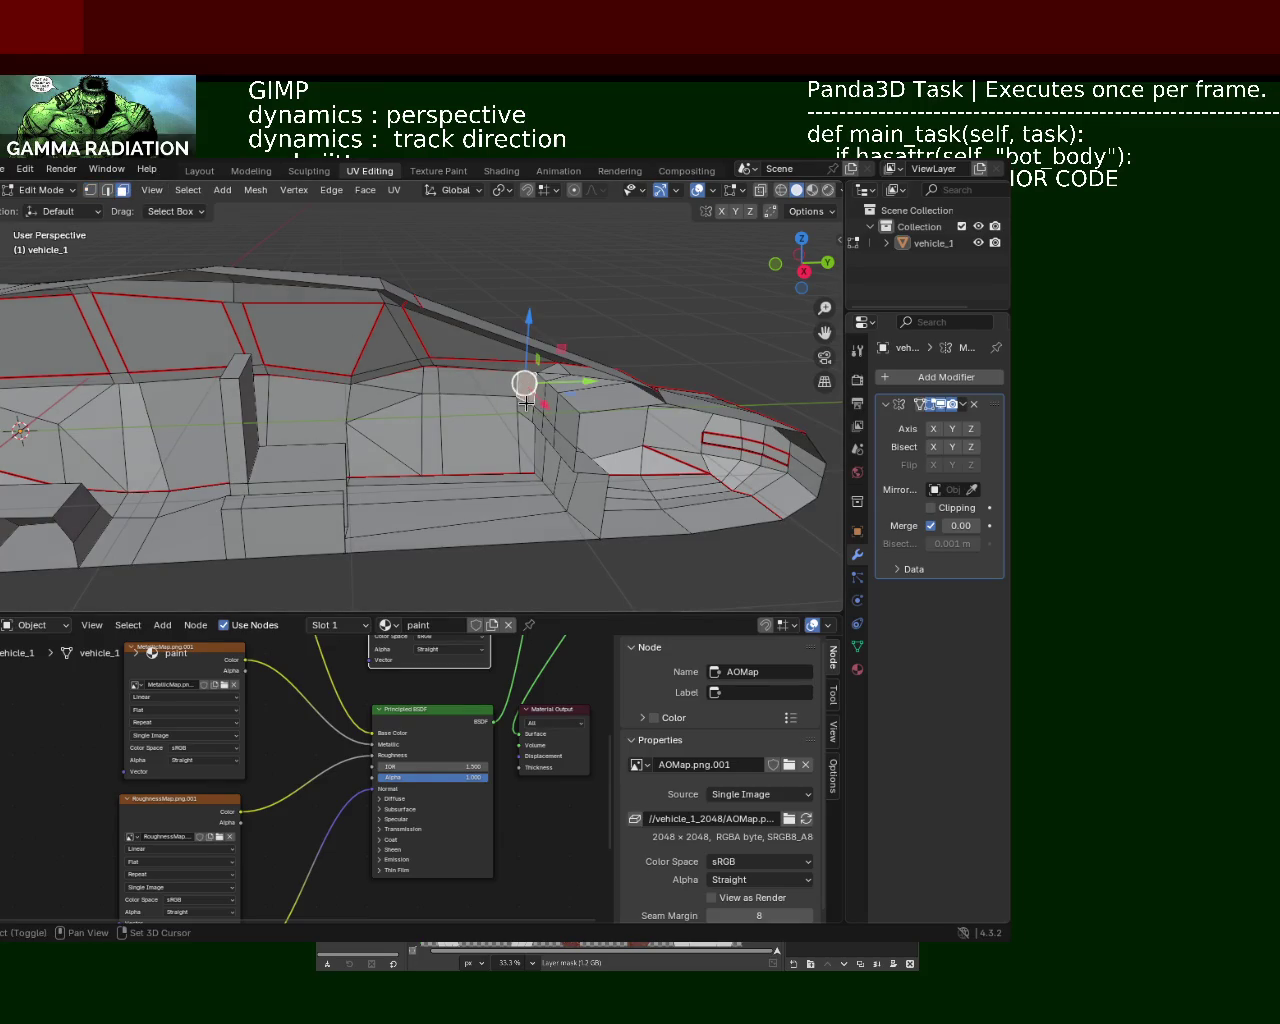
pyautogui.keyDown('shift'); pyautogui.click(553, 446); pyautogui.keyUp('shift')
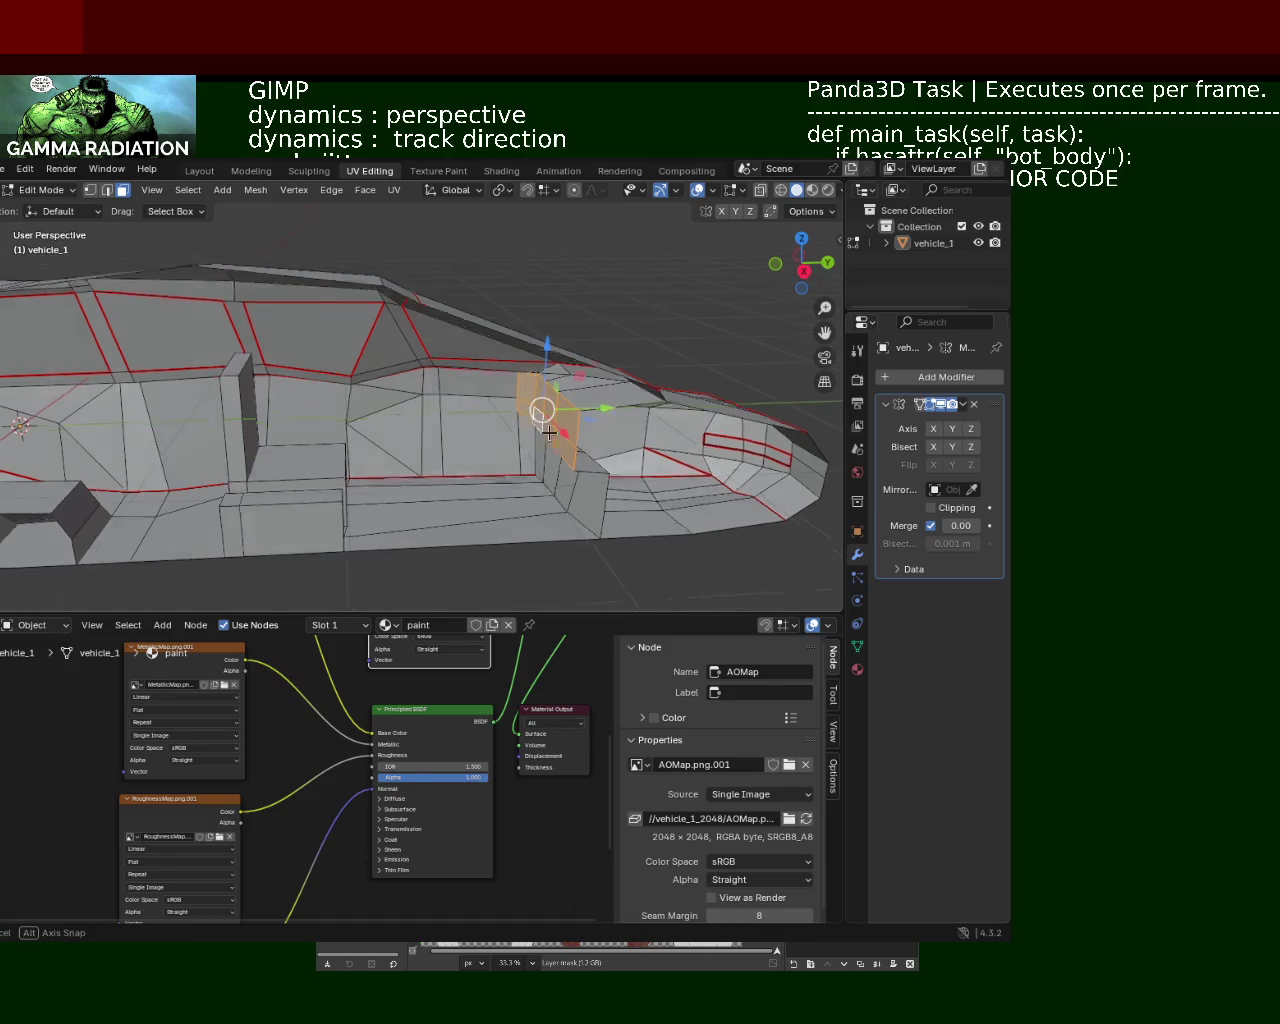
pyautogui.moveTo(541, 408); pyautogui.dragTo(549, 376, button='middle')
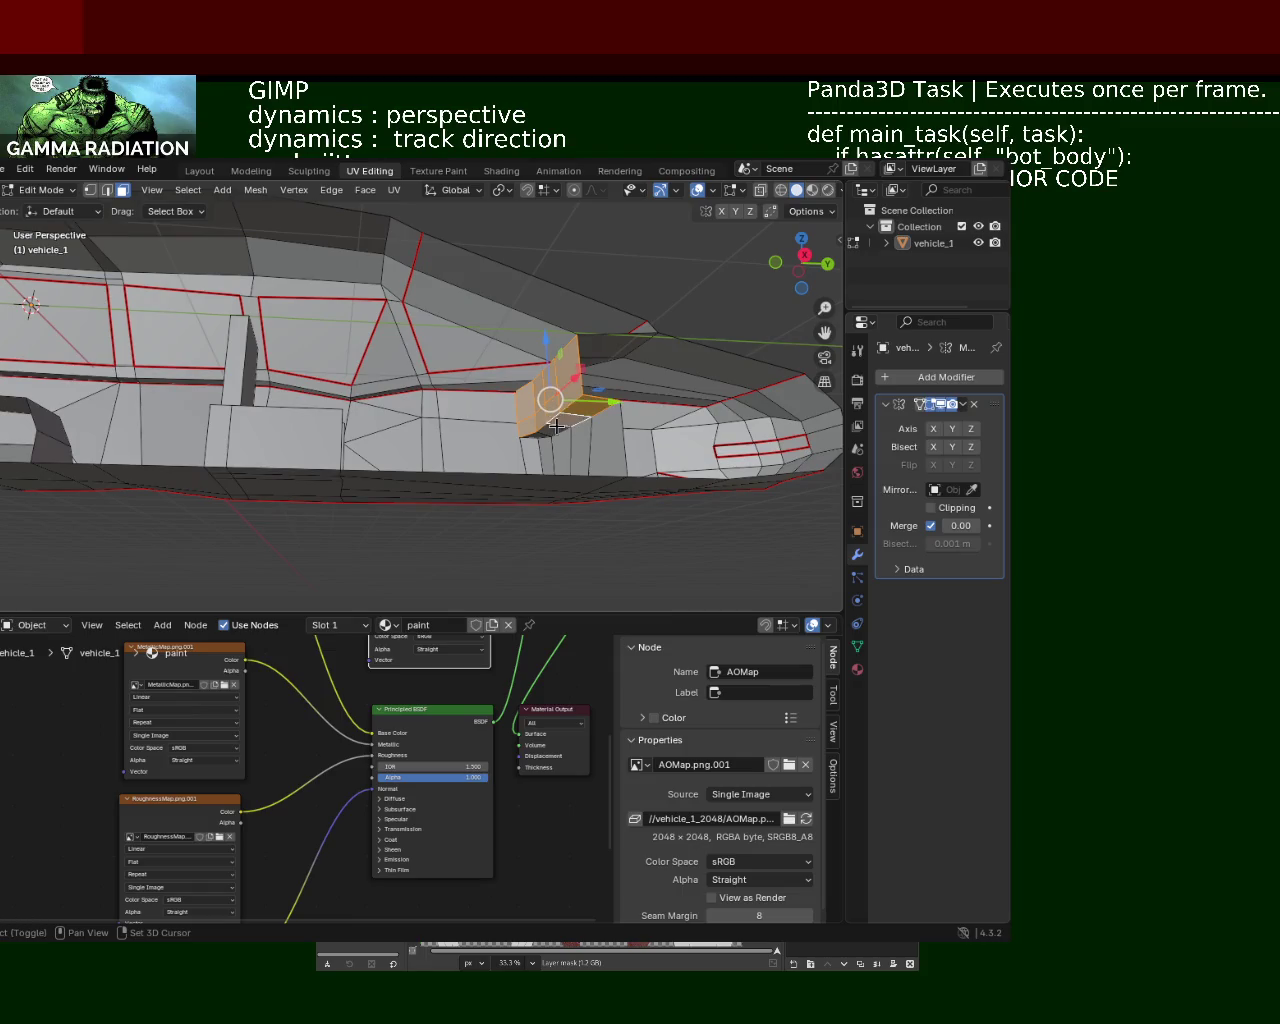
pyautogui.keyDown('shift'); pyautogui.click(548, 446); pyautogui.keyUp('shift')
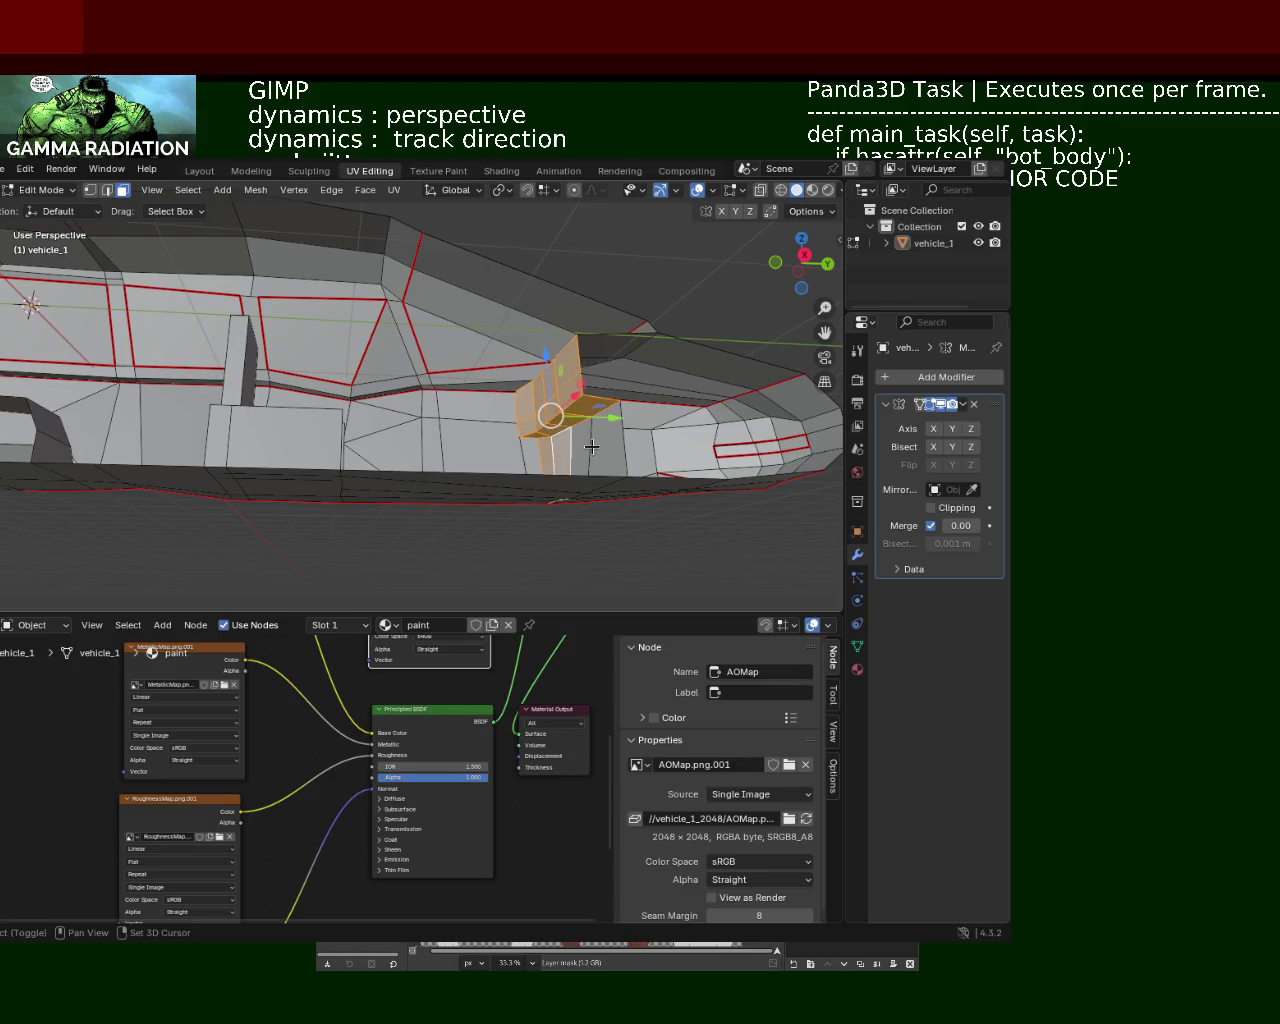
pyautogui.moveTo(579, 443)
pyautogui.mouseDown(button='middle')
pyautogui.moveTo(519, 436)
pyautogui.moveTo(404, 462)
pyautogui.mouseUp(button='middle')
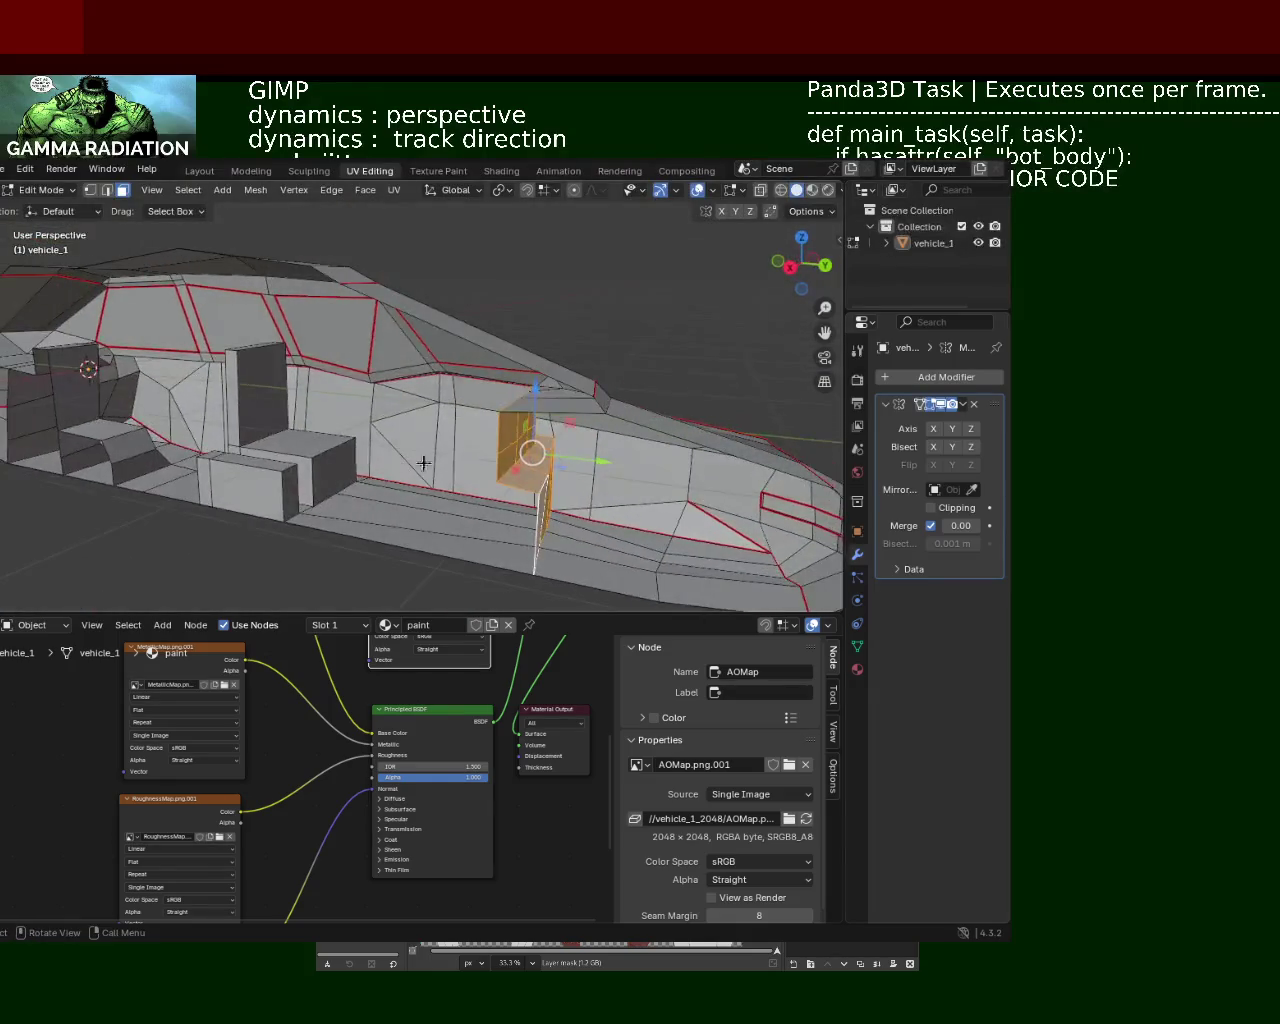
pyautogui.moveTo(576, 466)
pyautogui.mouseDown()
pyautogui.moveTo(620, 466)
pyautogui.moveTo(548, 474)
pyautogui.mouseUp()
pyautogui.moveTo(548, 474); pyautogui.dragTo(434, 437, button='middle')
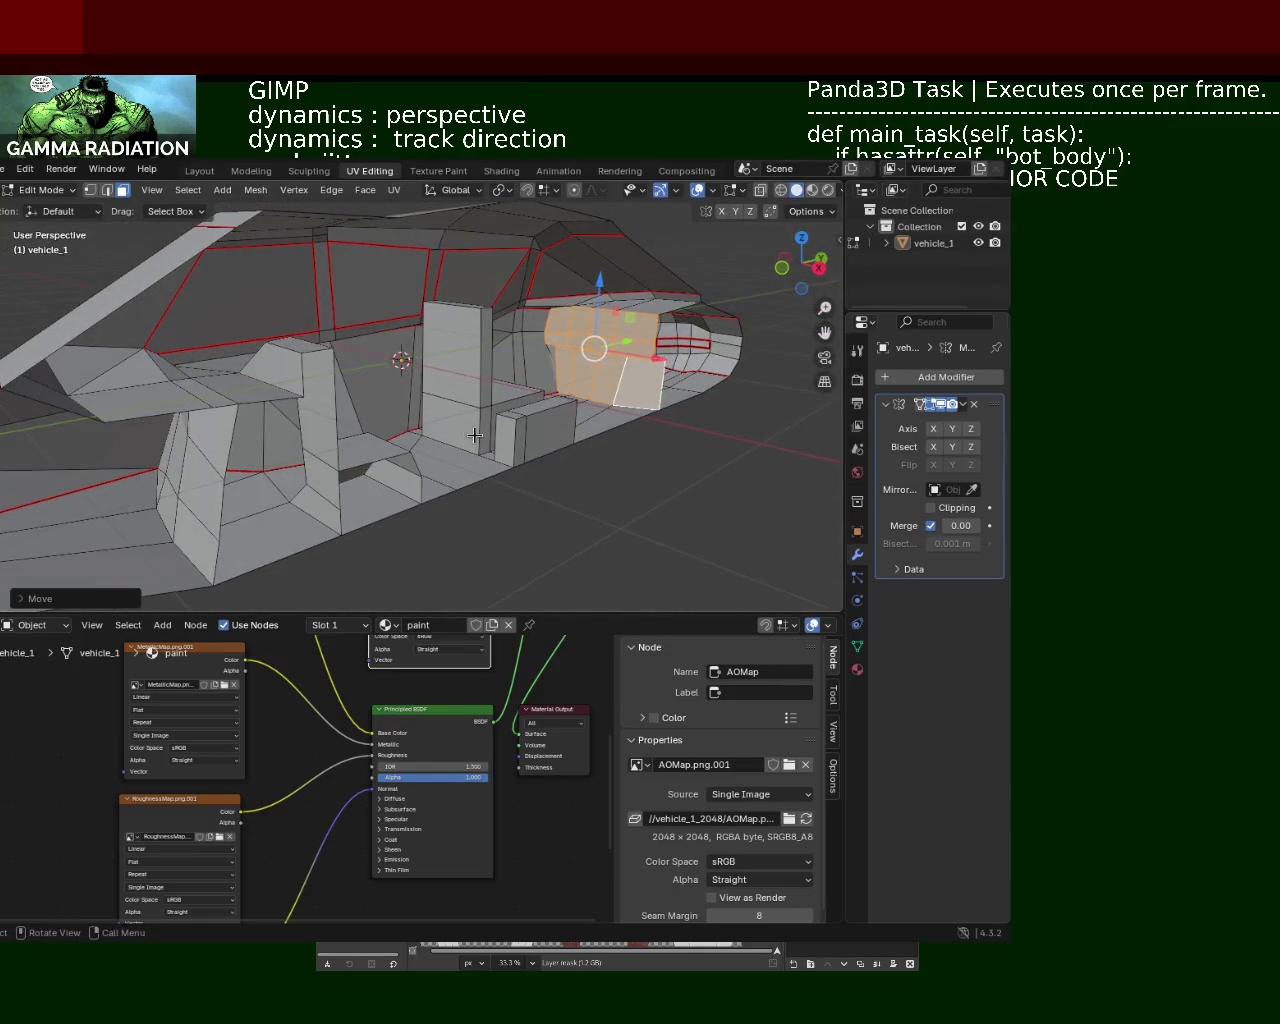
# Step: Select the seat base faces and the narrow strip face beside them
pyautogui.click(444, 423)
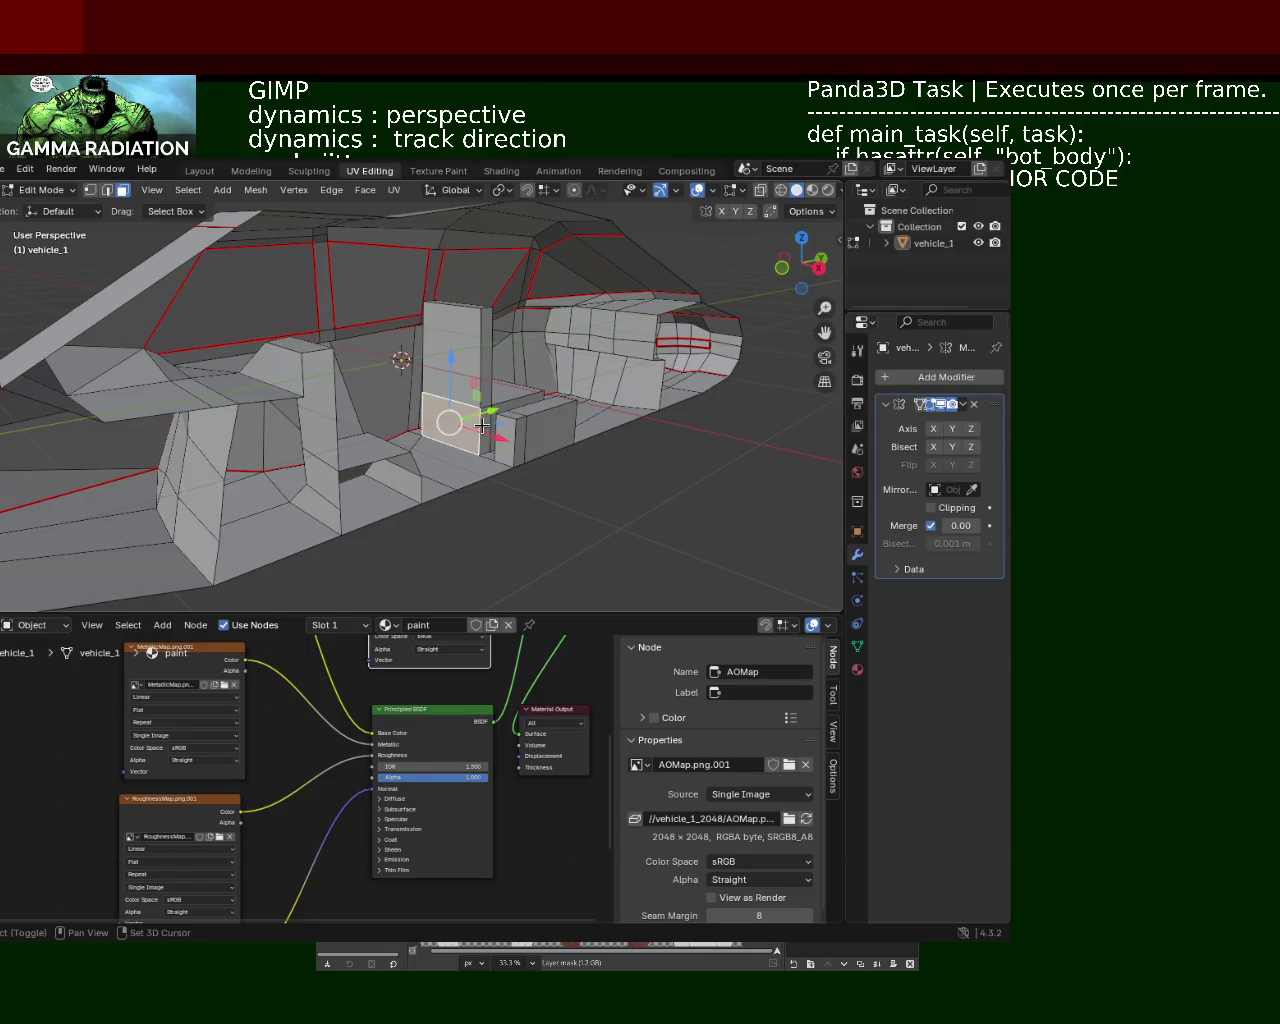
pyautogui.moveTo(536, 409)
pyautogui.mouseDown(button='middle')
pyautogui.moveTo(552, 470)
pyautogui.moveTo(523, 466)
pyautogui.moveTo(433, 394)
pyautogui.moveTo(494, 427)
pyautogui.mouseUp(button='middle')
pyautogui.keyDown('shift'); pyautogui.click(511, 461); pyautogui.keyUp('shift')
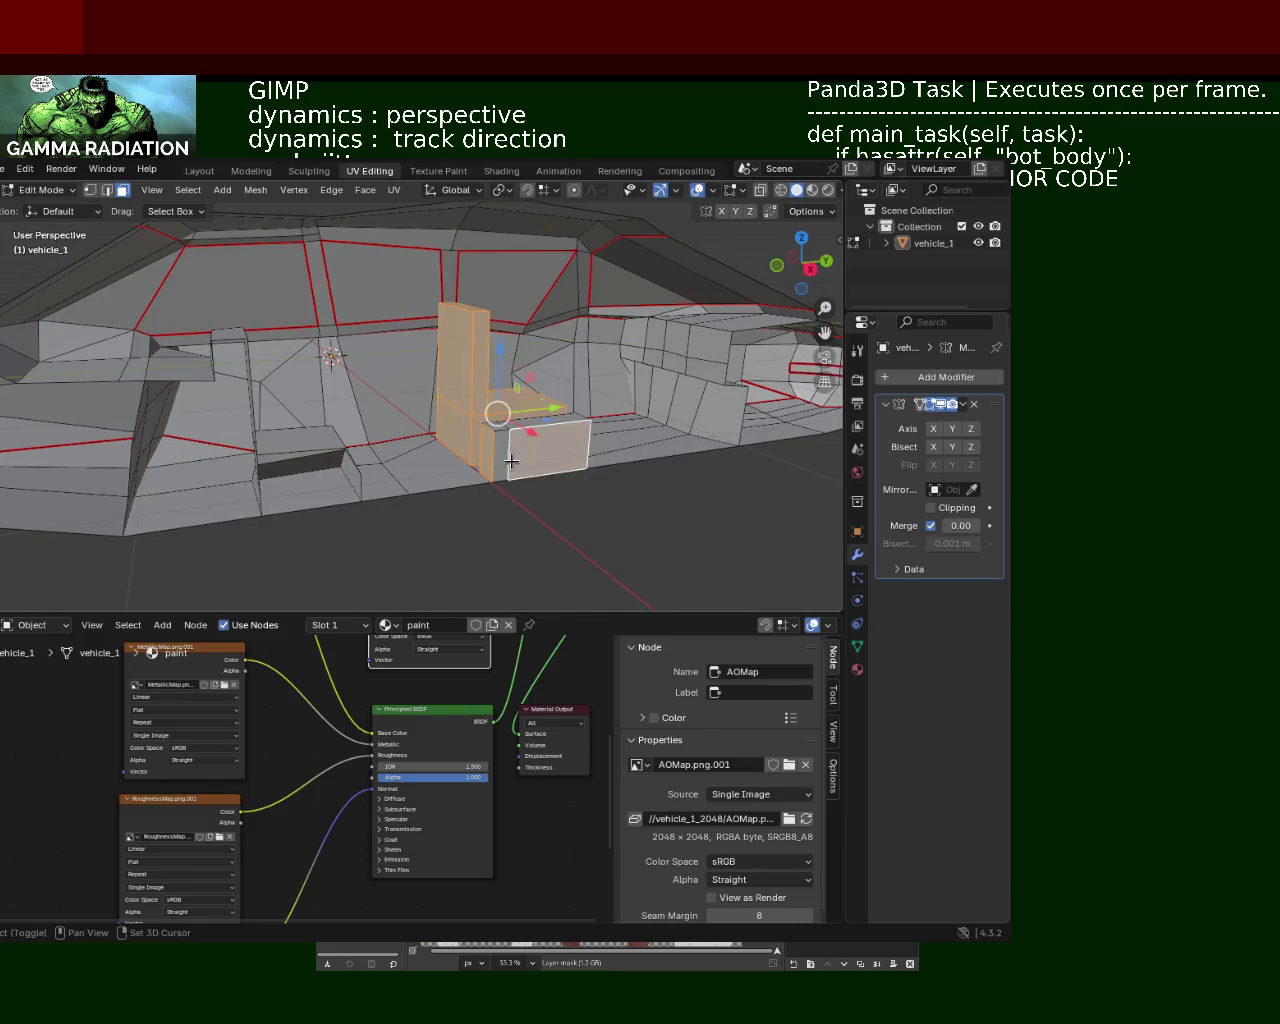
pyautogui.moveTo(528, 420)
pyautogui.mouseDown(button='middle')
pyautogui.moveTo(500, 400)
pyautogui.moveTo(522, 395)
pyautogui.mouseUp(button='middle')
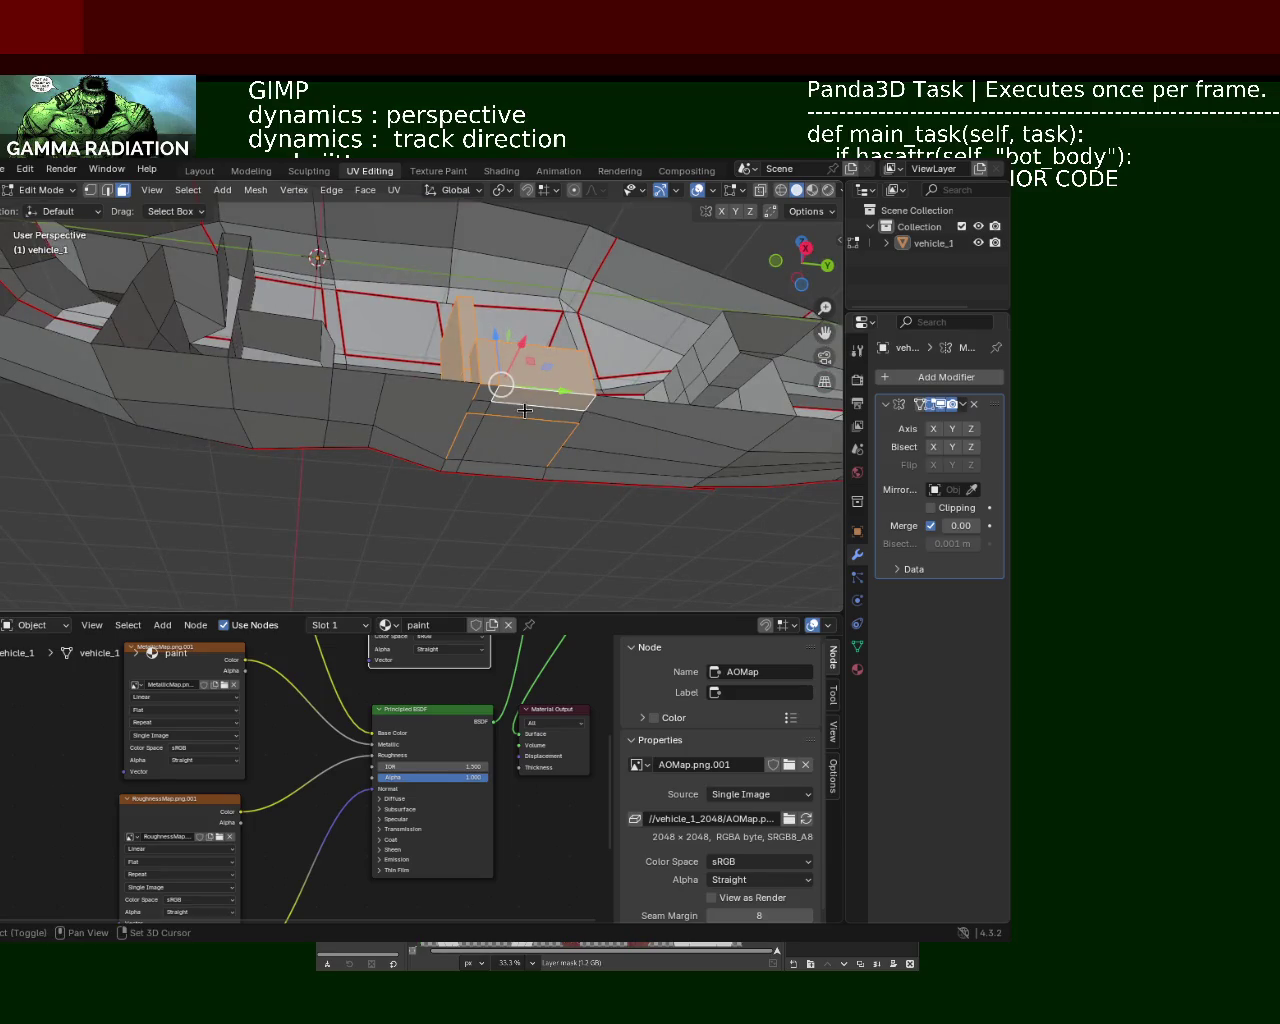
pyautogui.keyDown('shift'); pyautogui.click(480, 411); pyautogui.keyUp('shift')
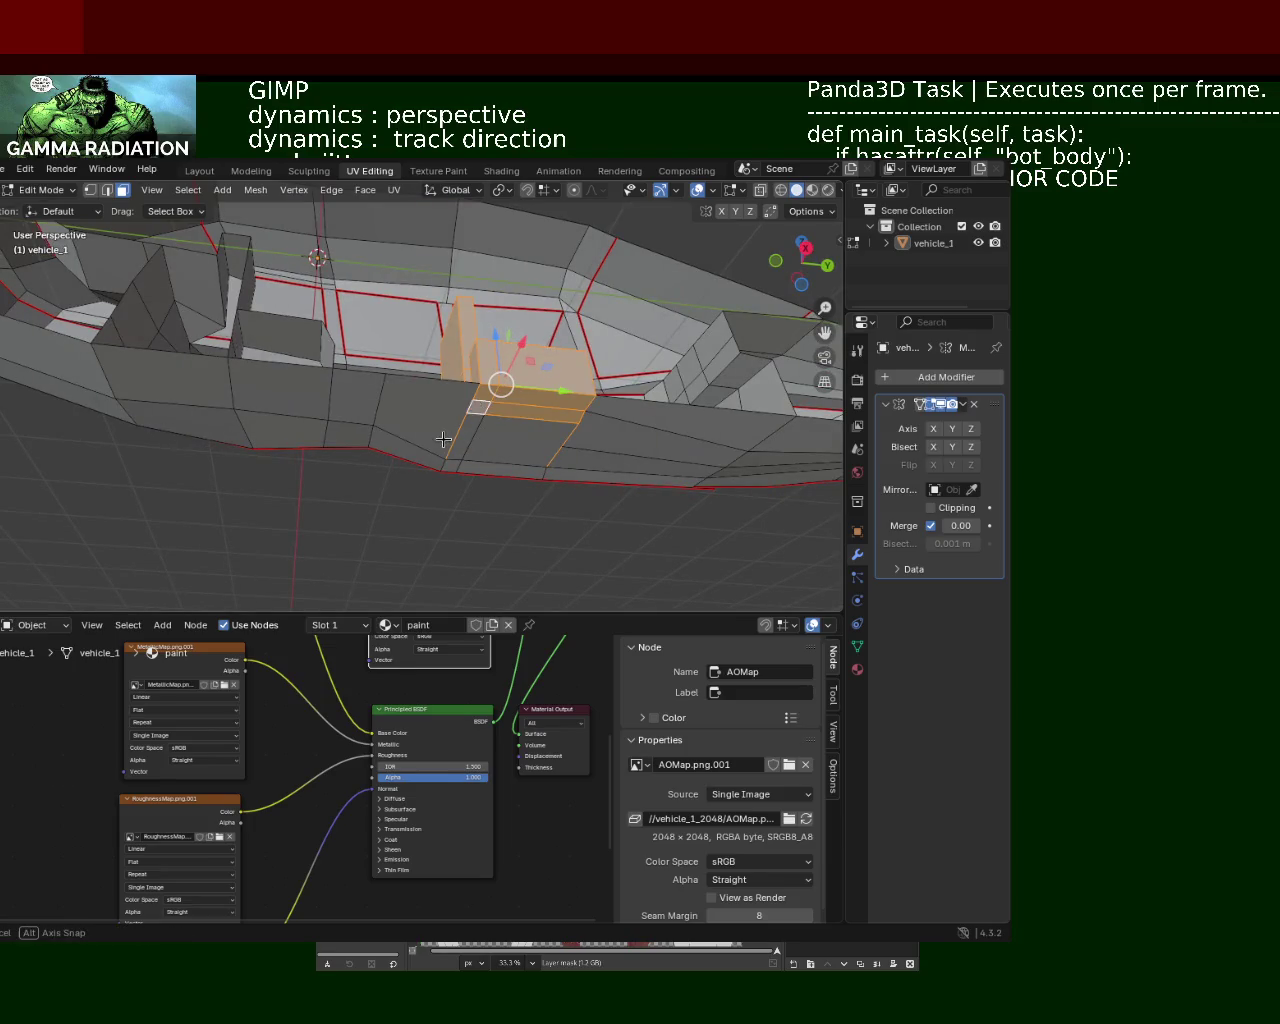
pyautogui.moveTo(443, 438); pyautogui.dragTo(495, 458, button='middle')
pyautogui.keyDown('shift'); pyautogui.click(495, 458); pyautogui.keyUp('shift')
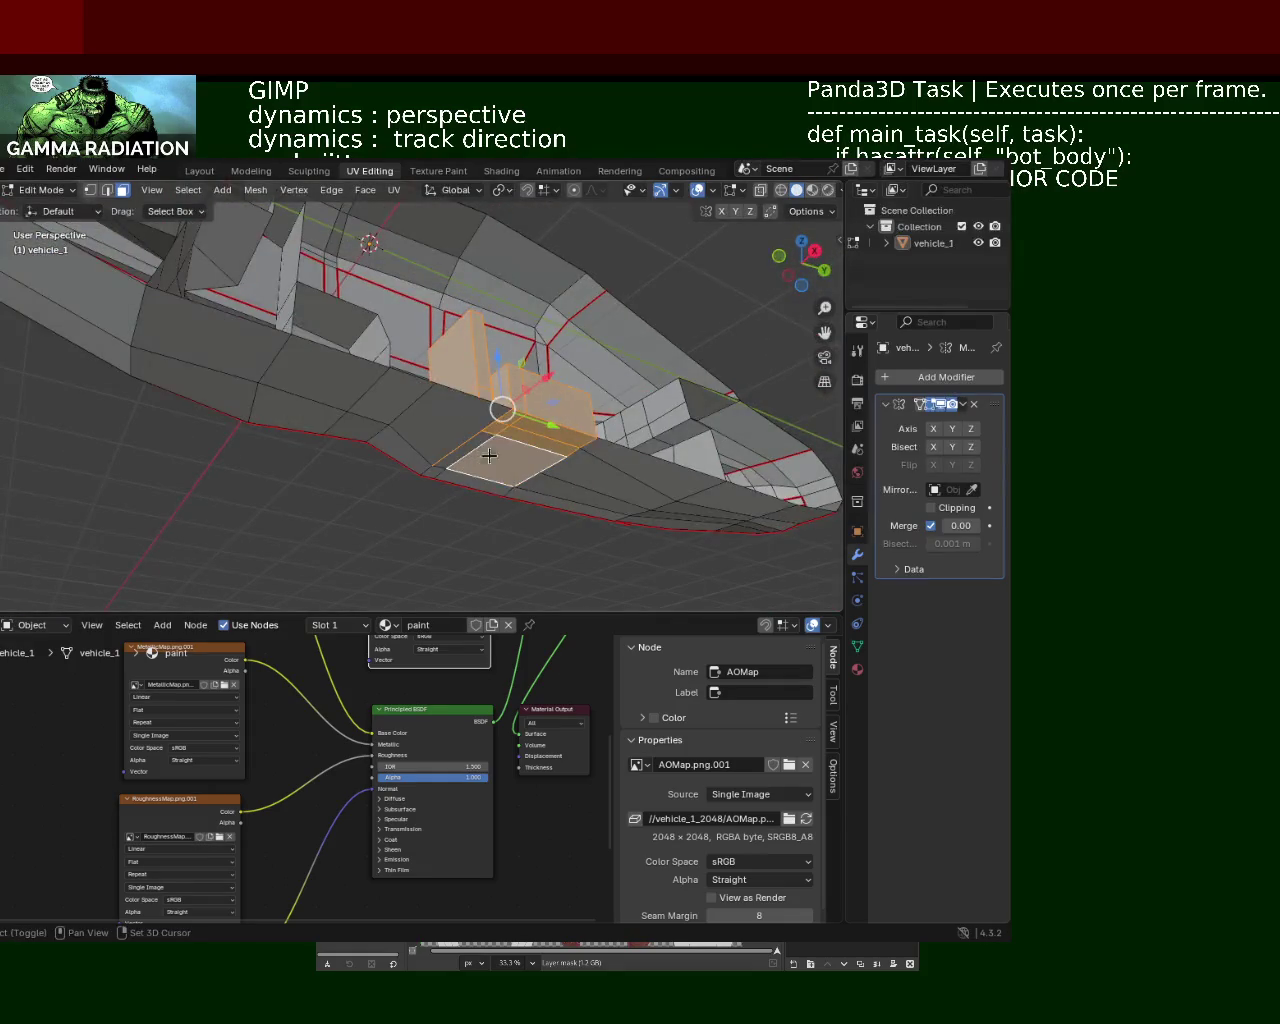
pyautogui.moveTo(470, 437)
pyautogui.mouseDown(button='middle')
pyautogui.moveTo(471, 486)
pyautogui.moveTo(418, 464)
pyautogui.moveTo(357, 423)
pyautogui.moveTo(348, 368)
pyautogui.mouseUp(button='middle')
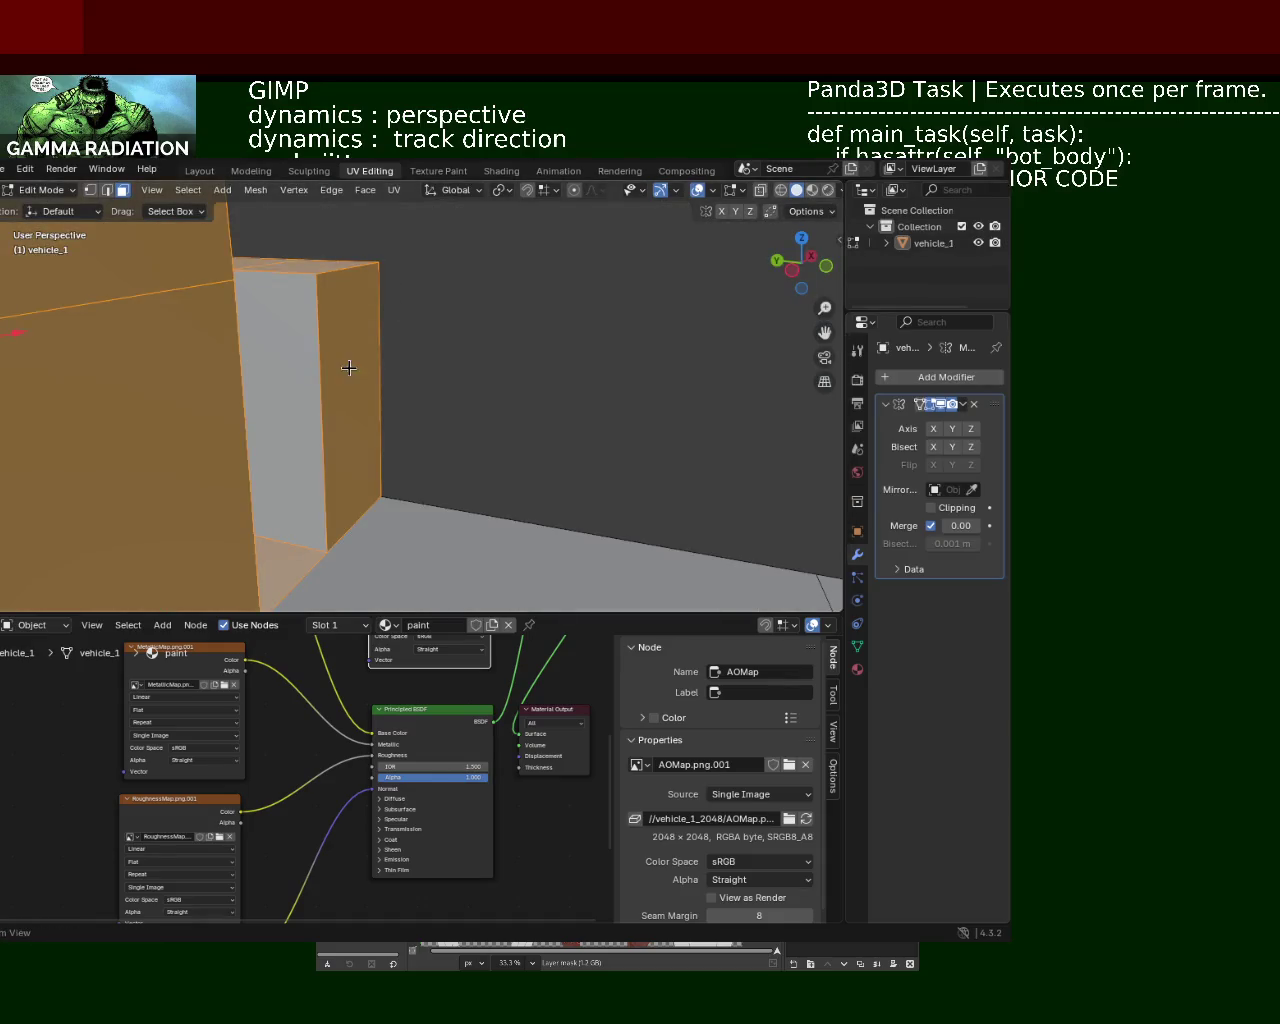
pyautogui.moveTo(428, 349)
pyautogui.mouseDown(button='middle')
pyautogui.moveTo(374, 349)
pyautogui.moveTo(434, 383)
pyautogui.moveTo(447, 442)
pyautogui.mouseUp(button='middle')
pyautogui.moveTo(308, 354)
pyautogui.mouseDown(button='middle')
pyautogui.moveTo(306, 306)
pyautogui.moveTo(240, 354)
pyautogui.moveTo(159, 369)
pyautogui.moveTo(331, 360)
pyautogui.moveTo(126, 383)
pyautogui.moveTo(141, 371)
pyautogui.moveTo(63, 343)
pyautogui.moveTo(109, 355)
pyautogui.mouseUp(button='middle')
pyautogui.keyDown('shift'); pyautogui.click(118, 401); pyautogui.keyUp('shift')
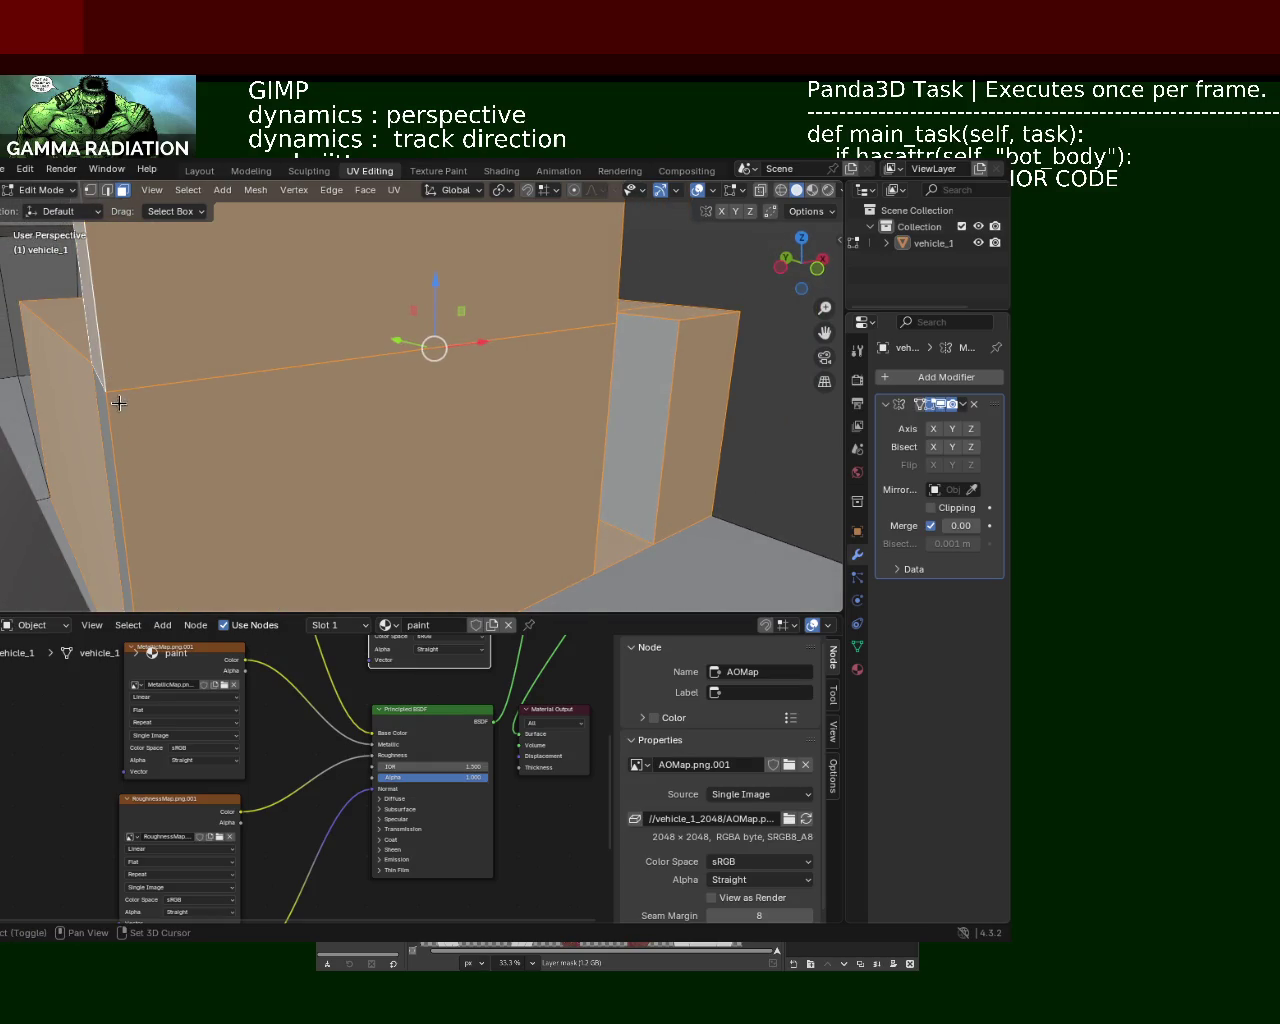
# Step: Reselect the seat's large and side faces and start sliding them along Y, about 0.4069 m
pyautogui.moveTo(83, 449)
pyautogui.mouseDown(button='middle')
pyautogui.moveTo(200, 409)
pyautogui.moveTo(411, 423)
pyautogui.moveTo(411, 434)
pyautogui.moveTo(443, 337)
pyautogui.mouseUp(button='middle')
pyautogui.hotkey('alt', 'a')
pyautogui.click(440, 337)
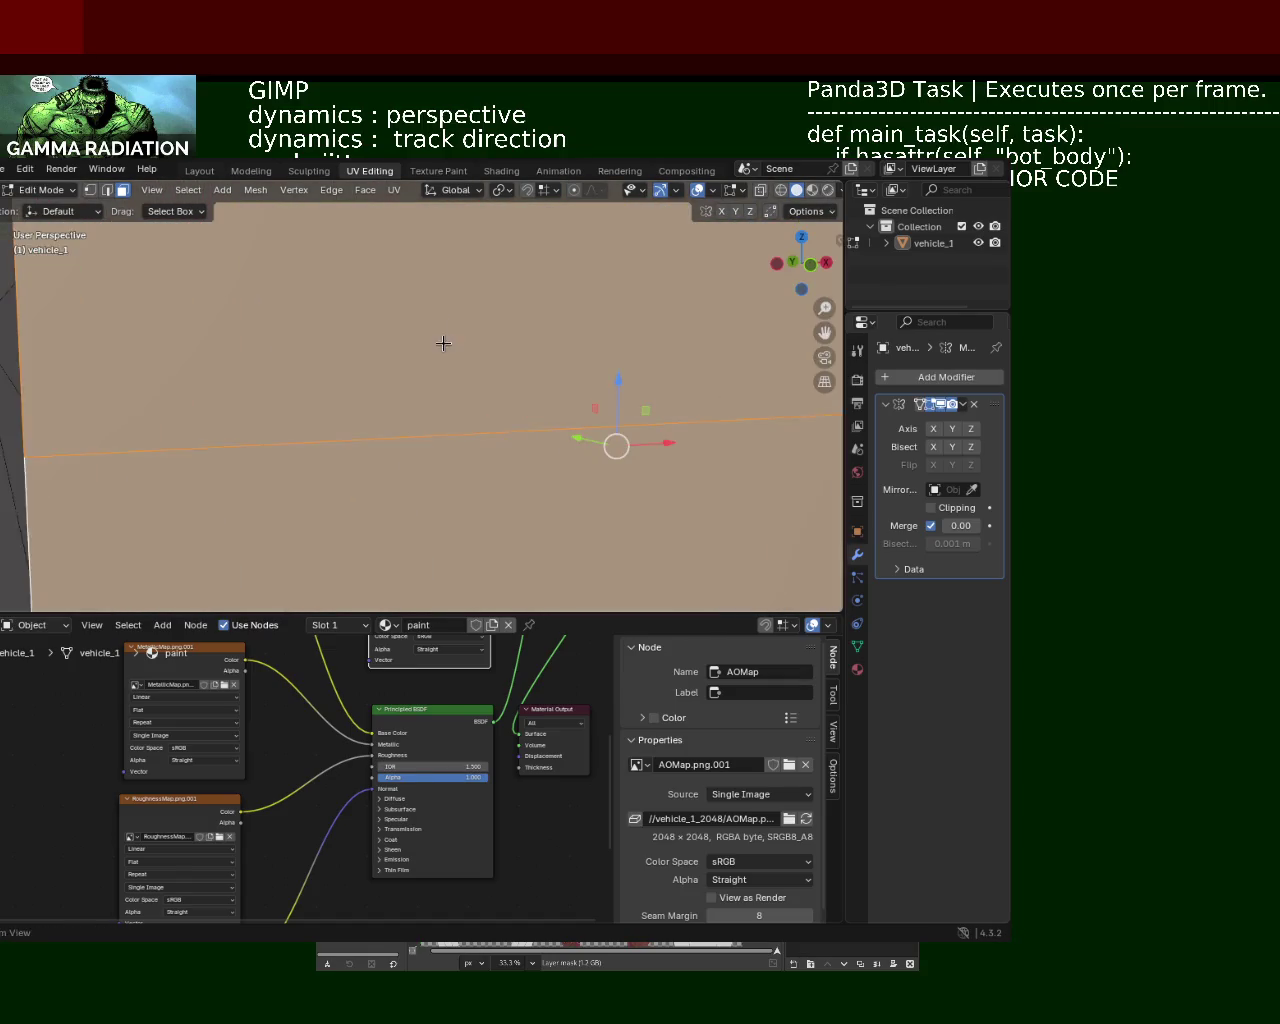
pyautogui.moveTo(505, 403); pyautogui.dragTo(659, 447, button='middle')
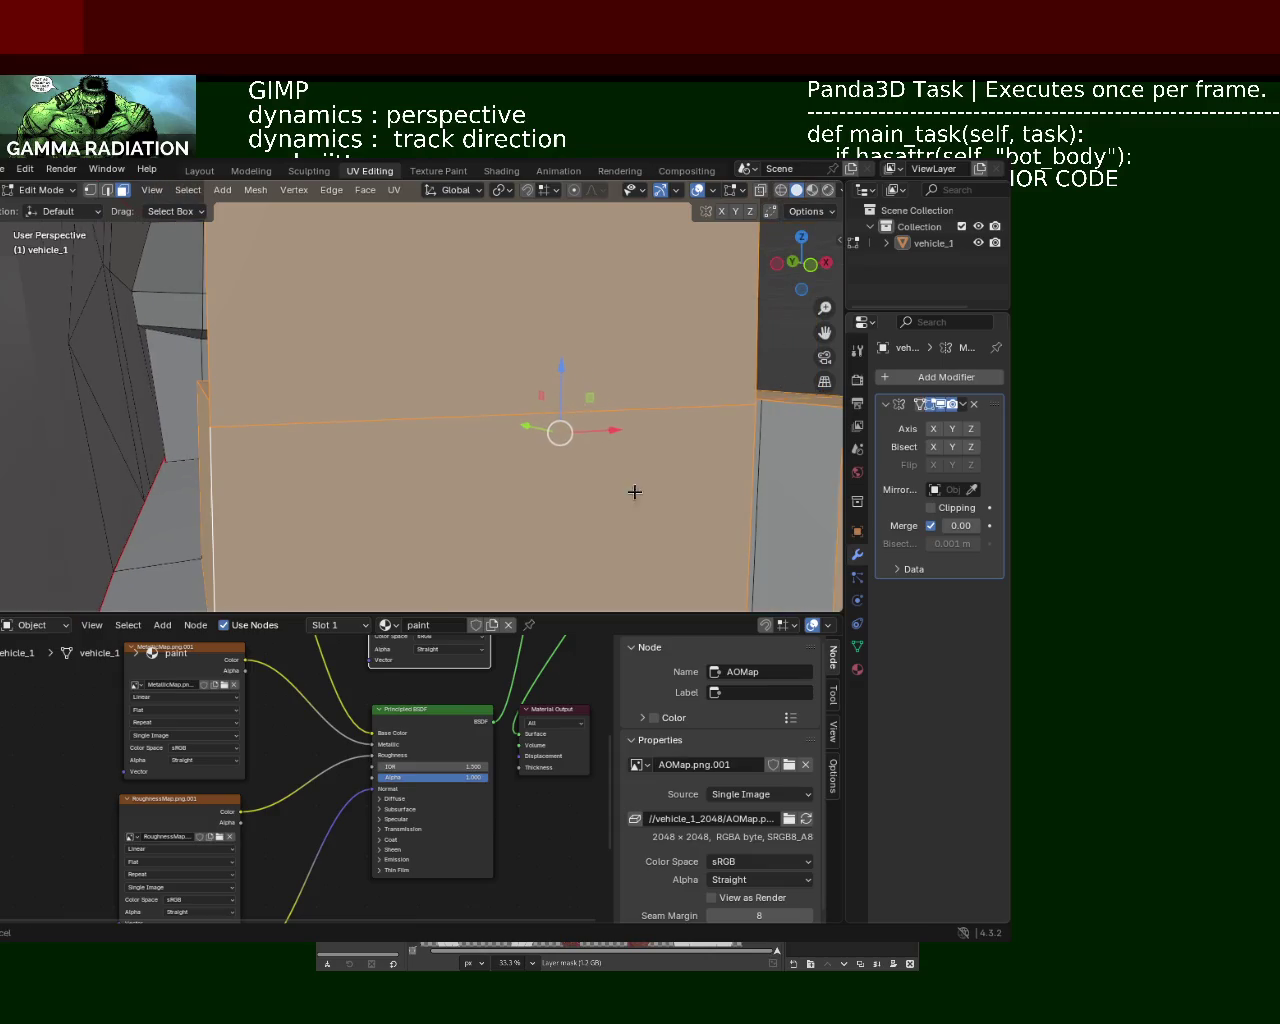
pyautogui.keyDown('shift'); pyautogui.moveTo(659, 447); pyautogui.dragTo(549, 437, button='middle'); pyautogui.keyUp('shift')
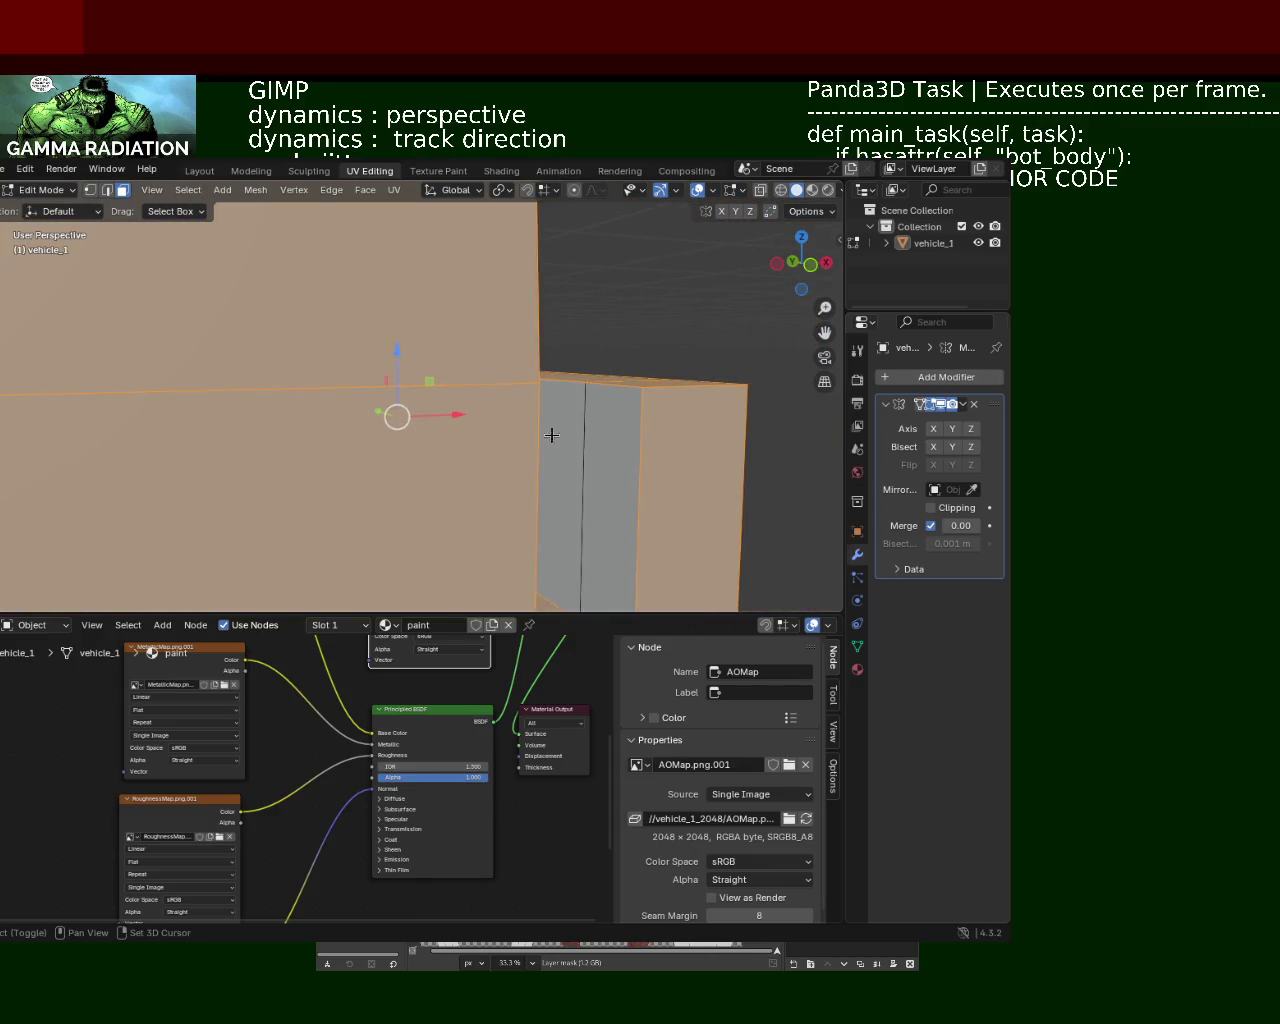
pyautogui.keyDown('shift'); pyautogui.click(616, 467); pyautogui.keyUp('shift')
pyautogui.scroll(-3, 423, 423)
pyautogui.moveTo(423, 423)
pyautogui.mouseDown(button='middle')
pyautogui.moveTo(600, 271)
pyautogui.moveTo(360, 354)
pyautogui.moveTo(365, 396)
pyautogui.moveTo(580, 423)
pyautogui.moveTo(544, 510)
pyautogui.moveTo(214, 469)
pyautogui.moveTo(357, 457)
pyautogui.moveTo(418, 420)
pyautogui.mouseUp(button='middle')
pyautogui.moveTo(419, 404); pyautogui.dragTo(491, 432)
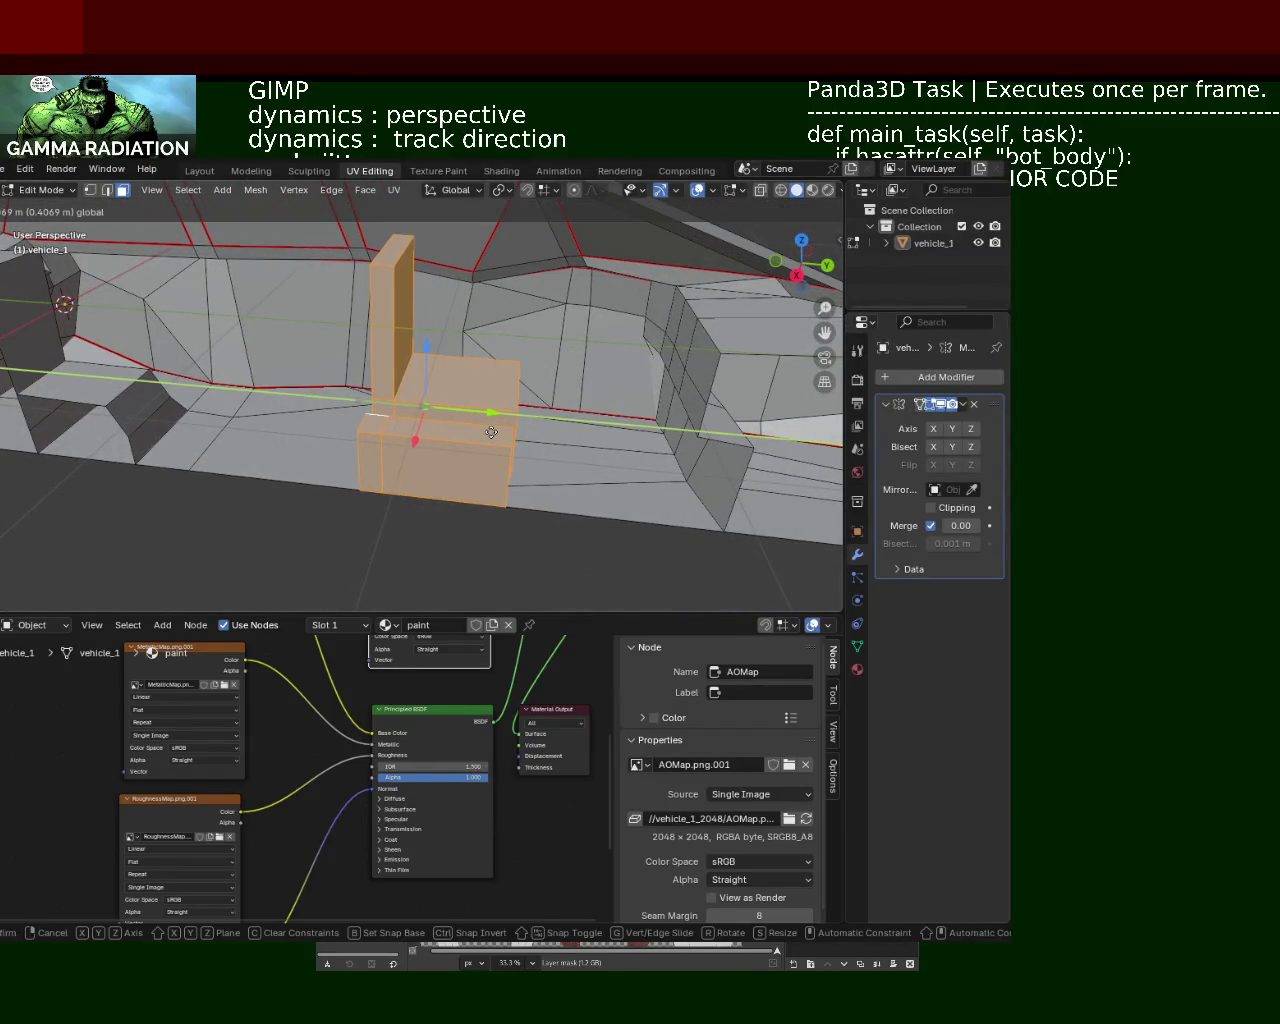
# Step: Finish sliding the seat block to about 0.8574 m along Y and confirm
pyautogui.moveTo(491, 432); pyautogui.dragTo(566, 456)
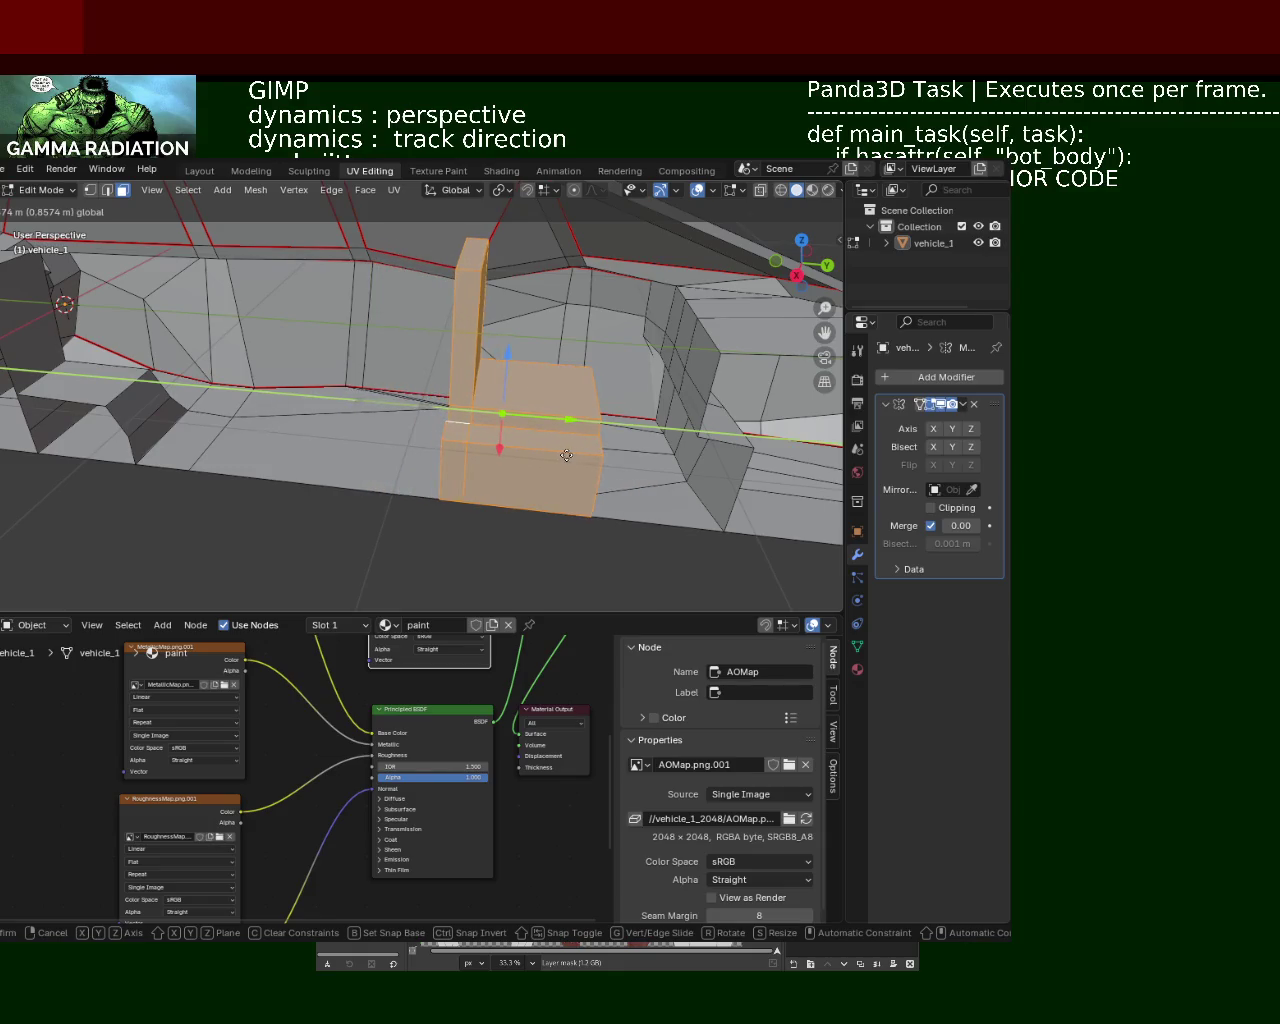
pyautogui.click(566, 456)
pyautogui.moveTo(352, 506)
pyautogui.mouseDown(button='middle')
pyautogui.moveTo(386, 434)
pyautogui.moveTo(493, 464)
pyautogui.mouseUp(button='middle')
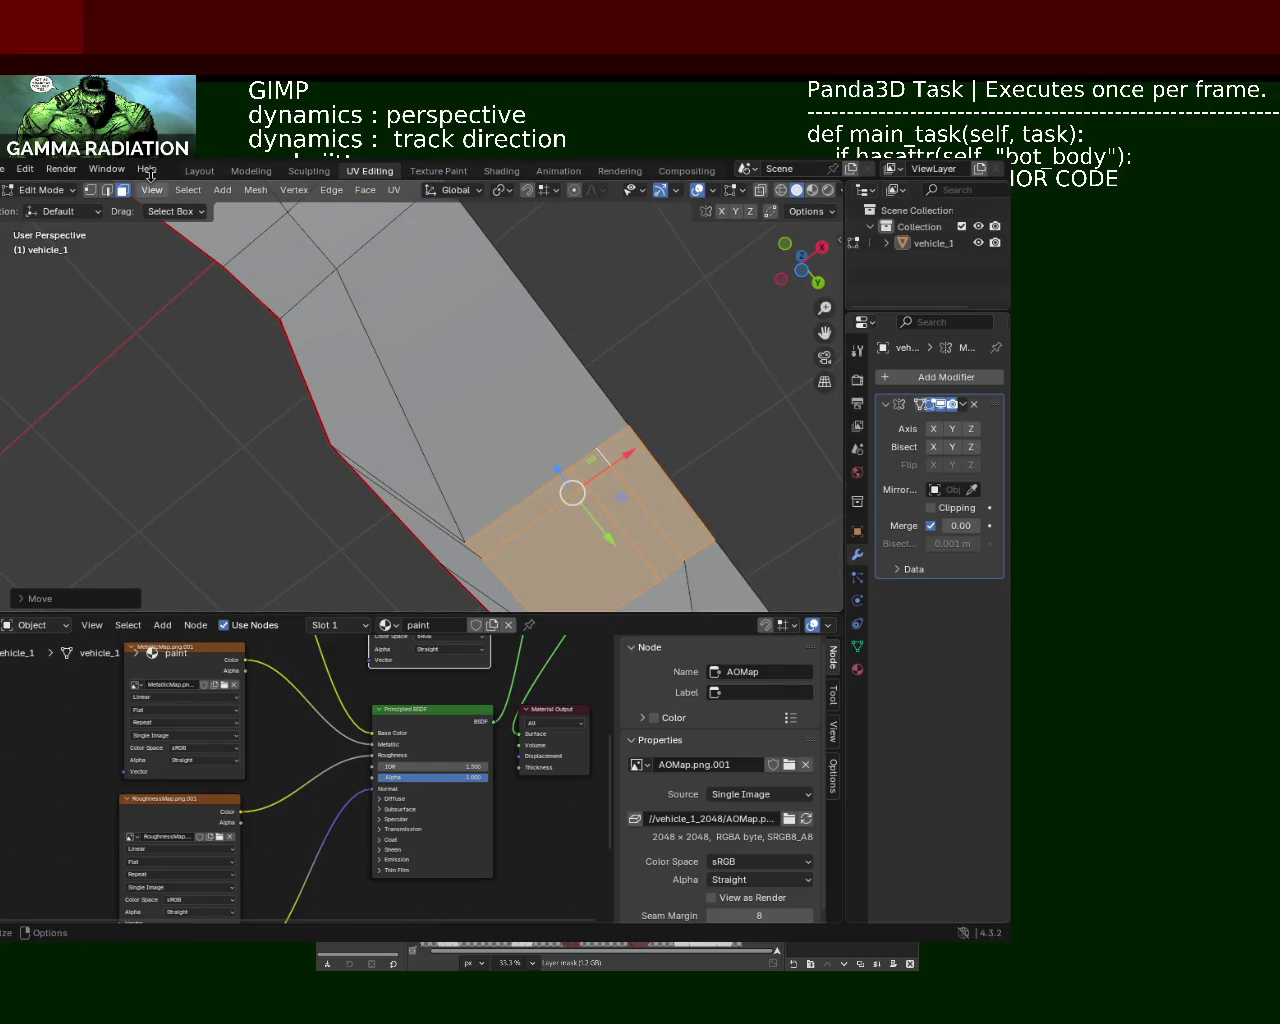
# Step: In Vertex select, pick two body-strip vertices and subdivide their edge, then undo it
pyautogui.click(91, 191)
pyautogui.click(332, 457)
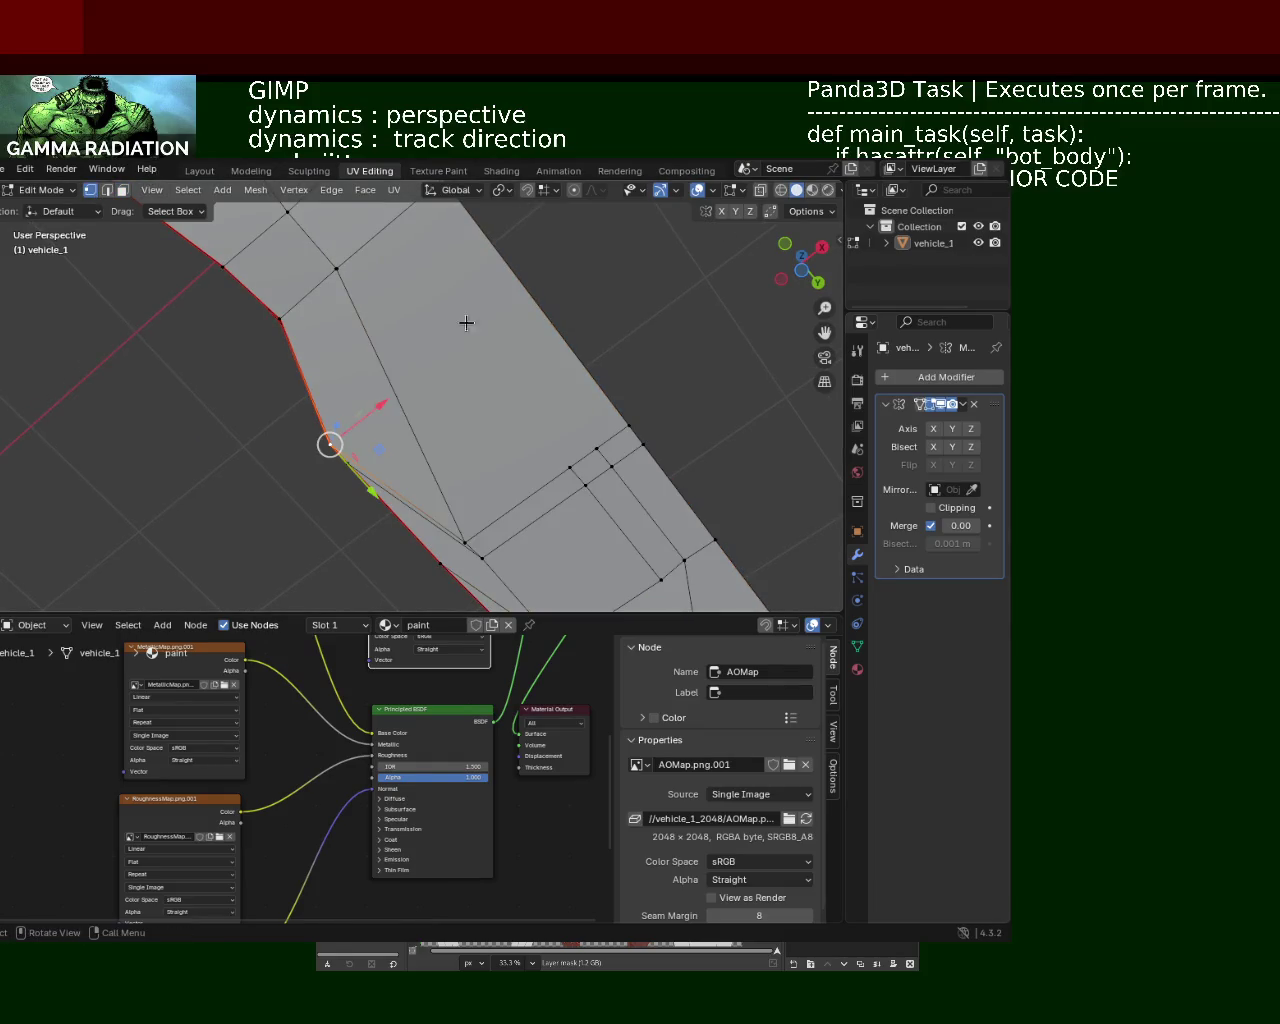
pyautogui.moveTo(463, 351); pyautogui.dragTo(600, 460, button='middle')
pyautogui.click(613, 473)
pyautogui.keyDown('shift'); pyautogui.click(472, 305); pyautogui.keyUp('shift')
pyautogui.hotkey('ctrl', 'e')
pyautogui.click(420, 389)
pyautogui.hotkey('ctrl', 'z')
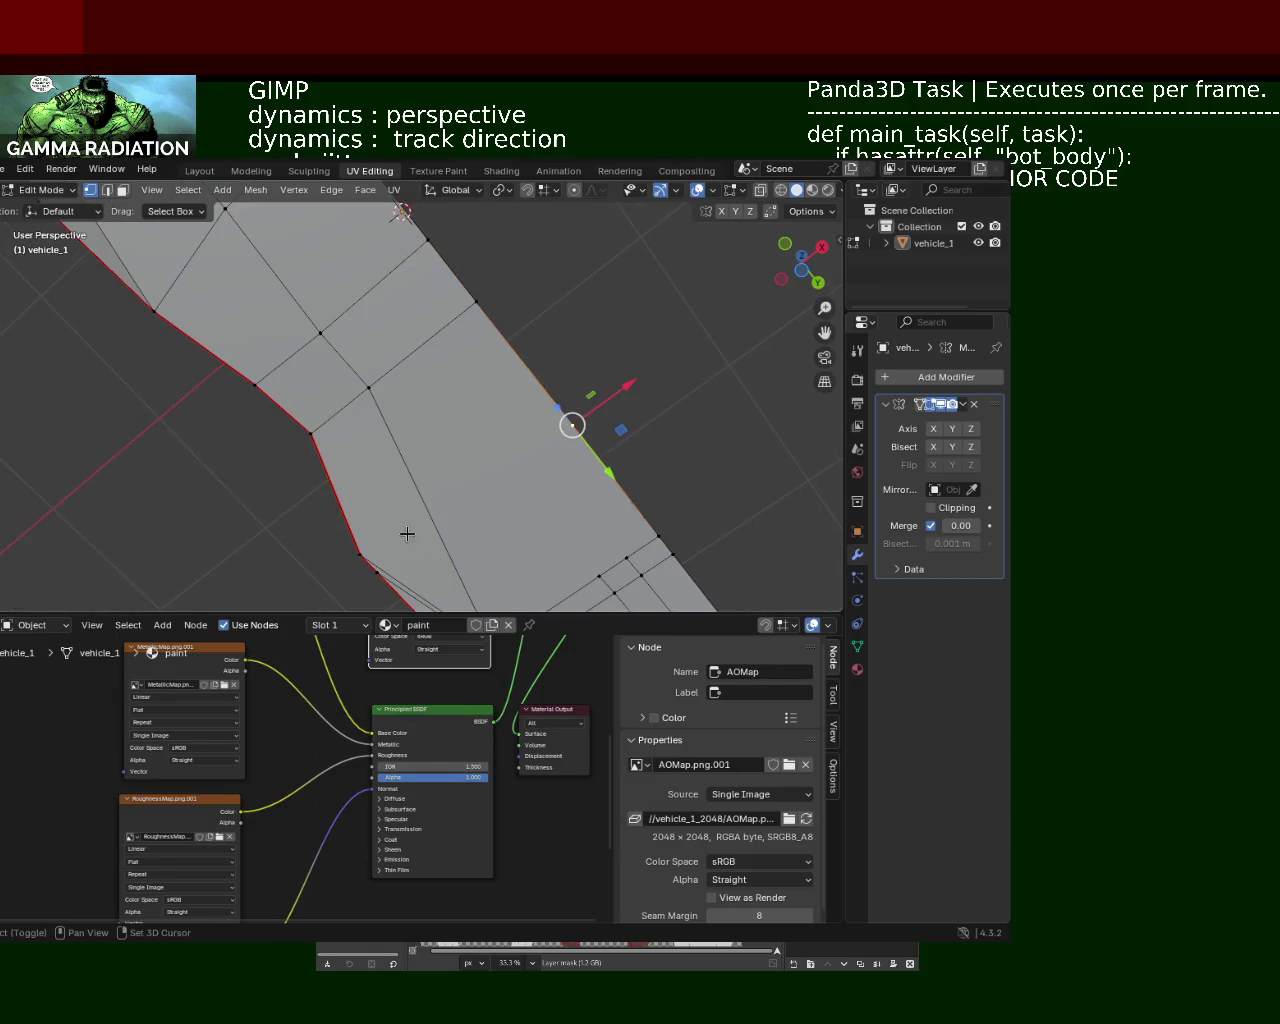
# Step: Dissolve the extra edges along the side strip in two passes
pyautogui.keyDown('shift'); pyautogui.click(366, 546); pyautogui.keyUp('shift')
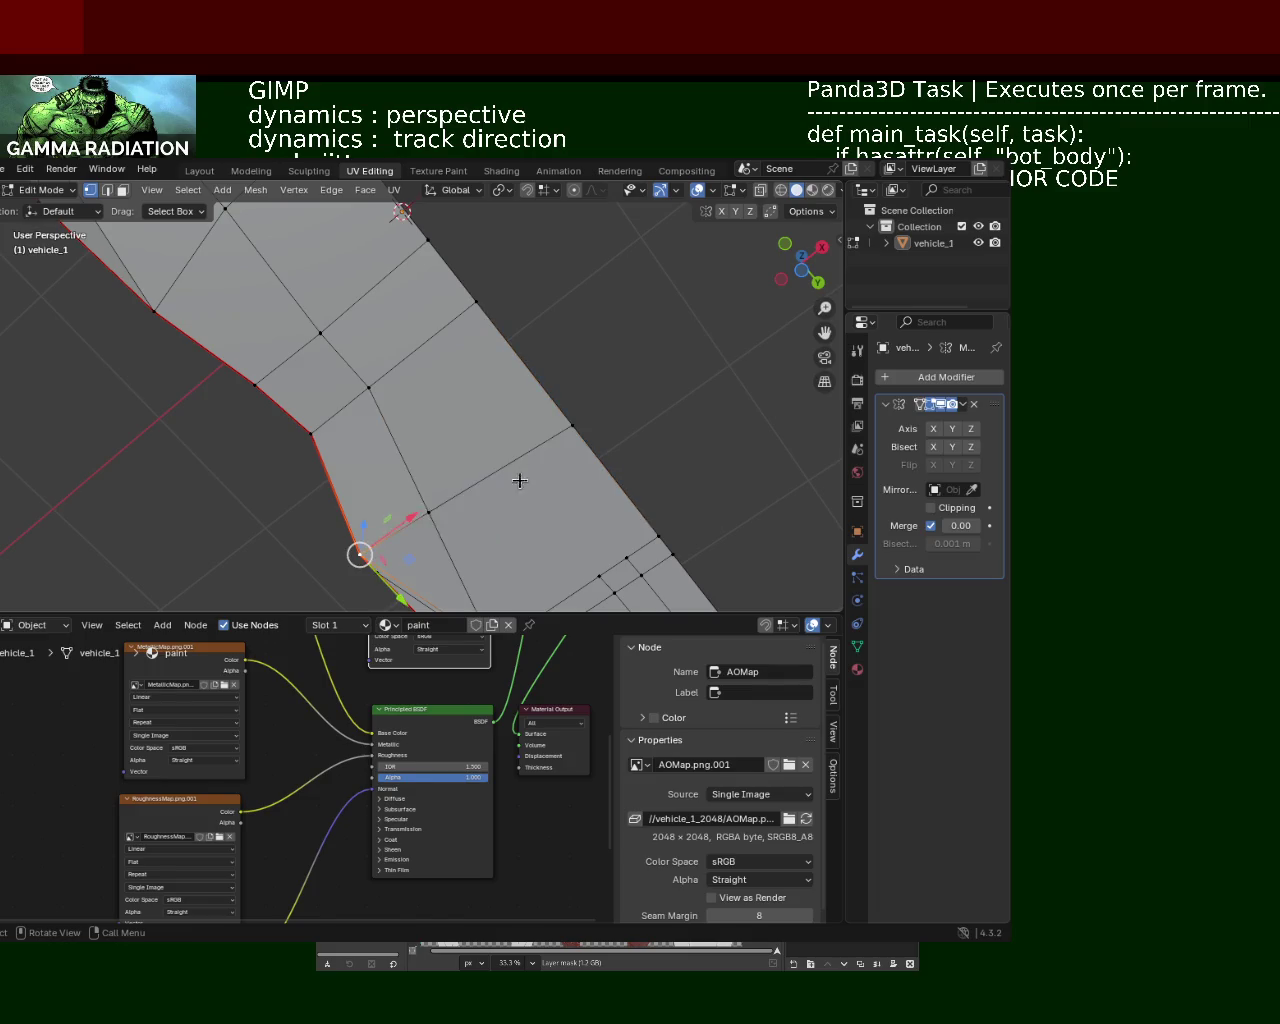
pyautogui.moveTo(362, 549); pyautogui.dragTo(471, 354, button='middle')
pyautogui.moveTo(466, 490); pyautogui.dragTo(442, 468, button='middle')
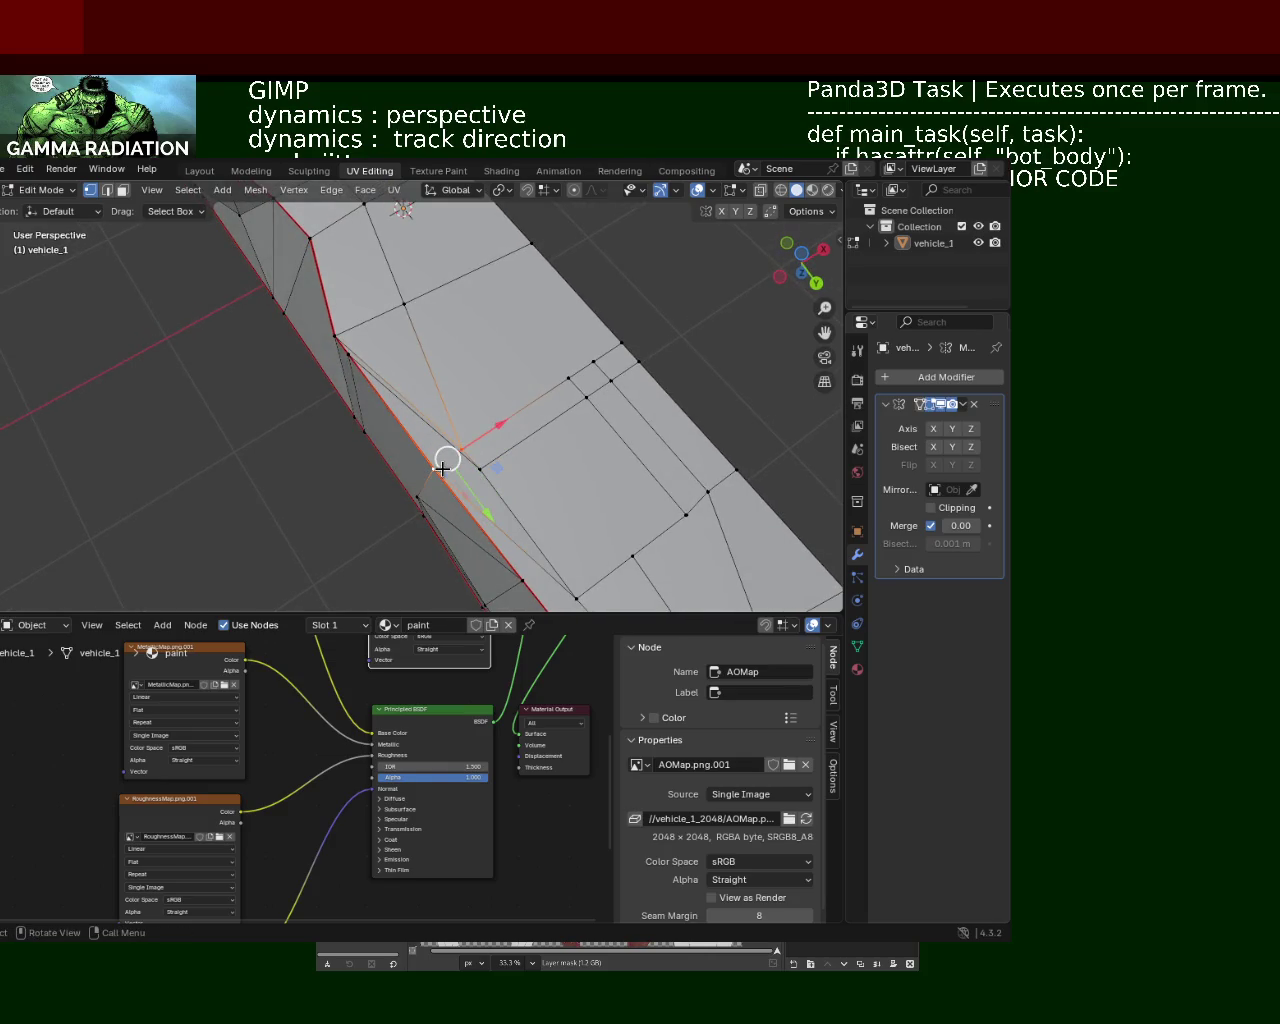
pyautogui.keyDown('shift'); pyautogui.click(351, 385); pyautogui.keyUp('shift')
pyautogui.press('x')
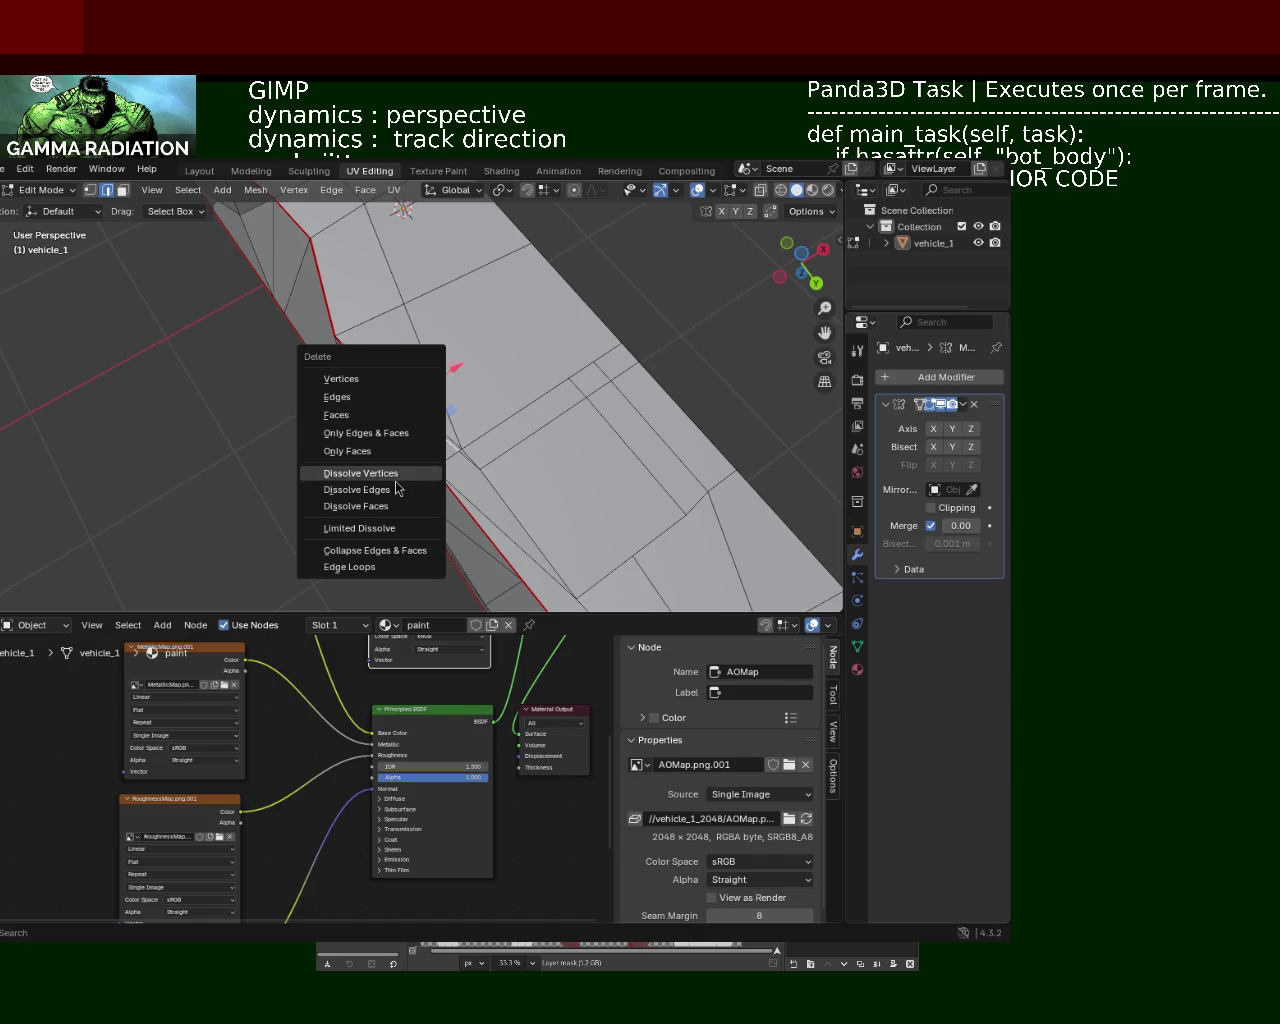
pyautogui.click(396, 488)
pyautogui.moveTo(420, 409); pyautogui.dragTo(434, 495, button='middle')
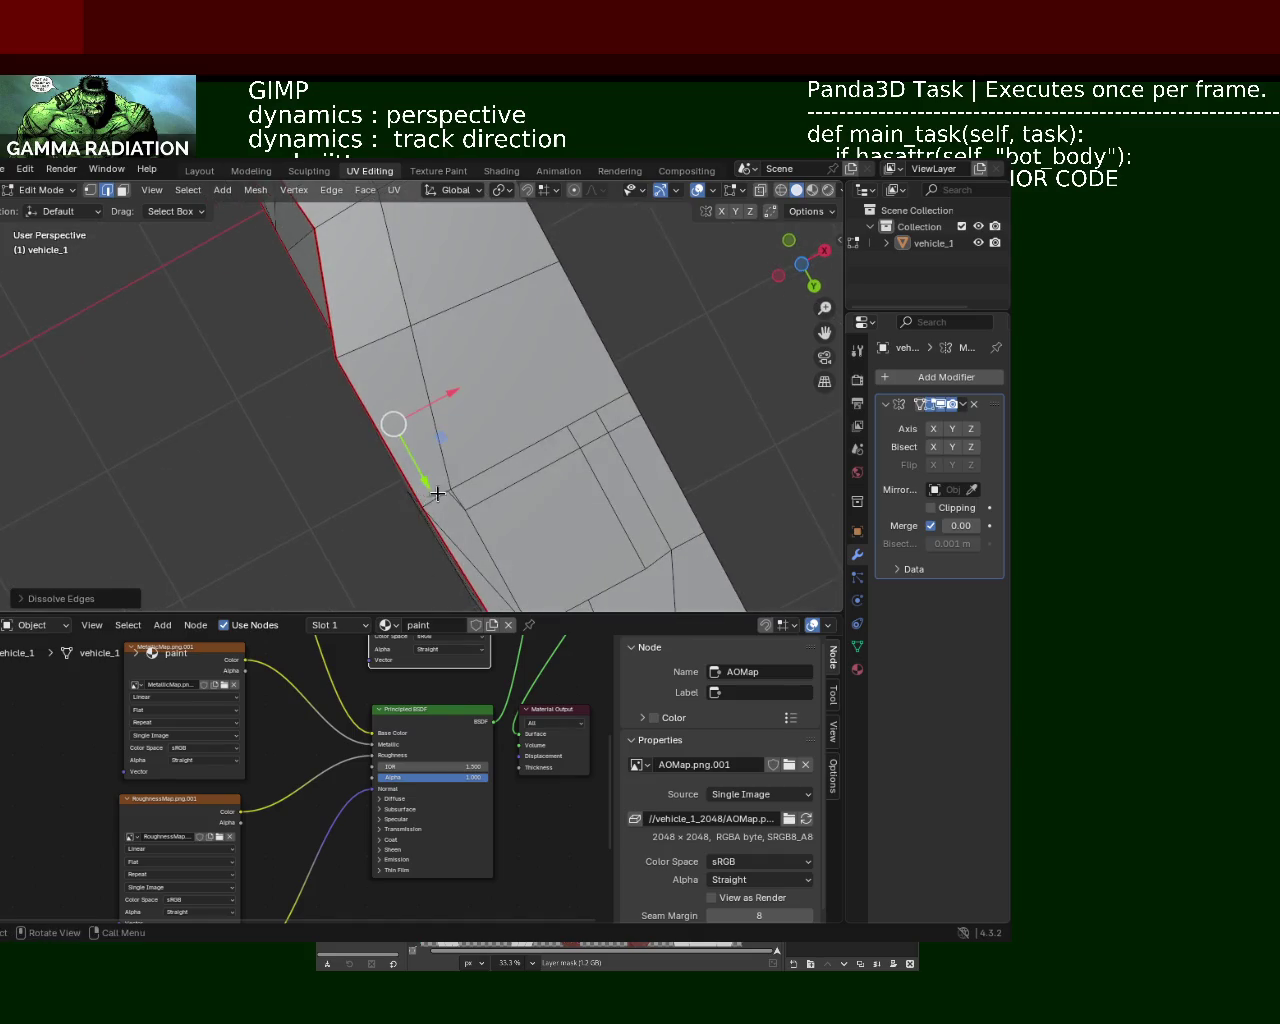
pyautogui.click(451, 492)
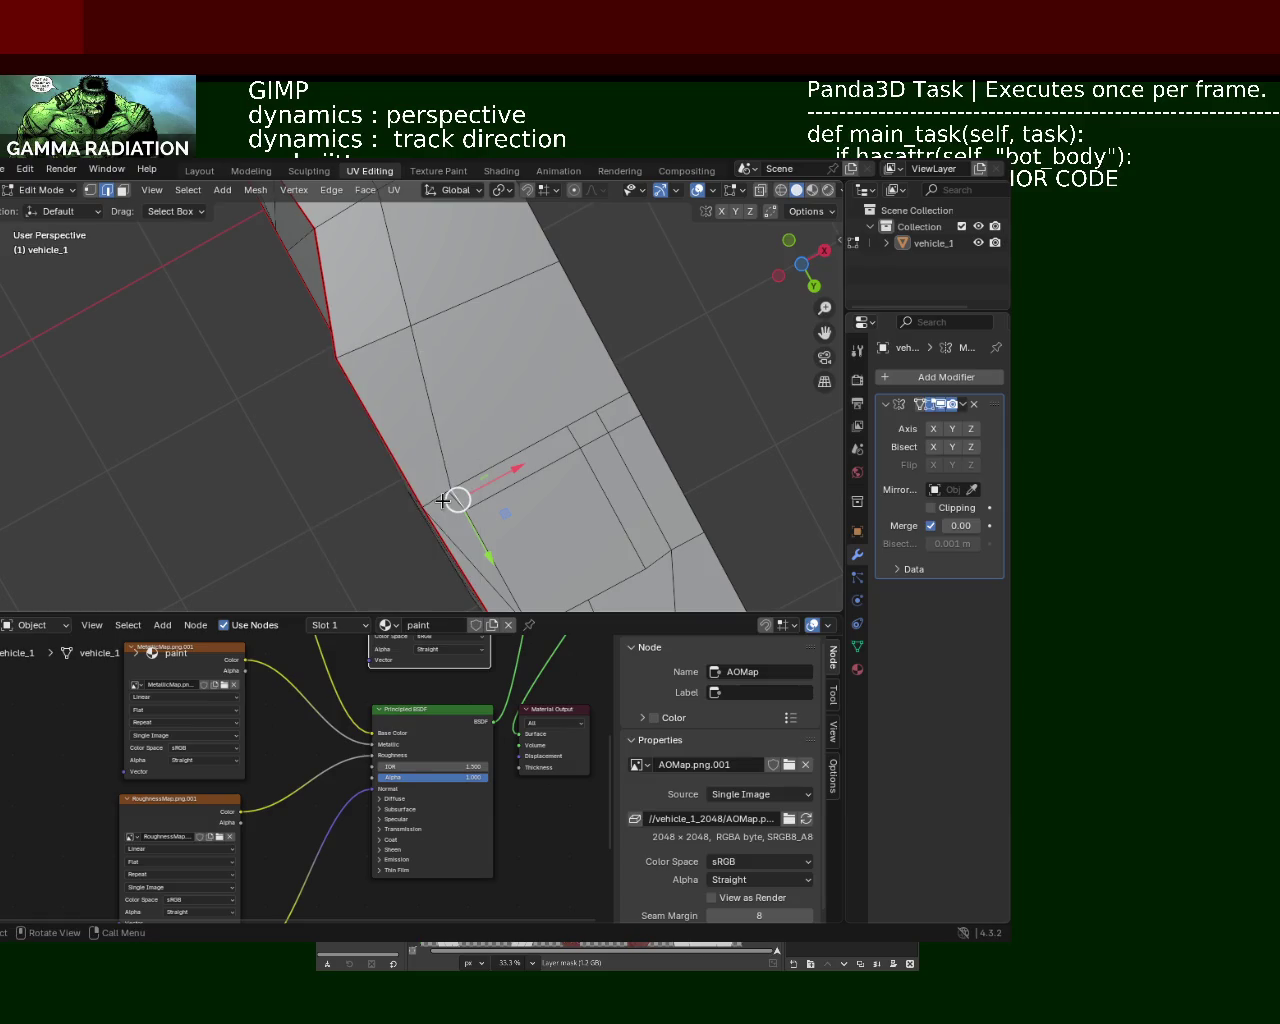
pyautogui.press('x')
pyautogui.click(448, 500)
pyautogui.moveTo(400, 423)
pyautogui.mouseDown(button='middle')
pyautogui.moveTo(414, 520)
pyautogui.moveTo(470, 434)
pyautogui.moveTo(410, 430)
pyautogui.moveTo(451, 394)
pyautogui.moveTo(447, 440)
pyautogui.moveTo(430, 381)
pyautogui.mouseUp(button='middle')
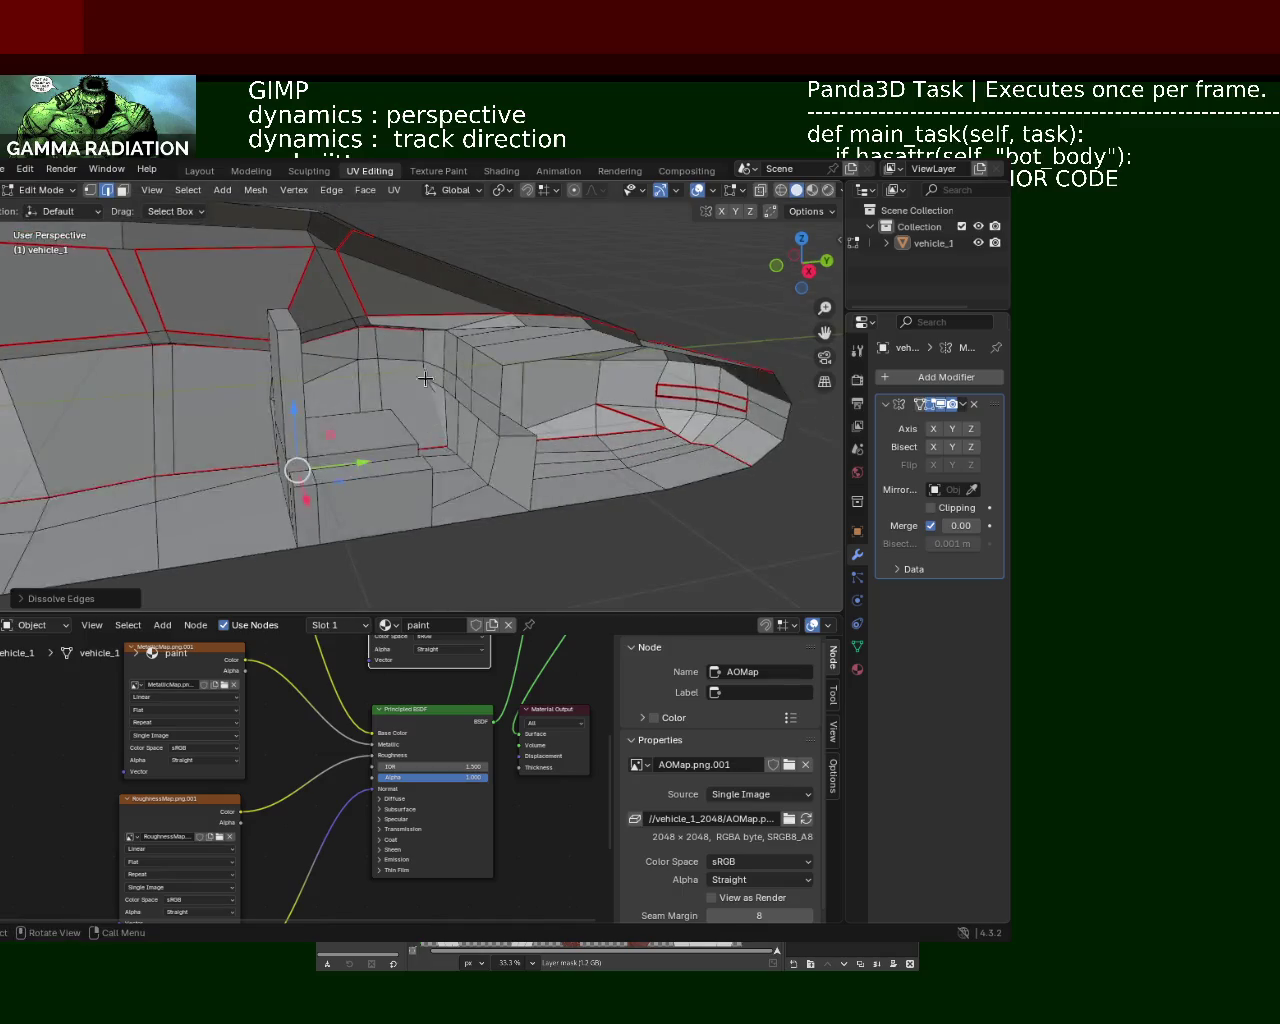
# Step: In Face select, move the selected seat faces along the Y axis
pyautogui.keyDown('shift'); pyautogui.rightClick(422, 340); pyautogui.keyUp('shift')
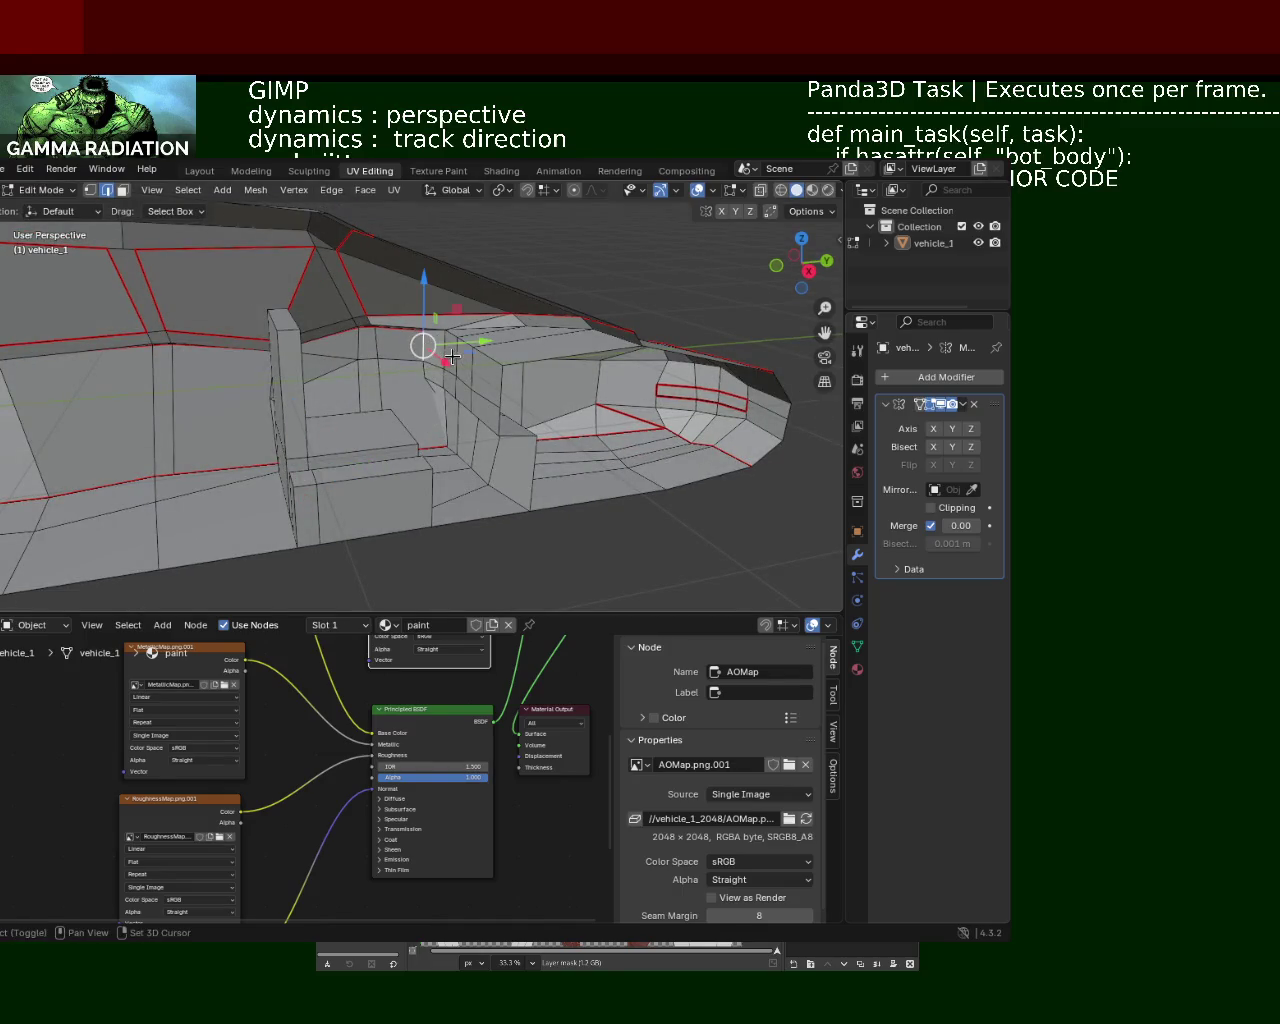
pyautogui.moveTo(457, 357)
pyautogui.mouseDown(button='middle')
pyautogui.moveTo(423, 406)
pyautogui.moveTo(465, 340)
pyautogui.moveTo(386, 371)
pyautogui.moveTo(377, 411)
pyautogui.mouseUp(button='middle')
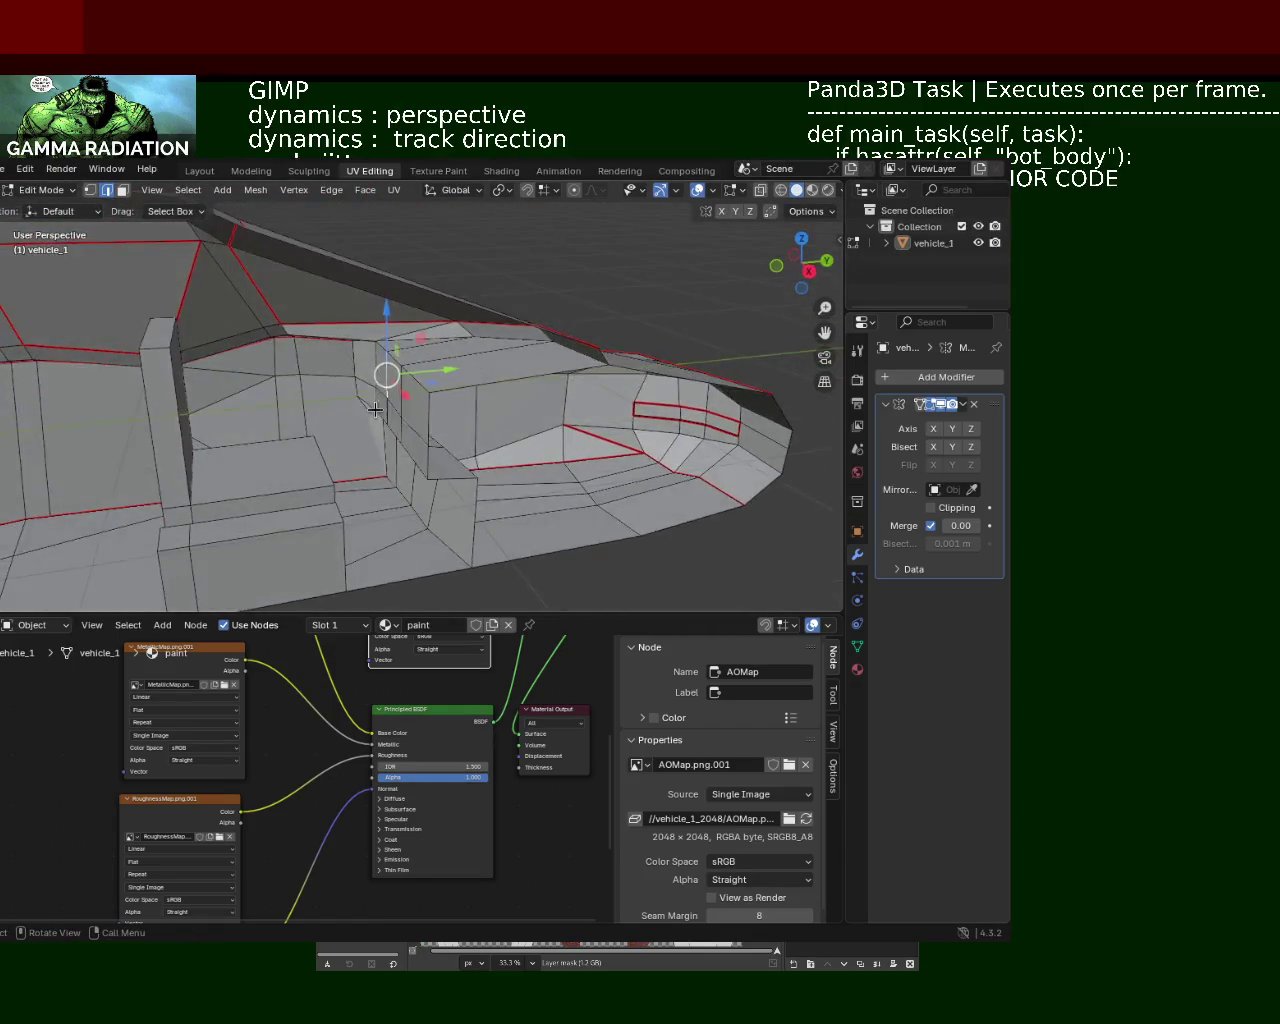
pyautogui.click(122, 190)
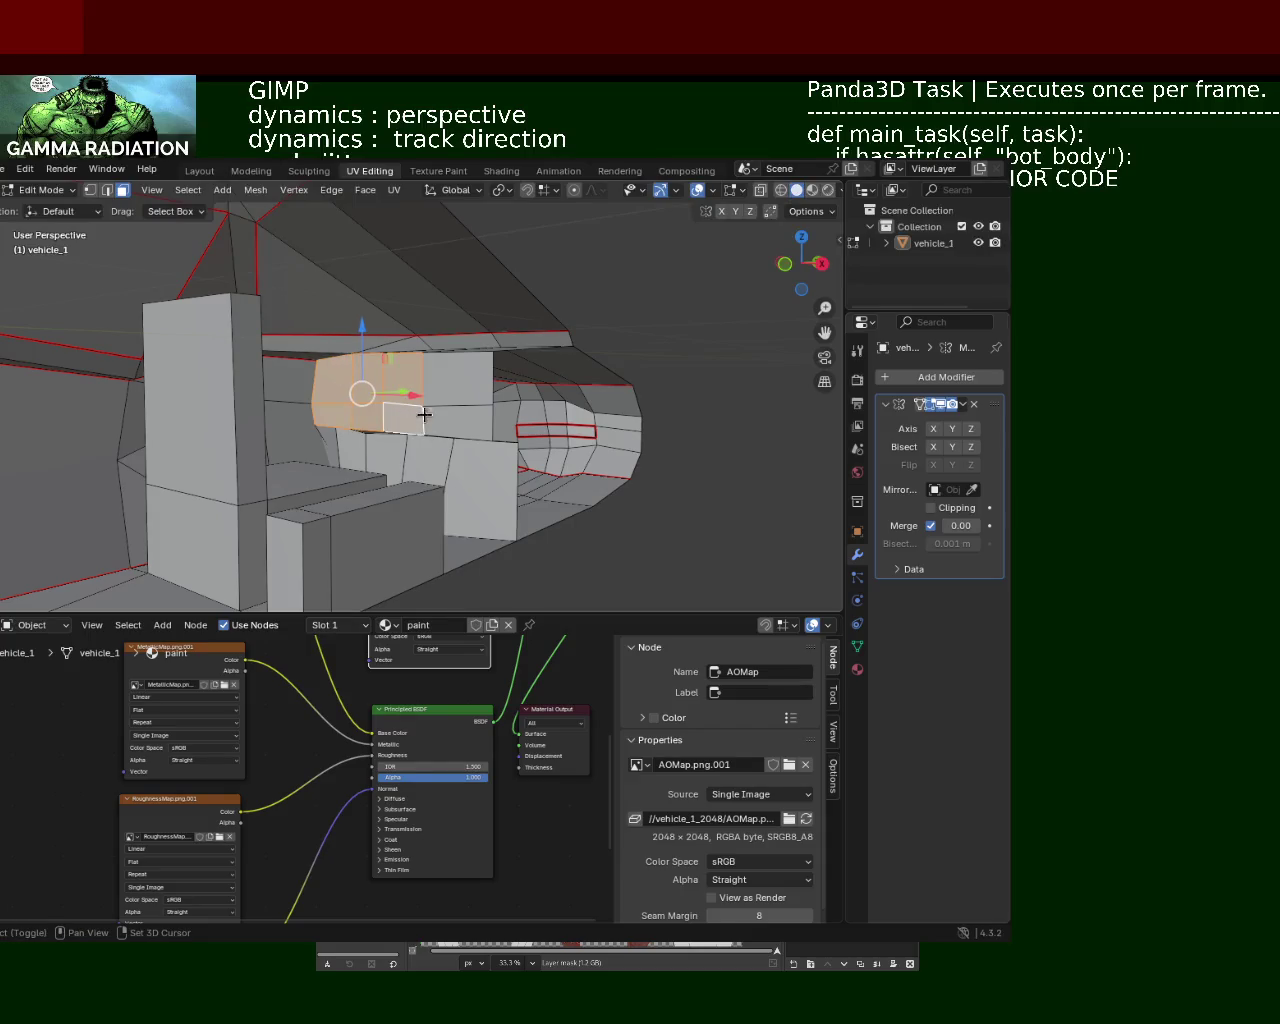
pyautogui.moveTo(452, 372); pyautogui.dragTo(420, 428, button='middle')
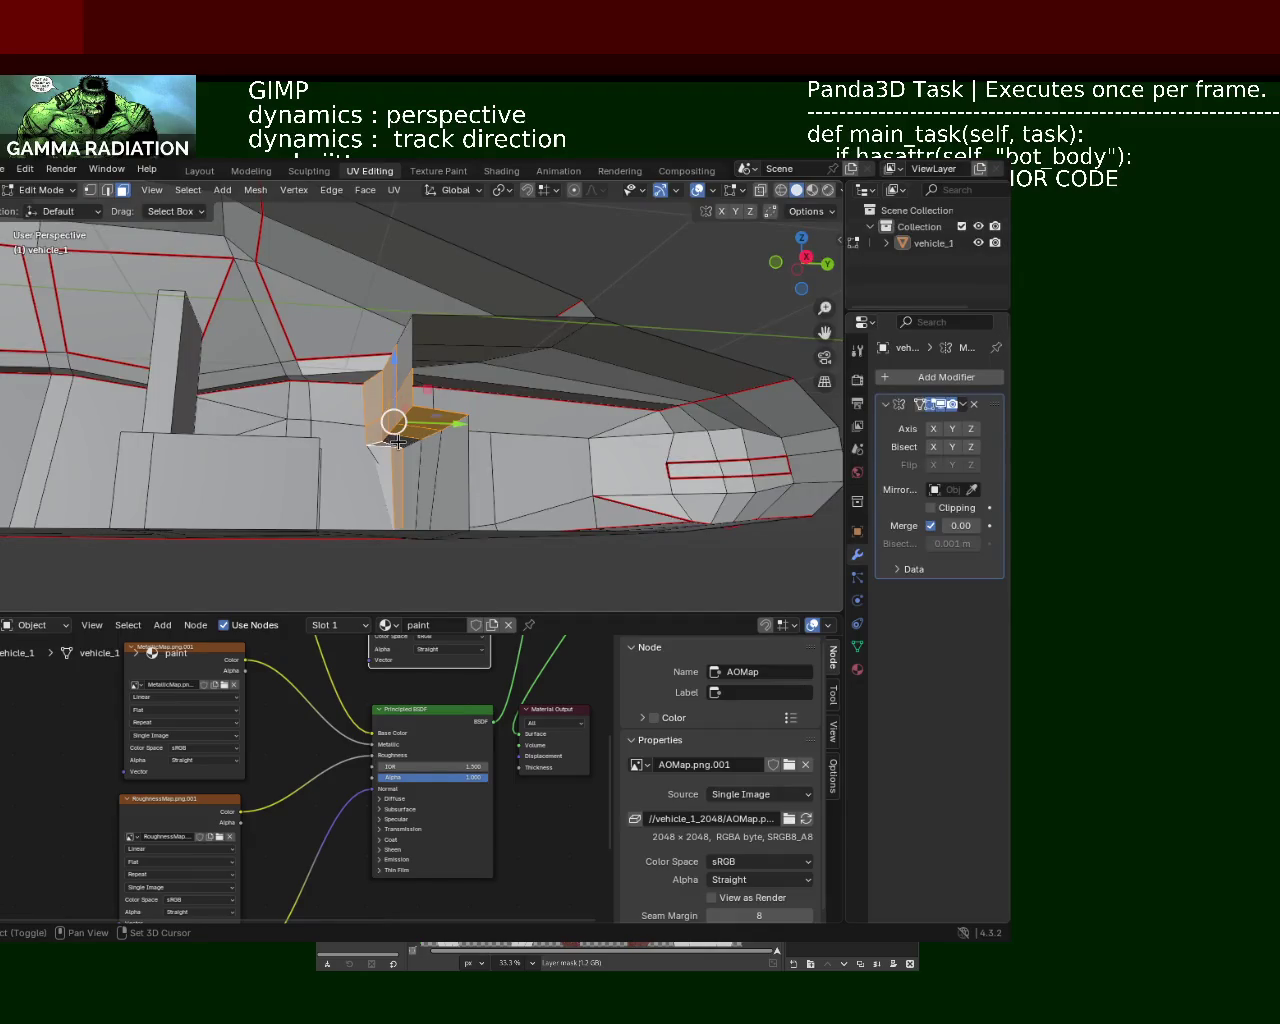
pyautogui.moveTo(457, 484)
pyautogui.mouseDown(button='middle')
pyautogui.moveTo(400, 430)
pyautogui.moveTo(529, 400)
pyautogui.moveTo(437, 371)
pyautogui.moveTo(325, 485)
pyautogui.moveTo(434, 386)
pyautogui.mouseUp(button='middle')
pyautogui.press('g')
pyautogui.press('y')
pyautogui.click(520, 436)
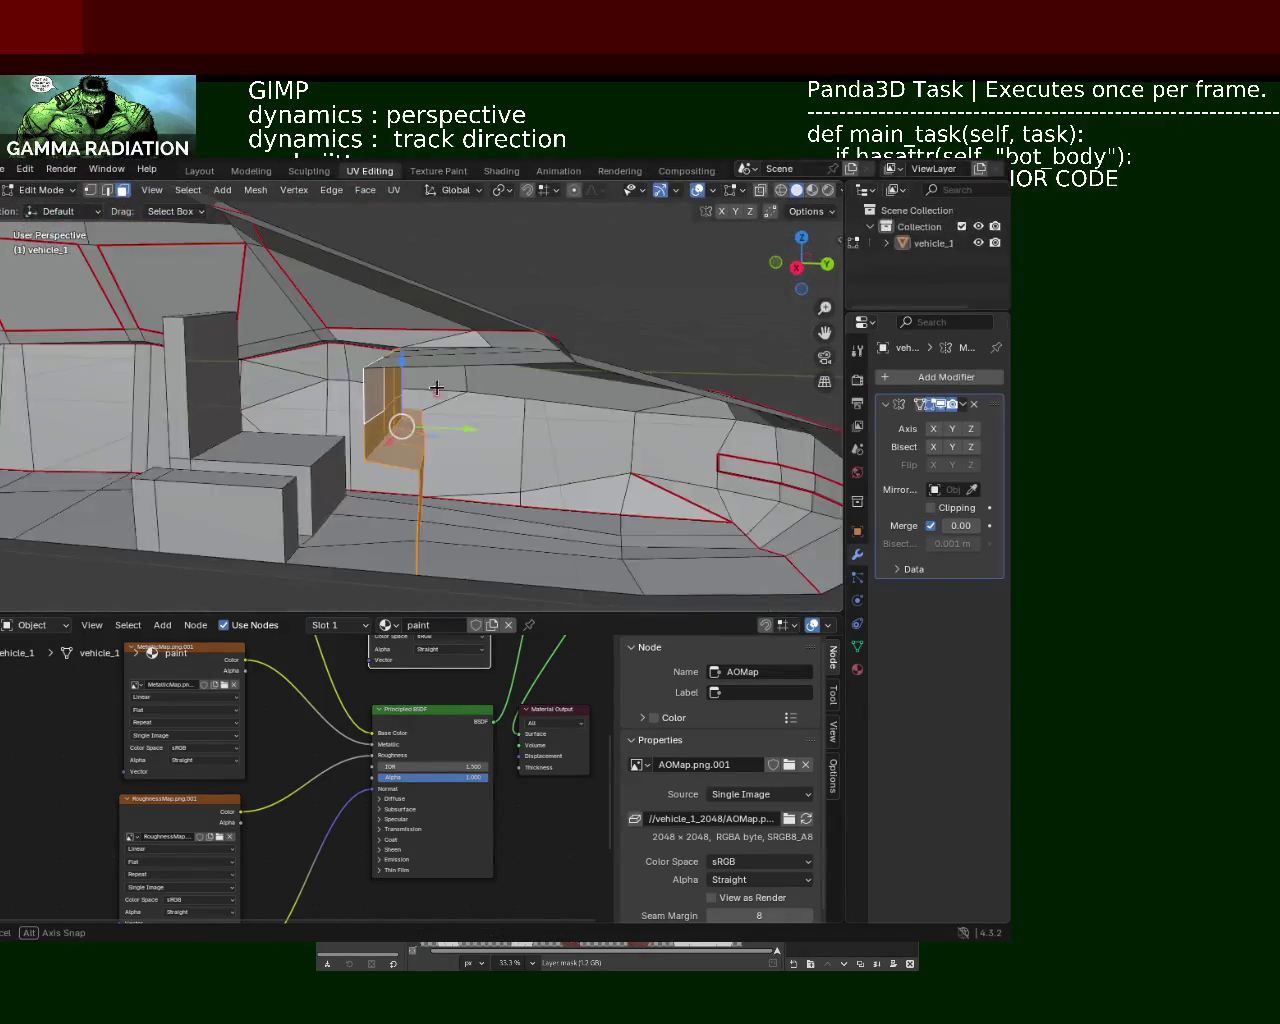
# Step: Move the seat faces along Y again and dissolve the leftover edges
pyautogui.press('g')
pyautogui.press('y')
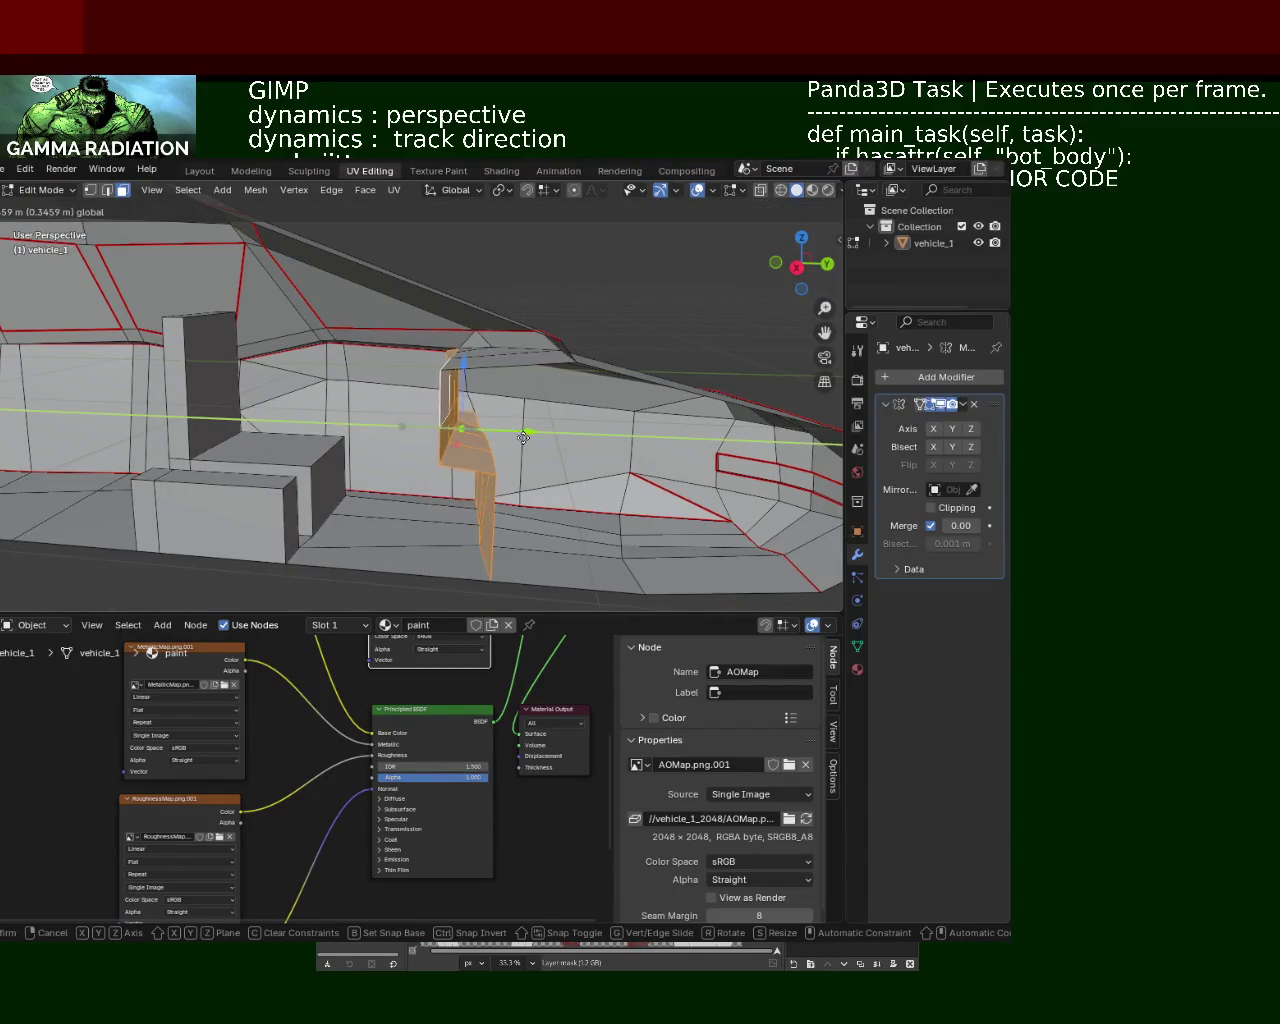
pyautogui.click(468, 435)
pyautogui.moveTo(468, 435)
pyautogui.mouseDown(button='middle')
pyautogui.moveTo(430, 481)
pyautogui.moveTo(357, 317)
pyautogui.moveTo(300, 360)
pyautogui.moveTo(443, 377)
pyautogui.moveTo(486, 358)
pyautogui.mouseUp(button='middle')
pyautogui.moveTo(485, 294)
pyautogui.mouseDown(button='middle')
pyautogui.moveTo(491, 417)
pyautogui.moveTo(522, 480)
pyautogui.moveTo(514, 466)
pyautogui.moveTo(547, 465)
pyautogui.moveTo(480, 440)
pyautogui.mouseUp(button='middle')
pyautogui.click(523, 469)
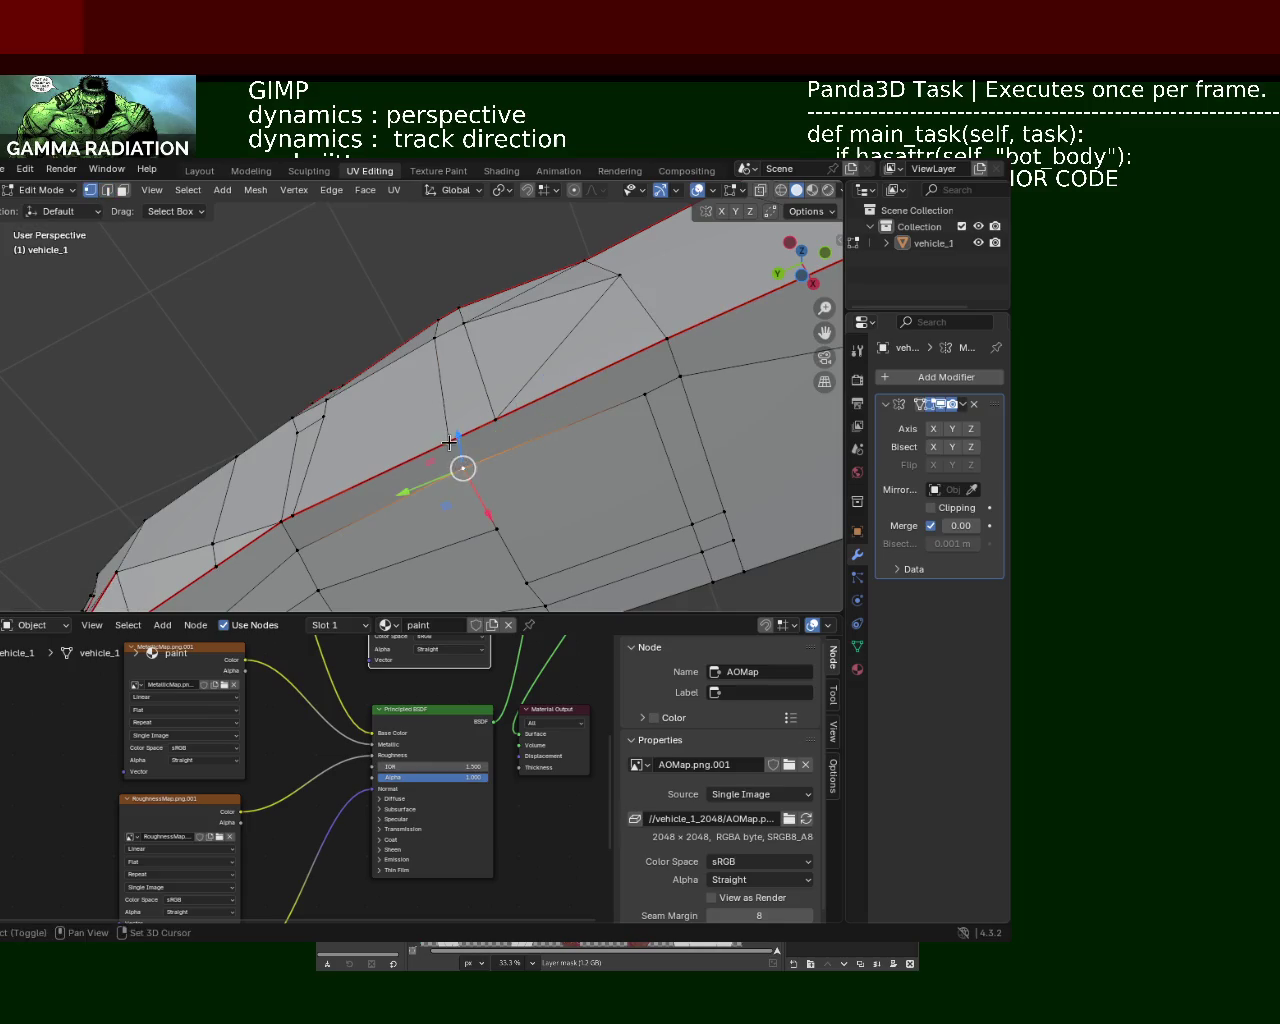
pyautogui.moveTo(486, 364)
pyautogui.mouseDown(button='middle')
pyautogui.moveTo(577, 460)
pyautogui.moveTo(500, 391)
pyautogui.moveTo(503, 357)
pyautogui.moveTo(464, 411)
pyautogui.moveTo(419, 372)
pyautogui.moveTo(491, 417)
pyautogui.moveTo(346, 481)
pyautogui.moveTo(400, 440)
pyautogui.moveTo(508, 408)
pyautogui.moveTo(458, 383)
pyautogui.moveTo(299, 395)
pyautogui.moveTo(307, 419)
pyautogui.mouseUp(button='middle')
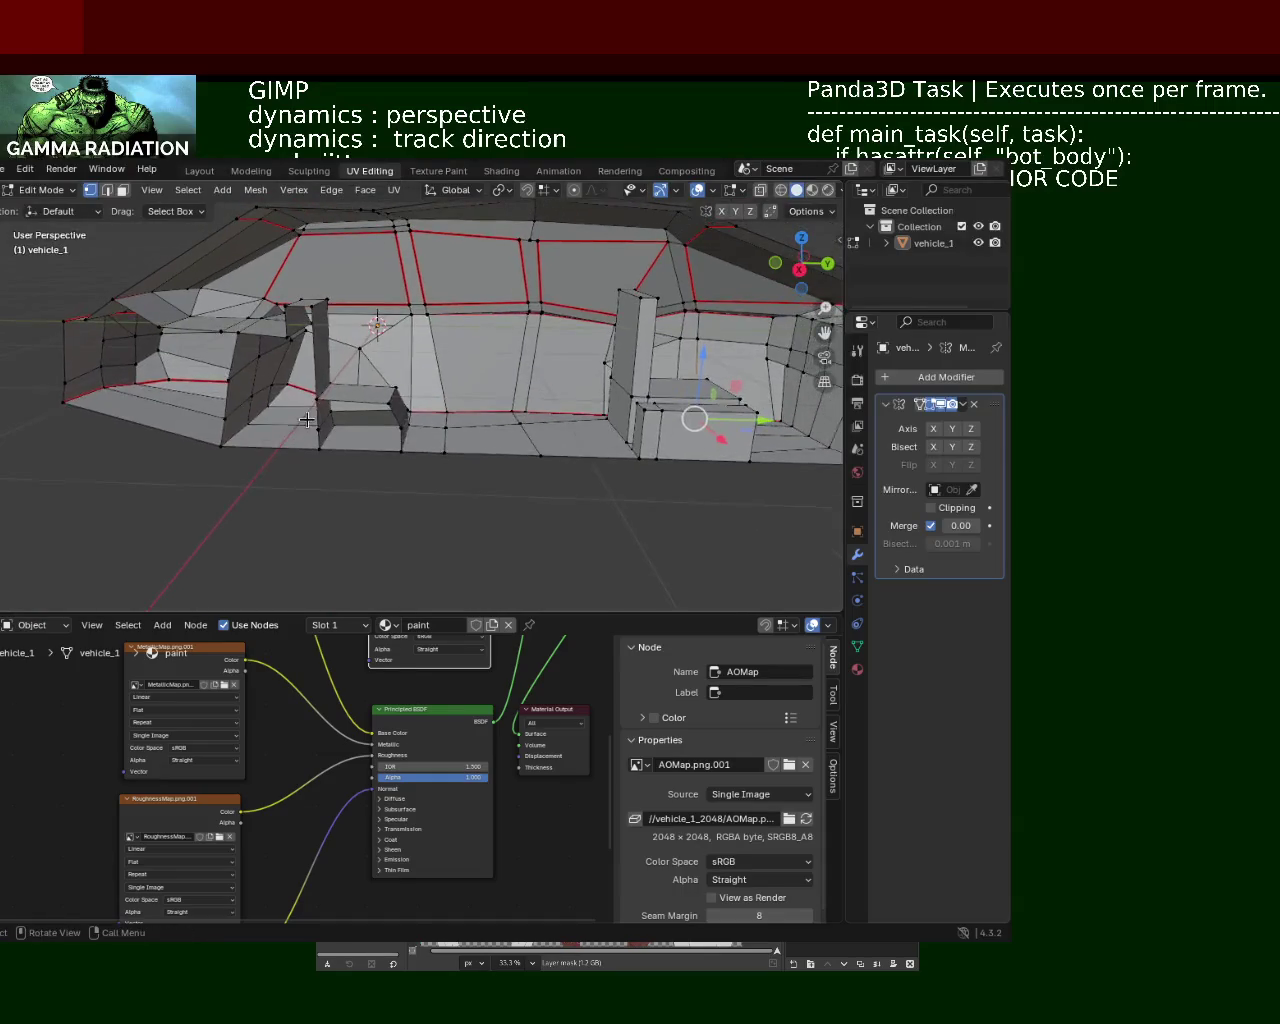
# Step: Enable the Y axis toggle in vehicle_1's Mirror modifier to show the complete body
pyautogui.moveTo(384, 378)
pyautogui.mouseDown(button='middle')
pyautogui.moveTo(316, 395)
pyautogui.moveTo(427, 407)
pyautogui.mouseUp(button='middle')
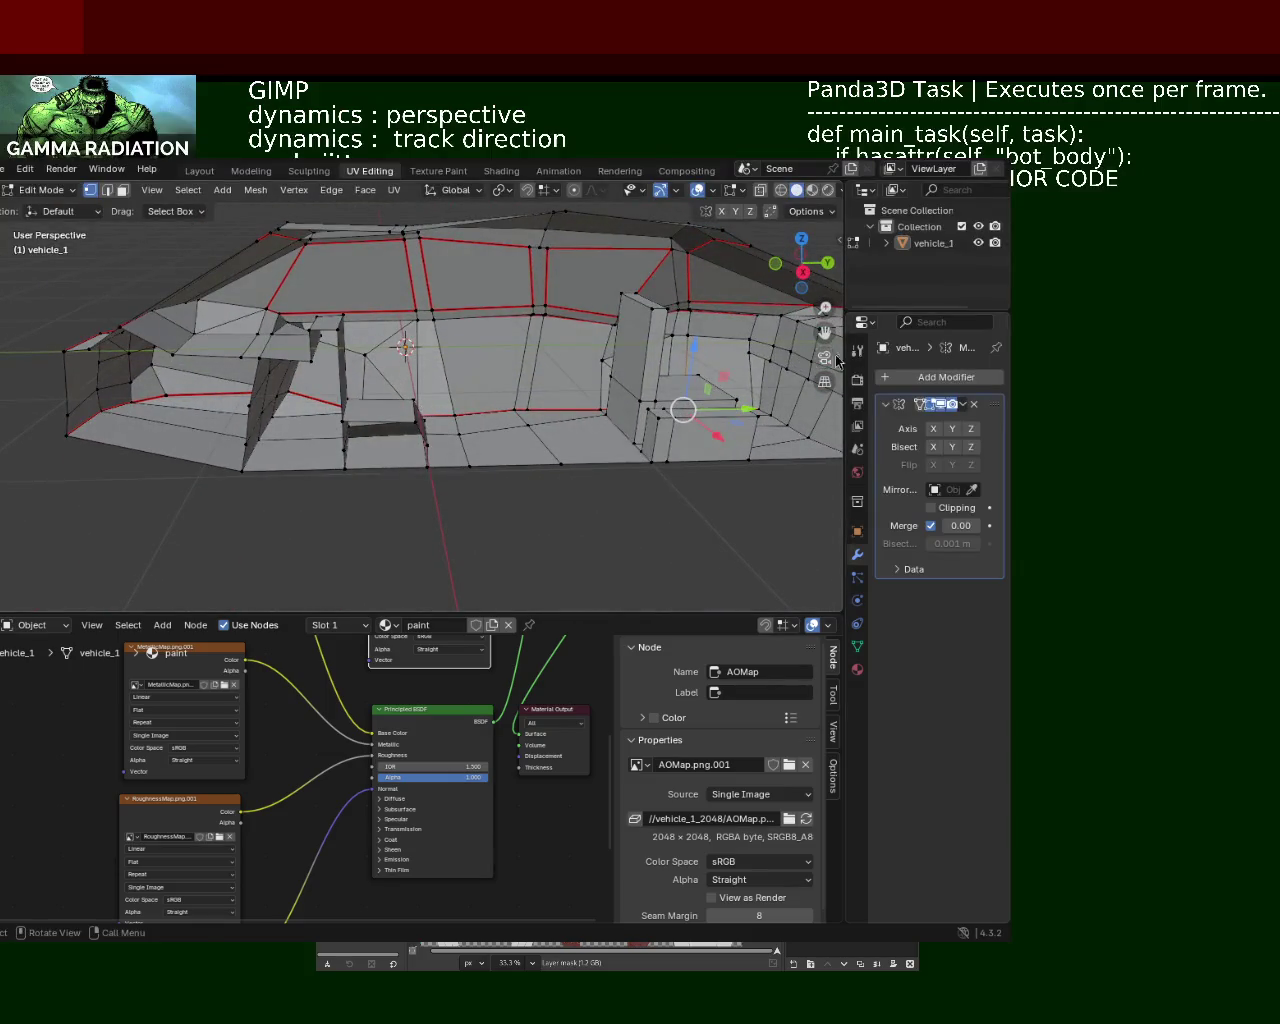
pyautogui.click(951, 429)
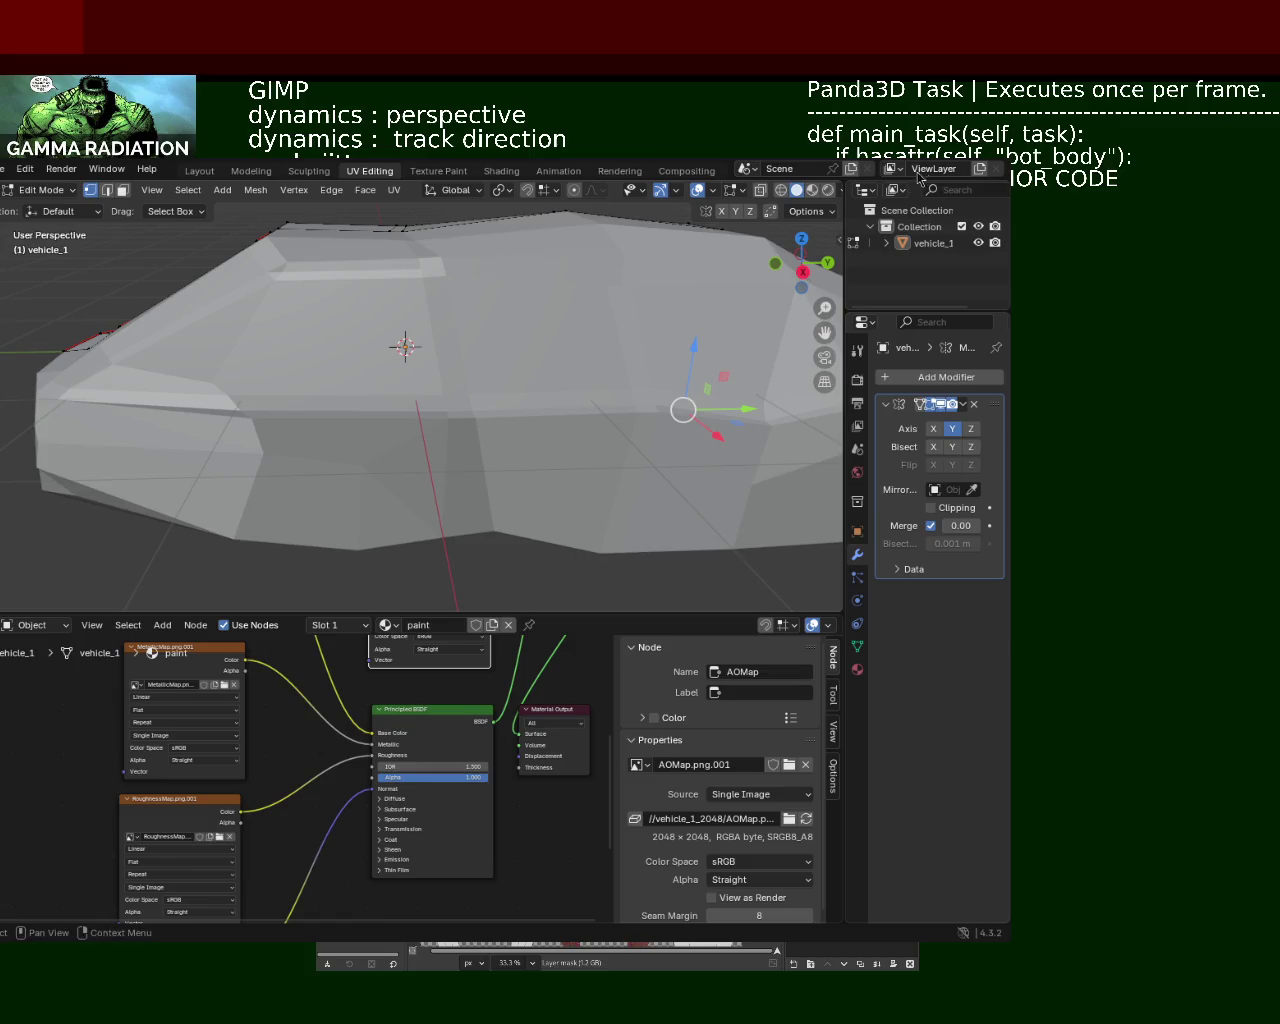
# Step: Switch to Material Preview and inspect the textured car side up close
pyautogui.click(812, 190)
pyautogui.moveTo(700, 330)
pyautogui.mouseDown(button='middle')
pyautogui.moveTo(457, 380)
pyautogui.moveTo(598, 414)
pyautogui.moveTo(434, 374)
pyautogui.moveTo(550, 349)
pyautogui.moveTo(420, 355)
pyautogui.moveTo(480, 390)
pyautogui.moveTo(394, 374)
pyautogui.moveTo(300, 378)
pyautogui.moveTo(289, 366)
pyautogui.moveTo(427, 351)
pyautogui.moveTo(206, 303)
pyautogui.moveTo(492, 350)
pyautogui.moveTo(242, 404)
pyautogui.moveTo(303, 384)
pyautogui.moveTo(427, 397)
pyautogui.moveTo(343, 403)
pyautogui.moveTo(322, 373)
pyautogui.moveTo(377, 358)
pyautogui.moveTo(397, 389)
pyautogui.moveTo(366, 403)
pyautogui.moveTo(357, 379)
pyautogui.moveTo(427, 397)
pyautogui.moveTo(346, 423)
pyautogui.moveTo(206, 413)
pyautogui.moveTo(363, 390)
pyautogui.moveTo(634, 411)
pyautogui.moveTo(618, 395)
pyautogui.mouseUp(button='middle')
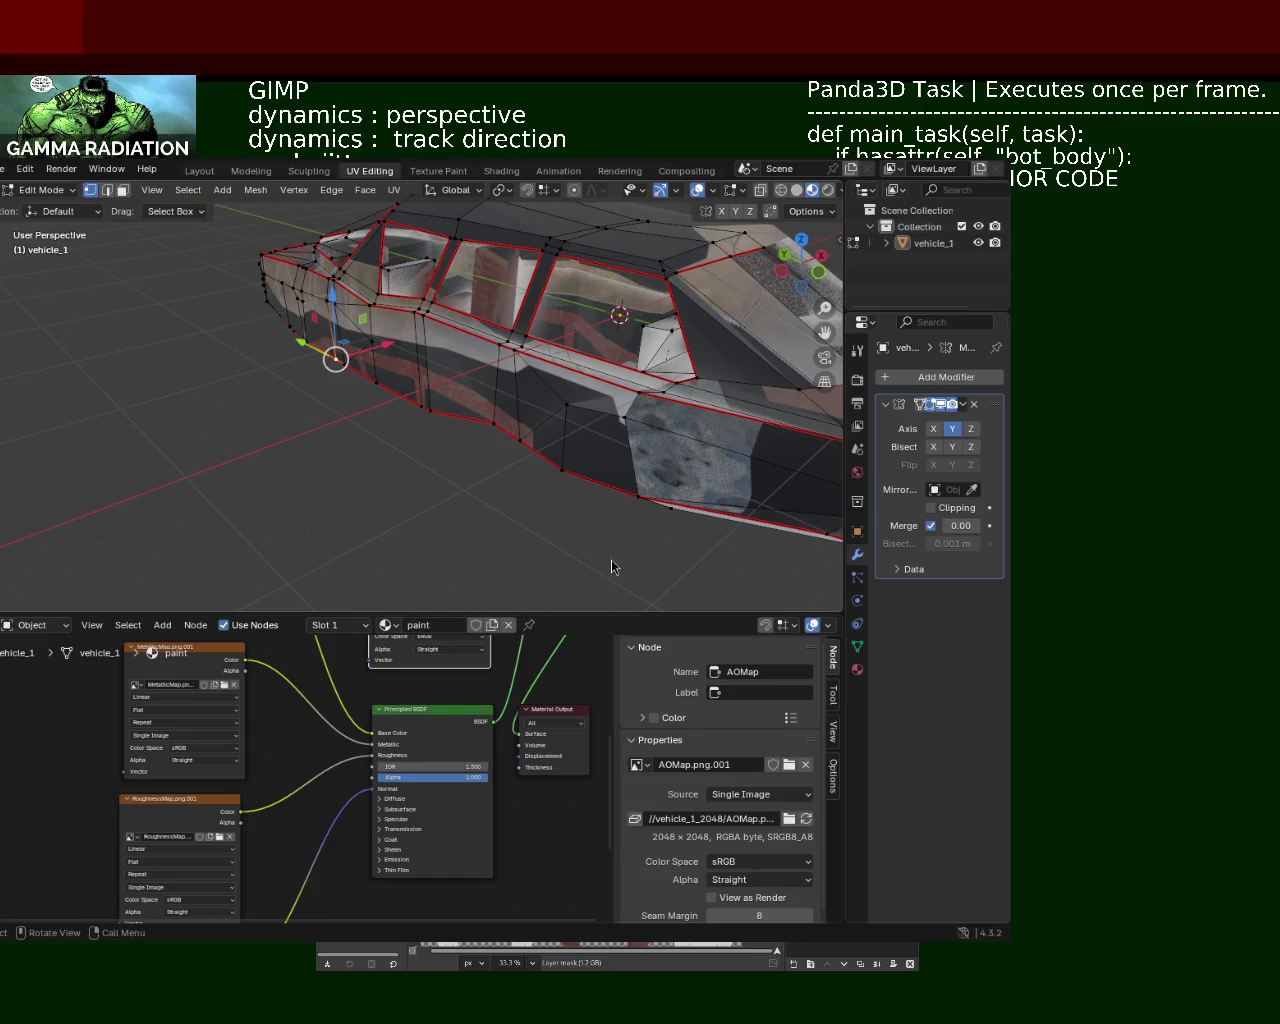
pyautogui.scroll(5, 374, 340)
pyautogui.keyDown('shift'); pyautogui.moveTo(330, 360); pyautogui.dragTo(479, 312, button='middle'); pyautogui.keyUp('shift')
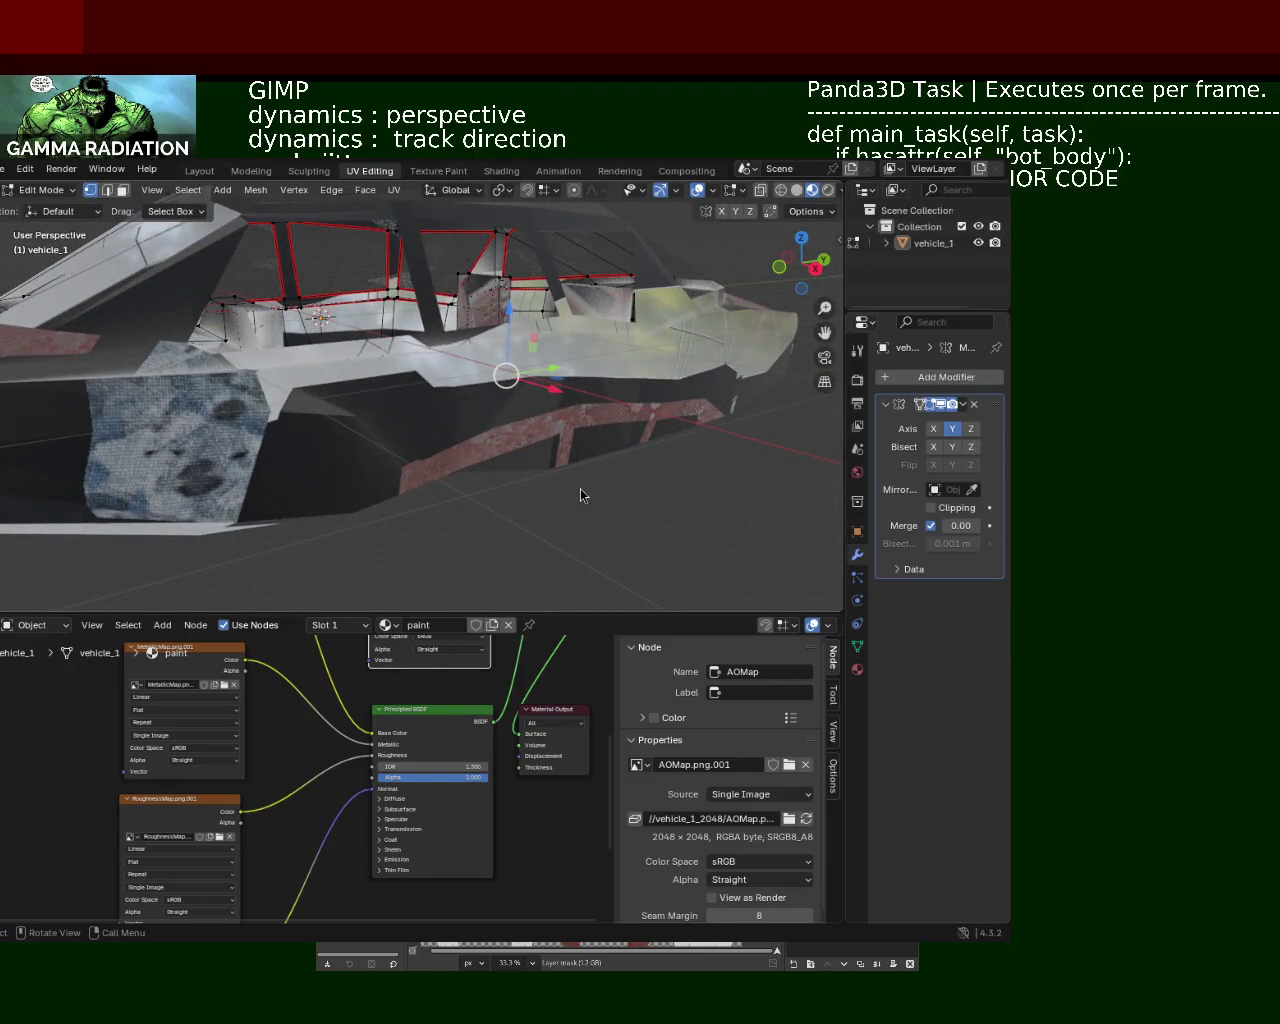